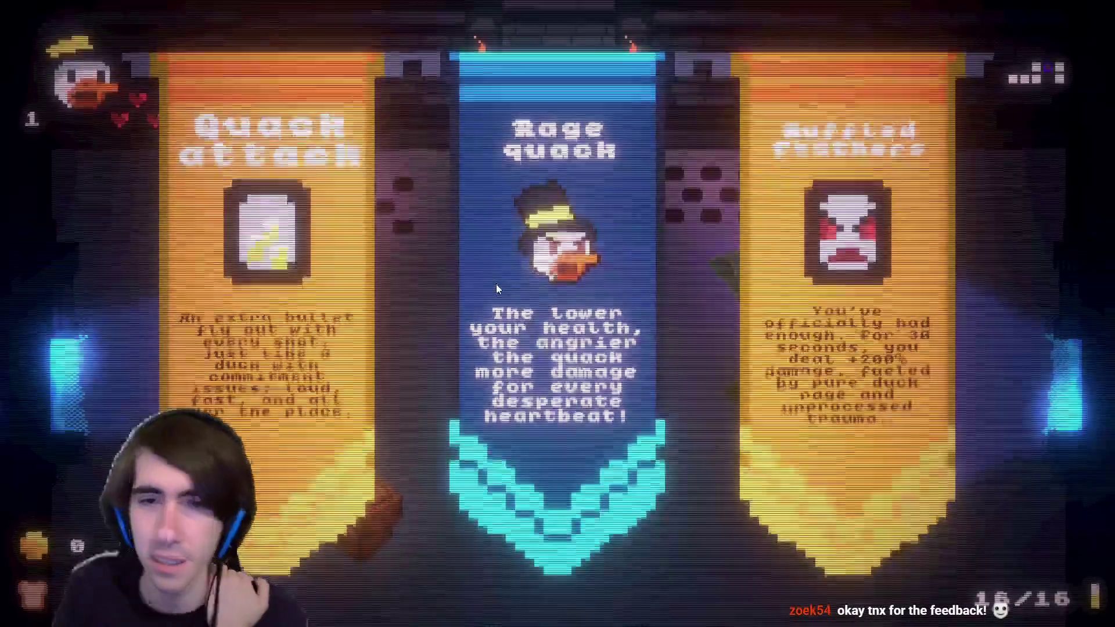
Pick the Rage quack ability, giving the duck a top hat, and walk it toward the numbered doors.
left_click(519, 239)
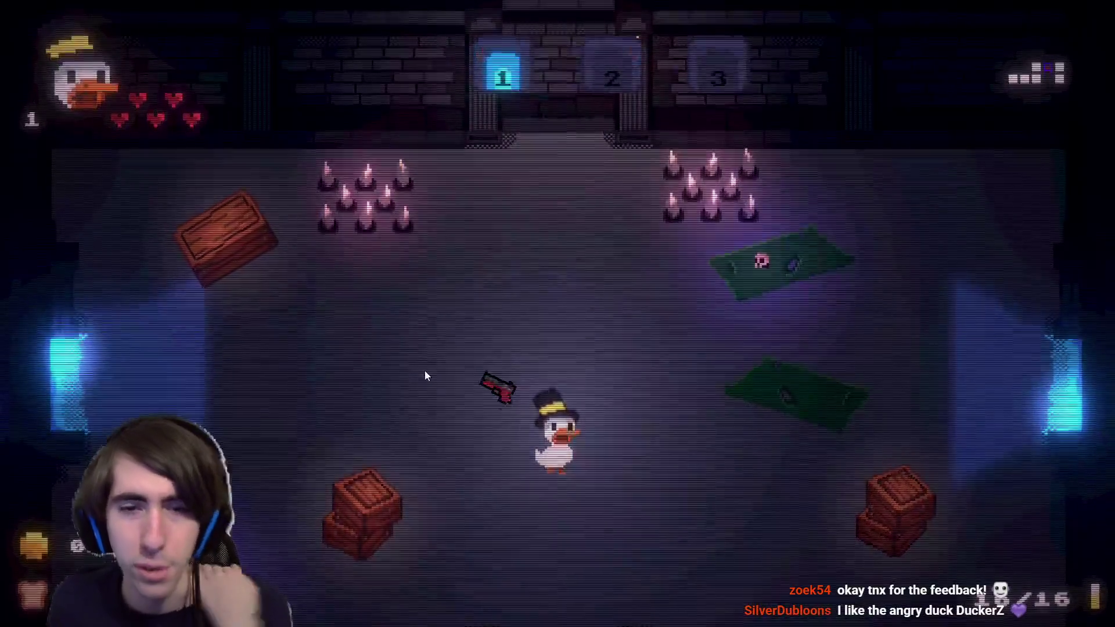
key("w")
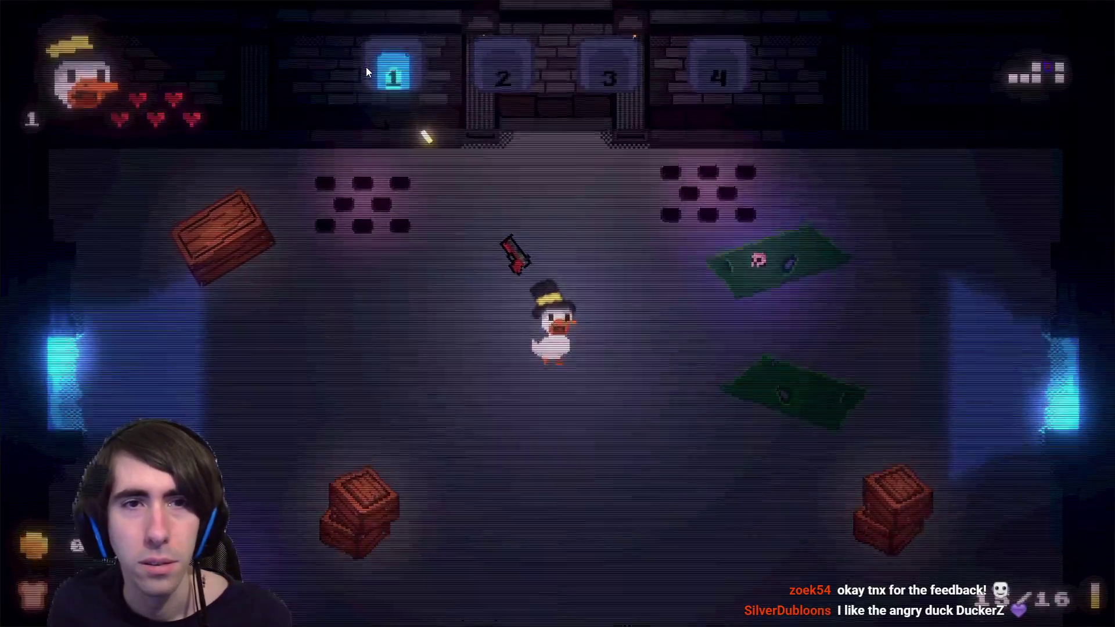
key("a")
key("d")
key("w")
key("a")
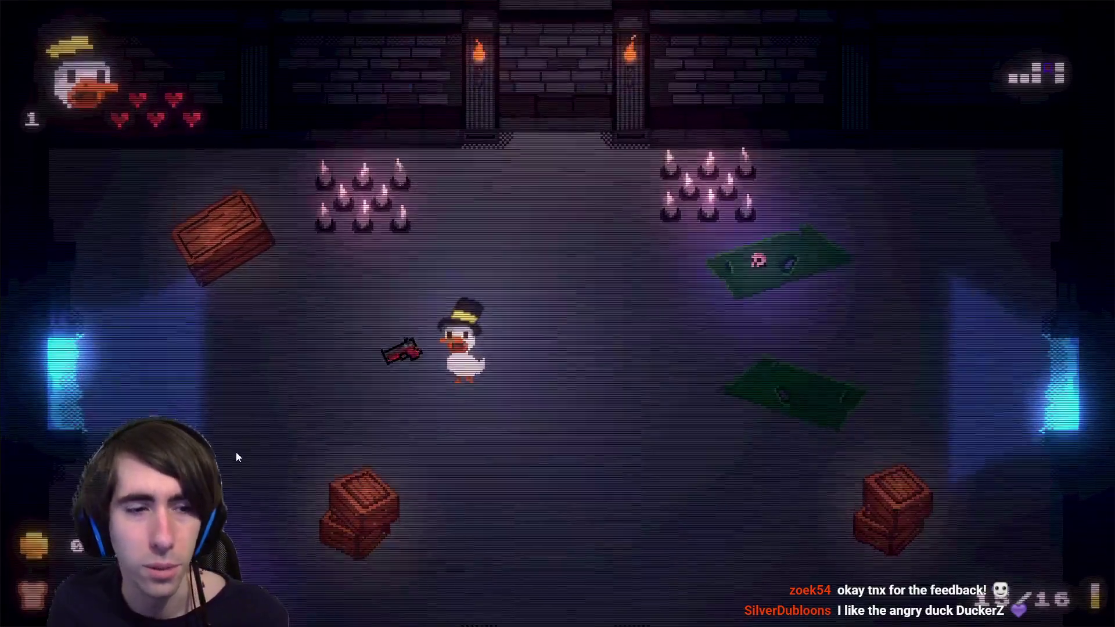
Walk the duck around the room and out the left doorway into the darker adjoining room.
key("s")
key("d")
key("w")
key("a")
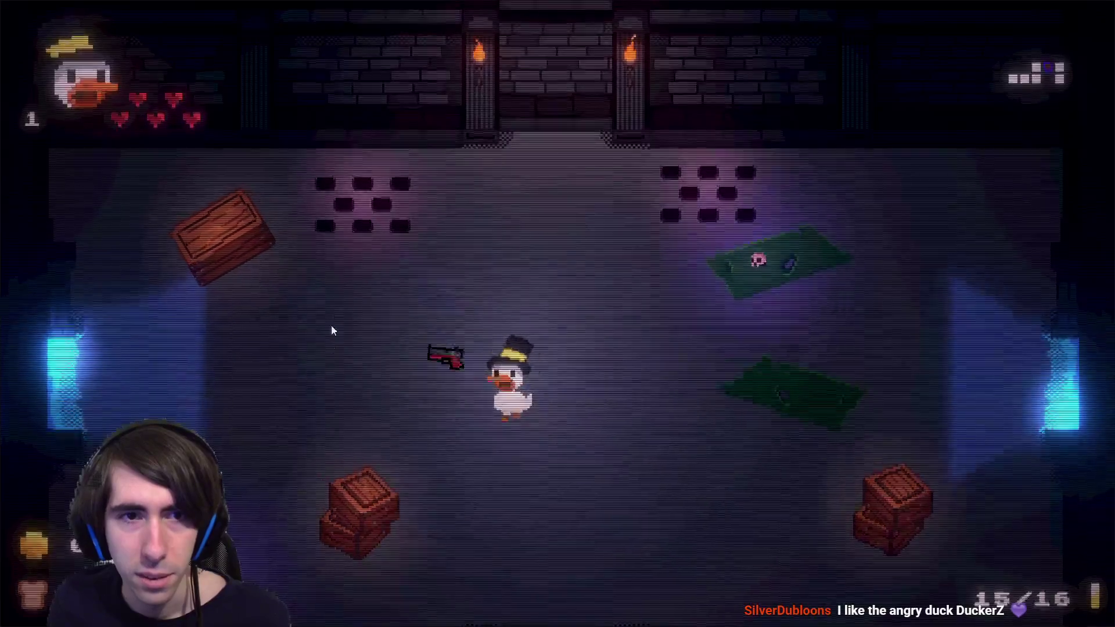
key("a")
key("d")
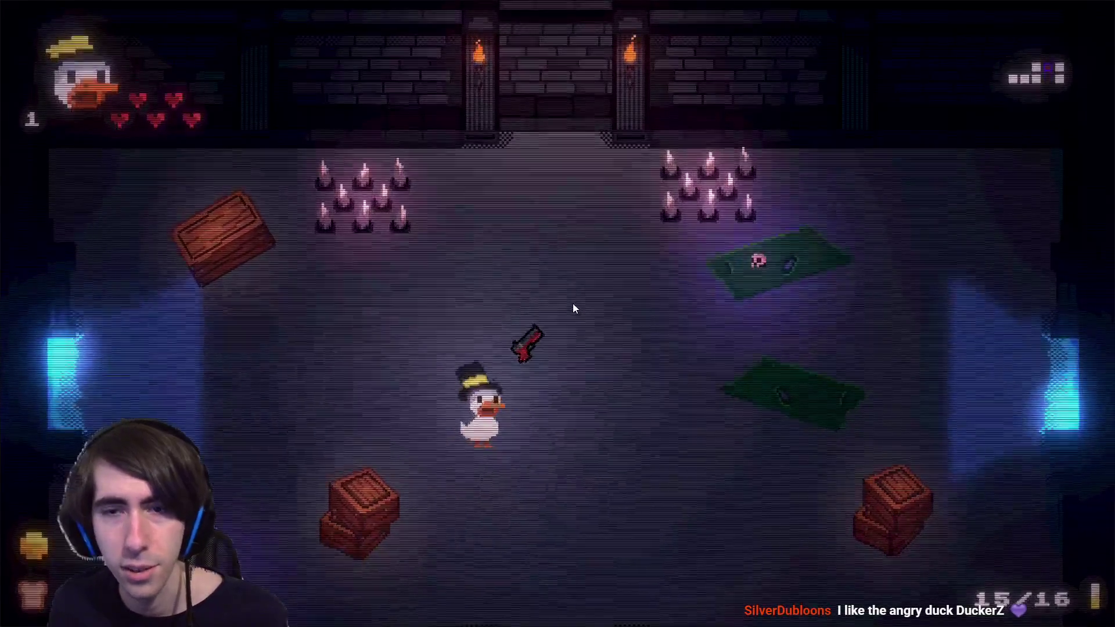
key("s")
key("d")
key("w")
key("a")
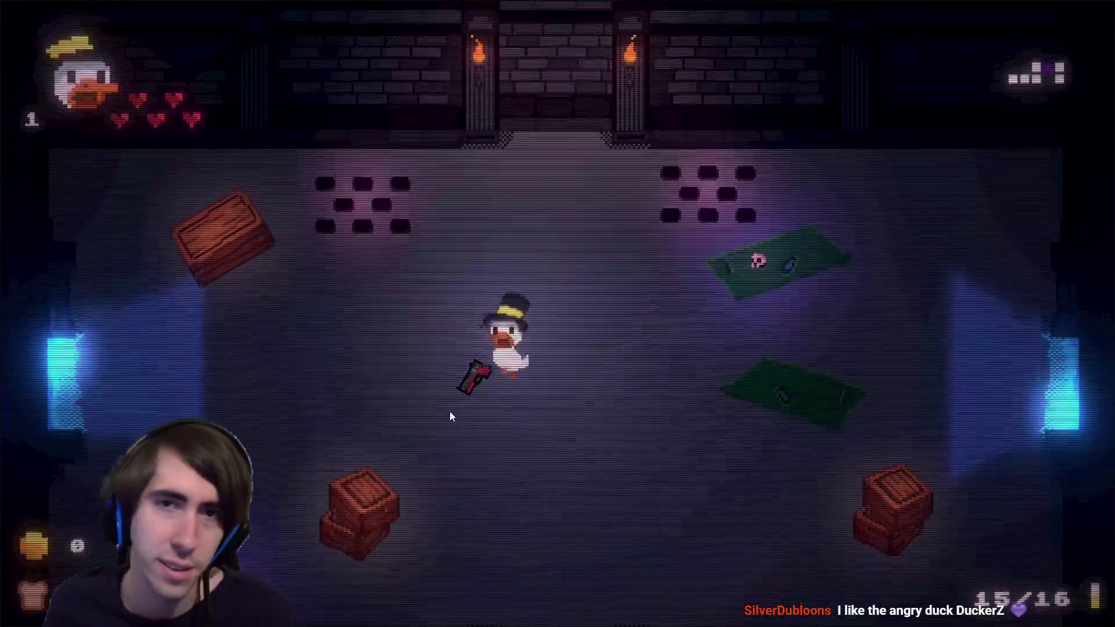
key("a")
key("s")
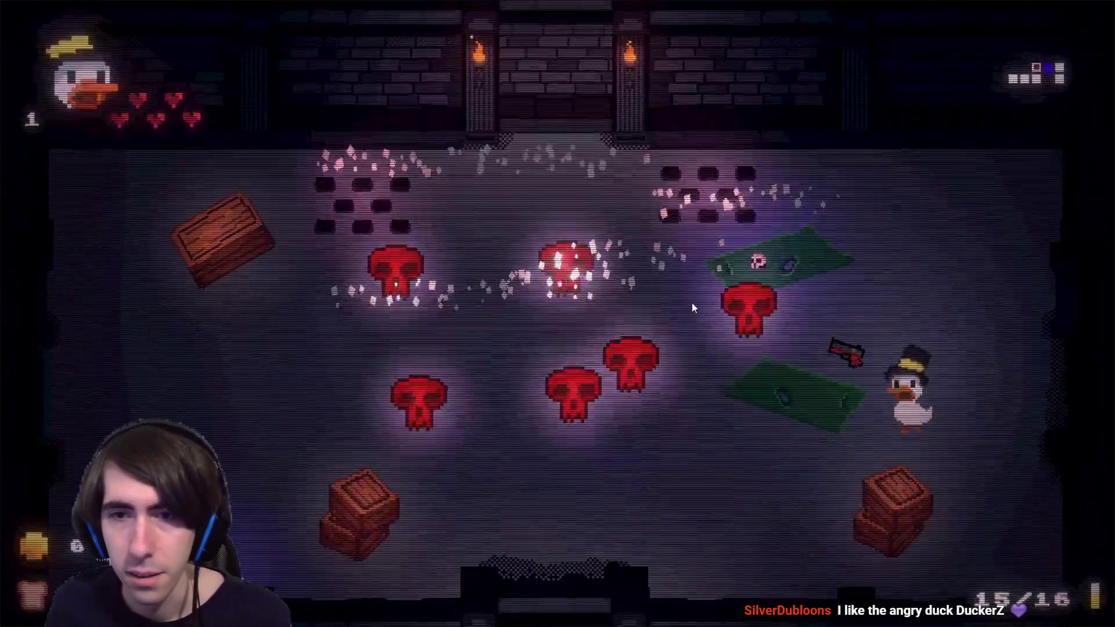
Shoot the first wave of mushrooms while dodging along the room's right side.
left_click(697, 306)
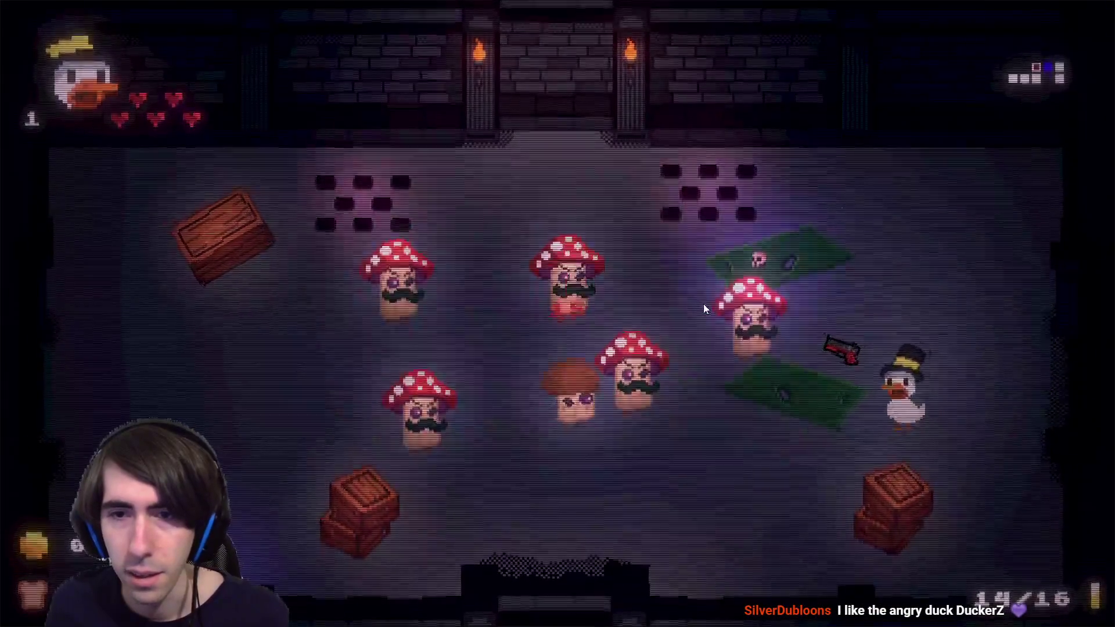
left_click(700, 308)
key("w")
left_click(629, 388)
left_click(649, 398)
left_click(656, 417)
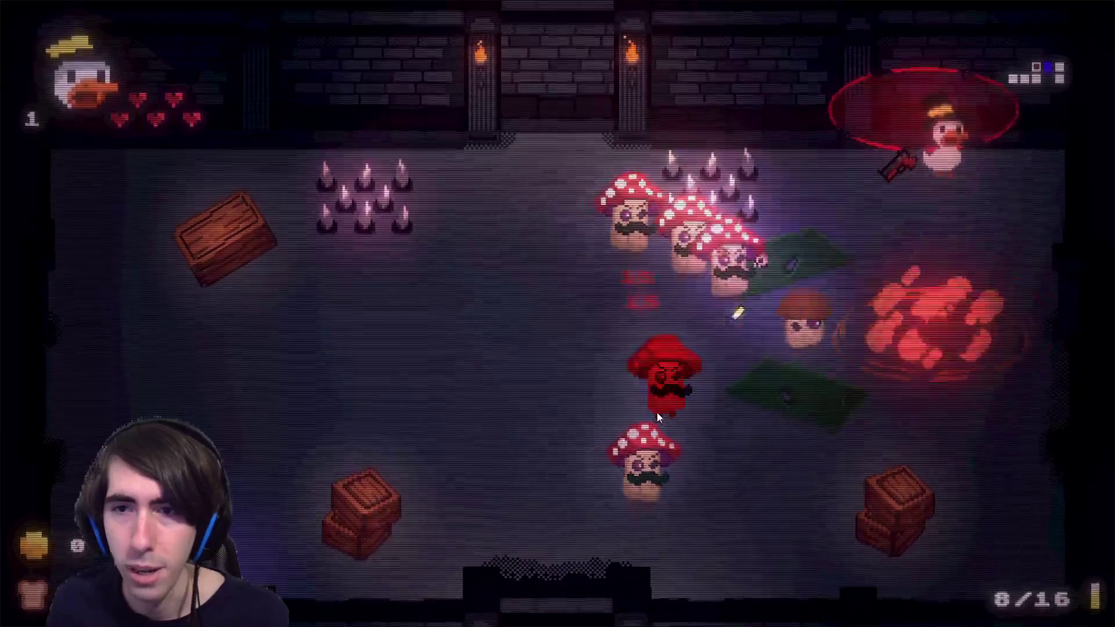
key("s")
left_click(775, 424)
left_click(773, 372)
left_click(778, 349)
left_click(790, 319)
left_click(799, 291)
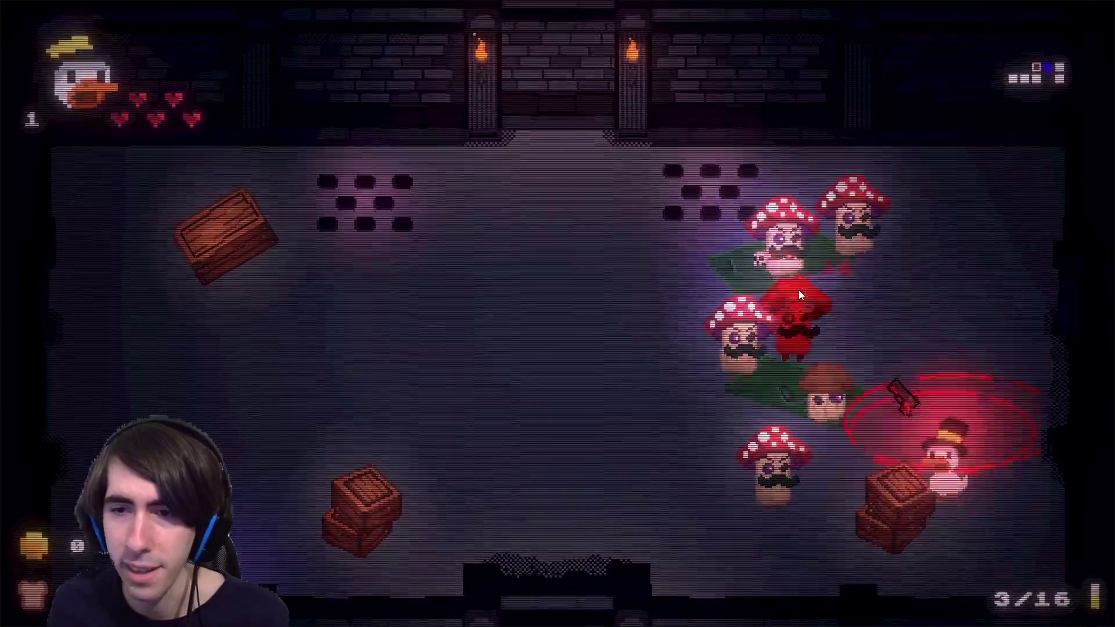
left_click(795, 291)
left_click(813, 302)
left_click(825, 311)
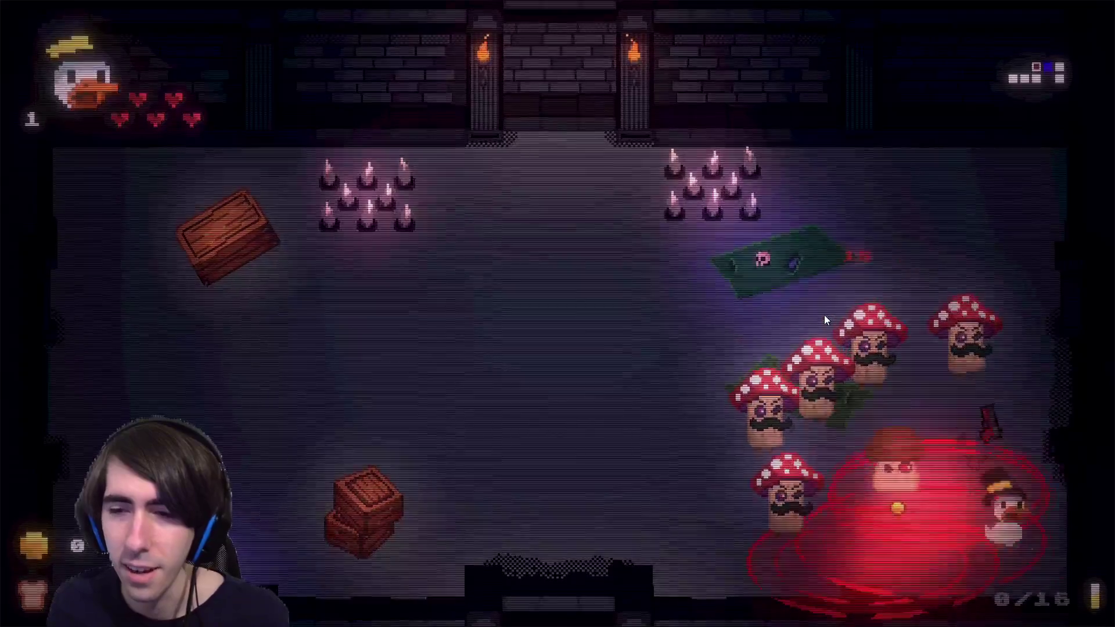
left_click(813, 315)
Reload the empty gun and keep shooting the mushrooms while repositioning the duck.
key("a")
left_click(779, 309)
left_click(821, 312)
key("a")
key("w")
left_click(830, 364)
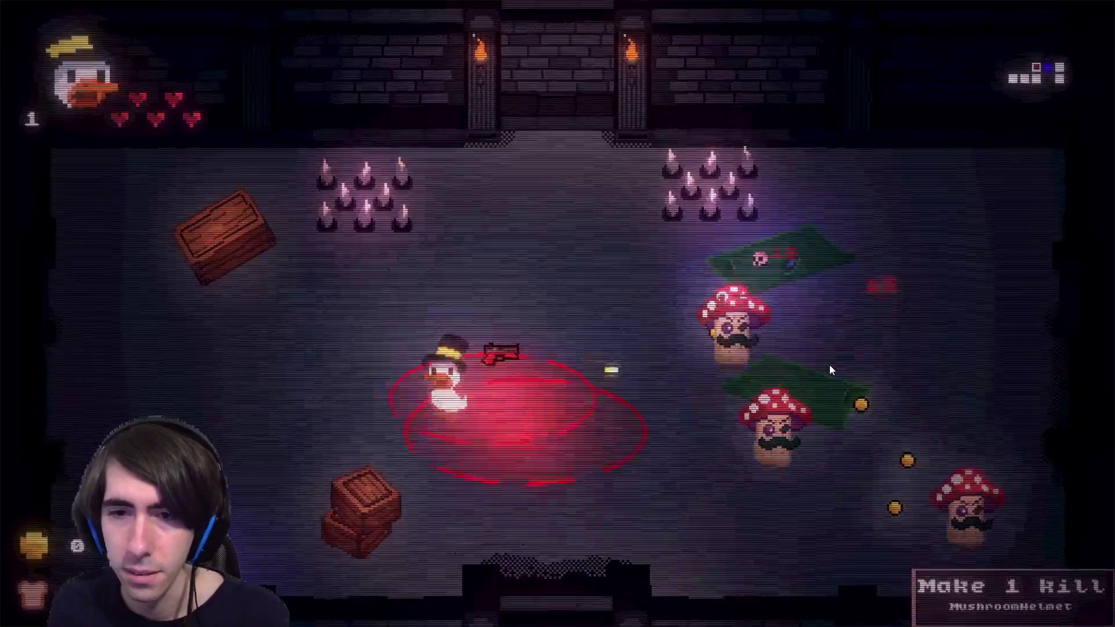
left_click(816, 363)
key("a")
left_click(877, 305)
key("s")
left_click(741, 289)
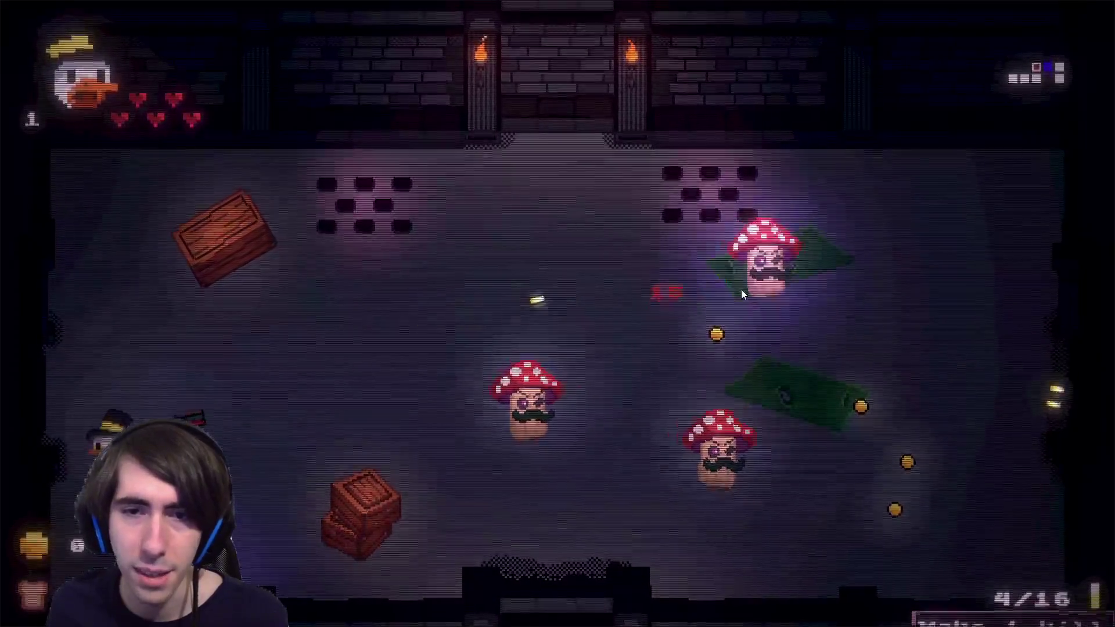
left_click(701, 378)
key("d")
left_click(701, 378)
left_click(702, 392)
key("w")
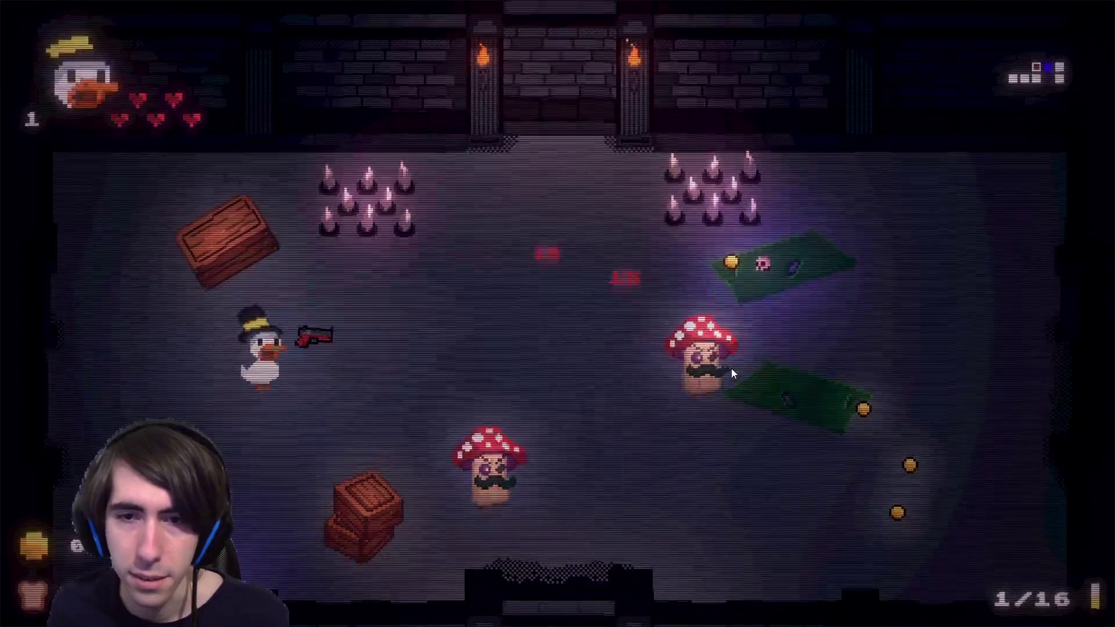
Reload again, kill the last mushrooms and collect the dropped coins to reach 6.
left_click(729, 370)
key("d")
key("w")
left_click(712, 402)
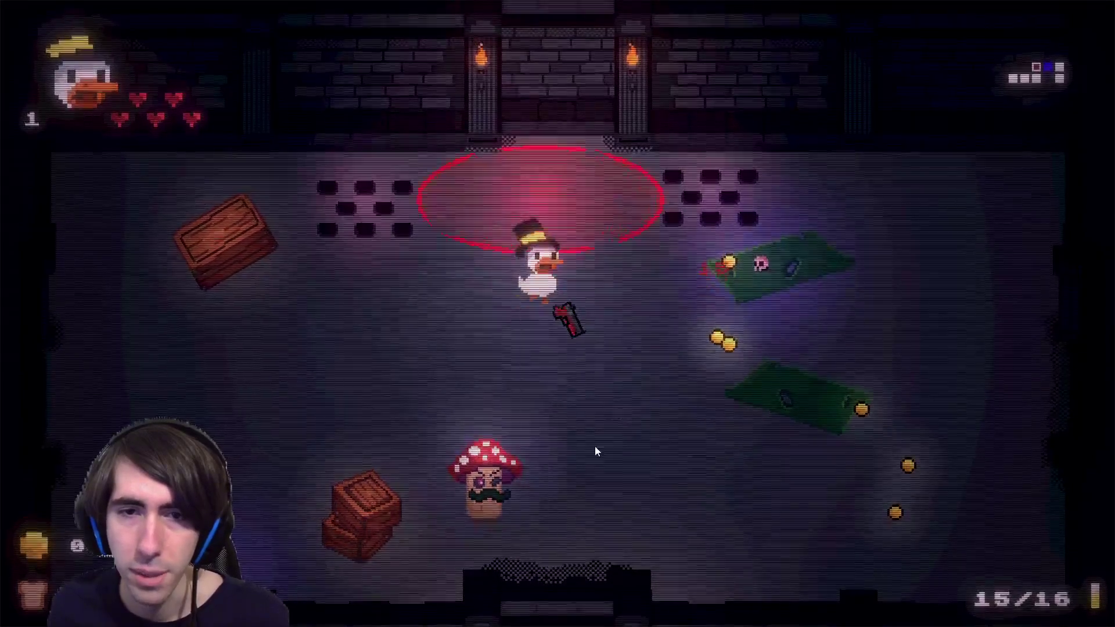
key("s")
left_click(487, 488)
key("d")
left_click(375, 519)
left_click(430, 525)
left_click(461, 562)
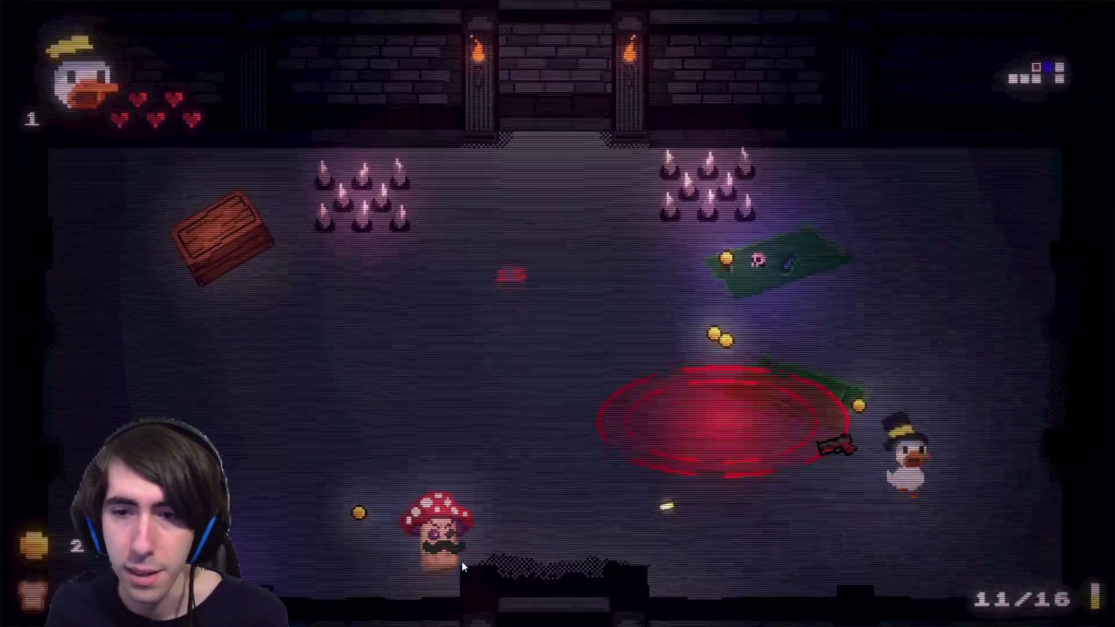
key("w")
left_click(449, 566)
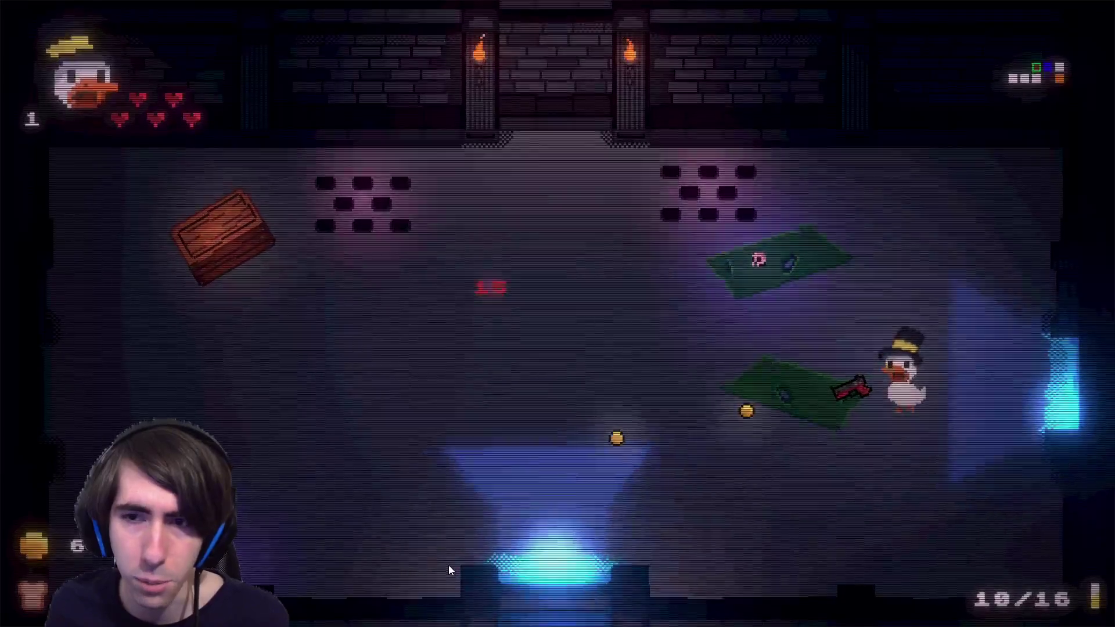
key("a")
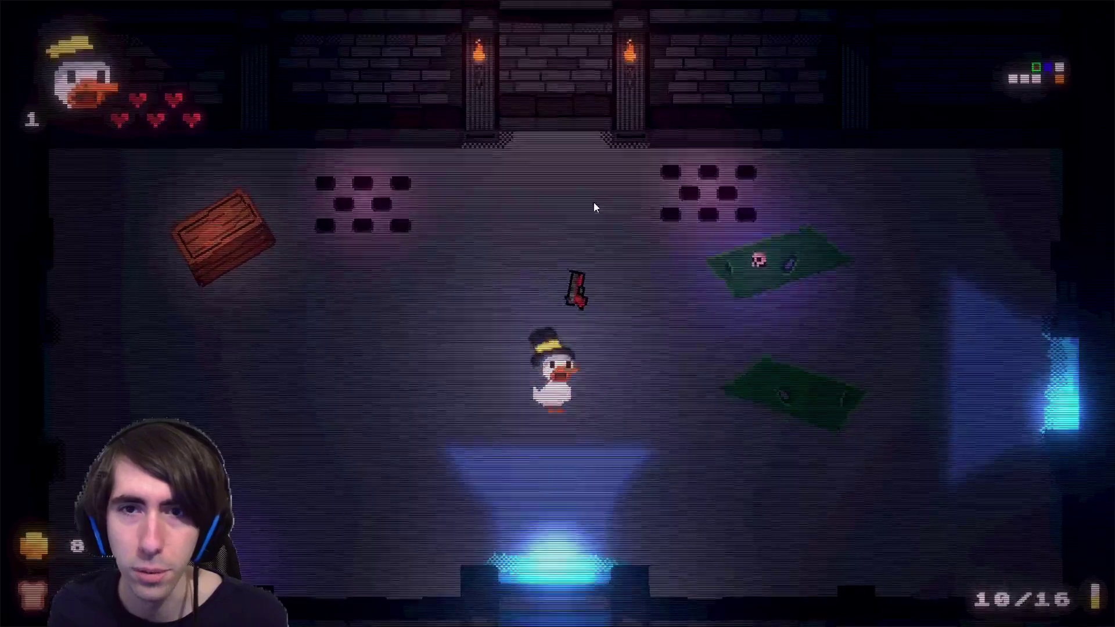
Walk the duck around the cleared room, picking up coins to bring the count to 8.
key("d")
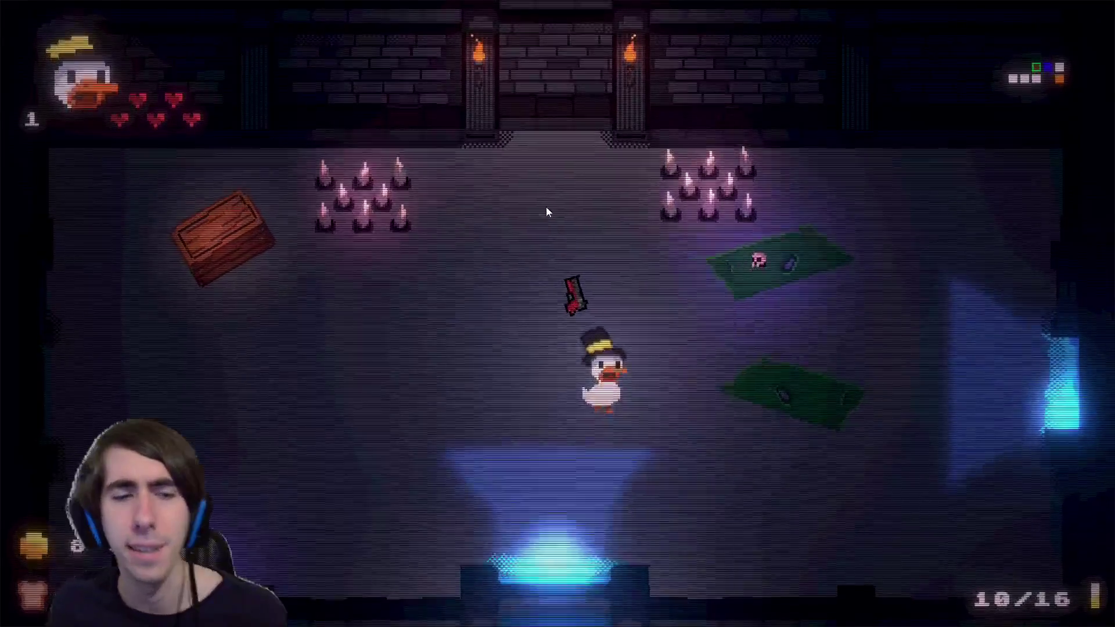
key("d")
key("d")
key("a")
key("s")
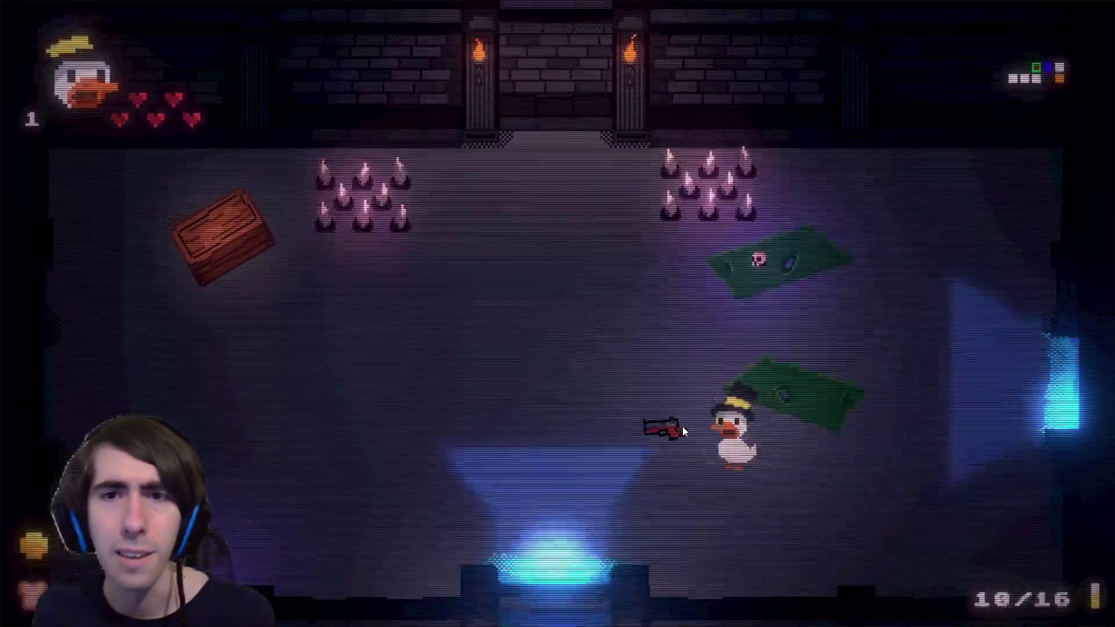
key("a")
key("s")
key("w")
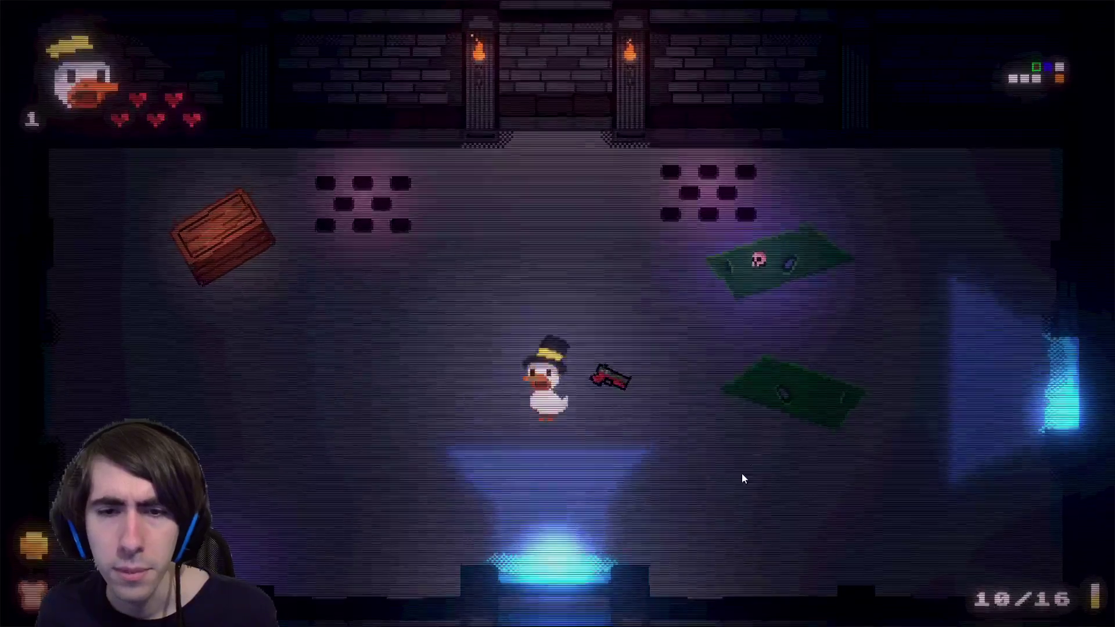
key("s")
key("a")
key("w")
key("d")
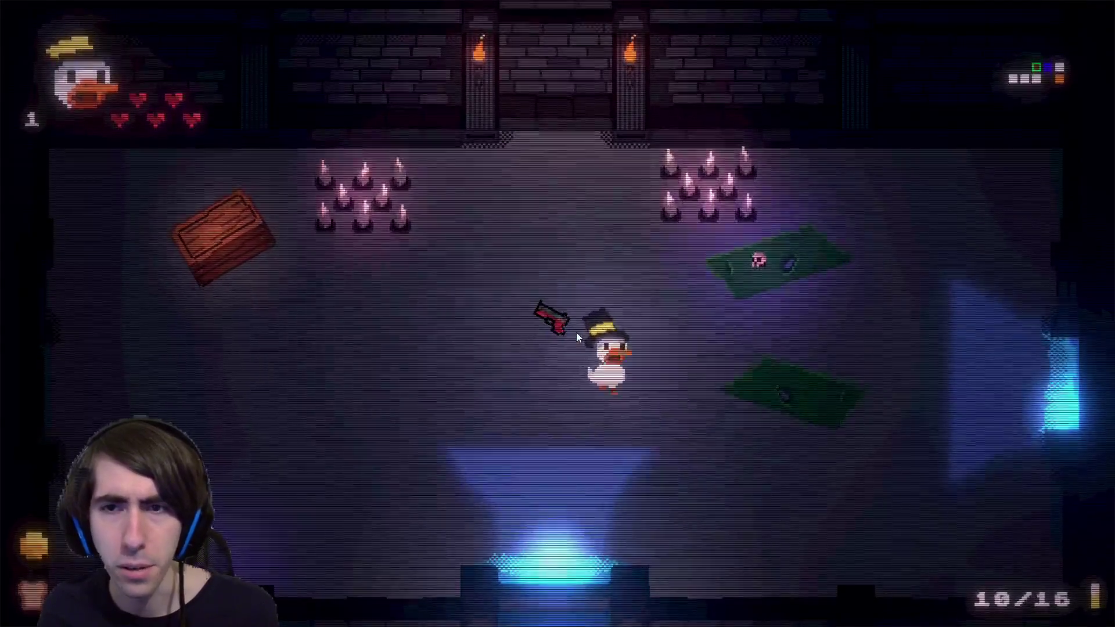
key("a")
key("s")
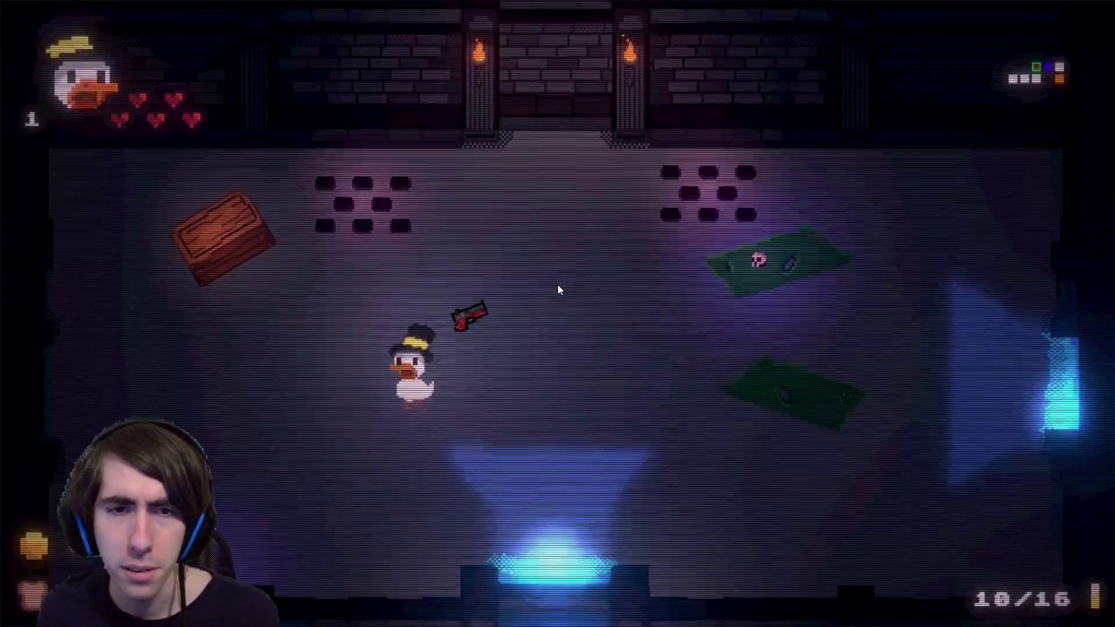
key("d")
key("w")
key("d")
key("s")
key("a")
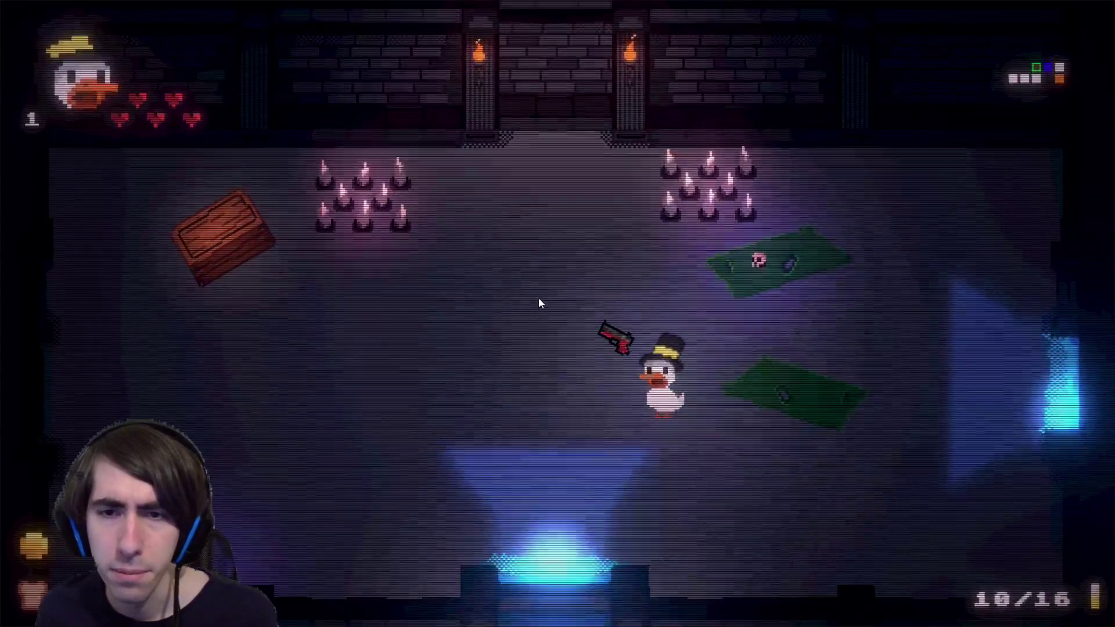
key("a")
key("w")
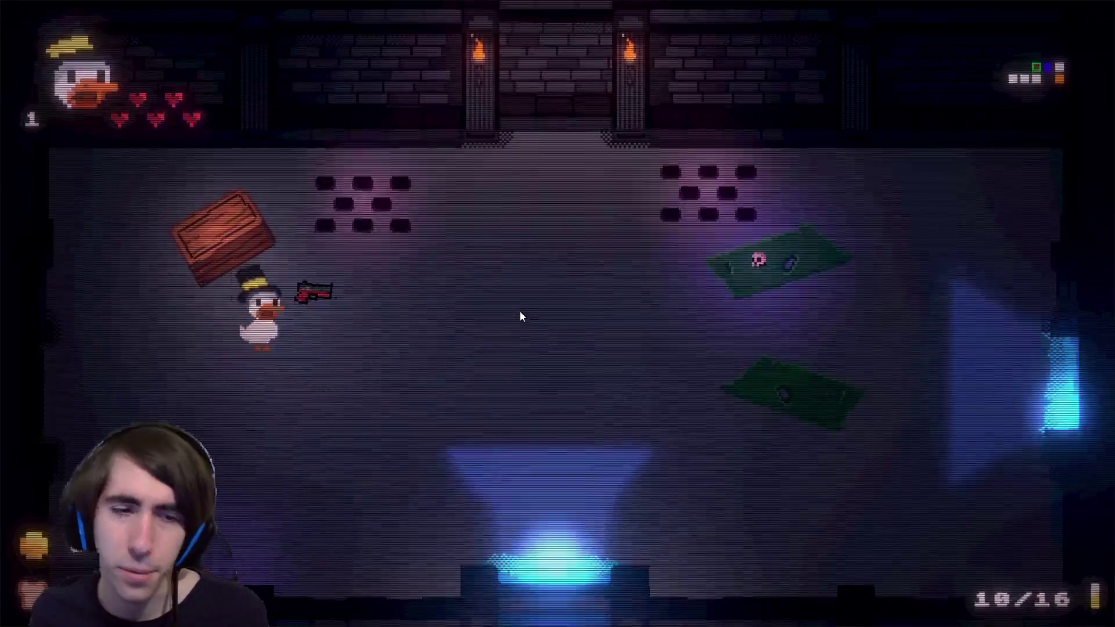
key("d")
key("d")
key("s")
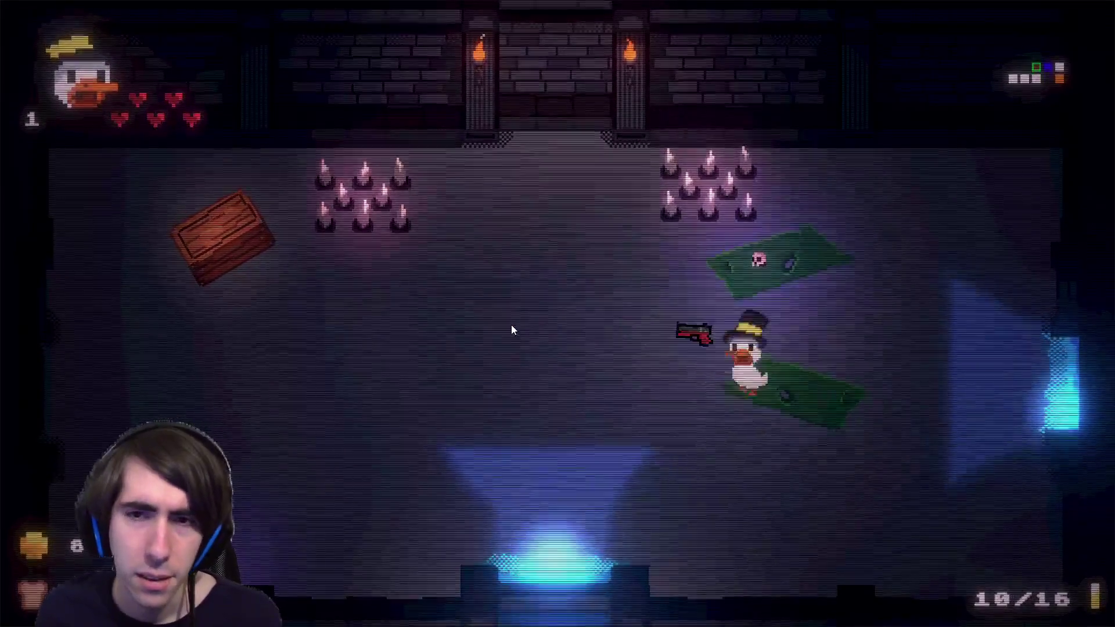
key("a")
key("a")
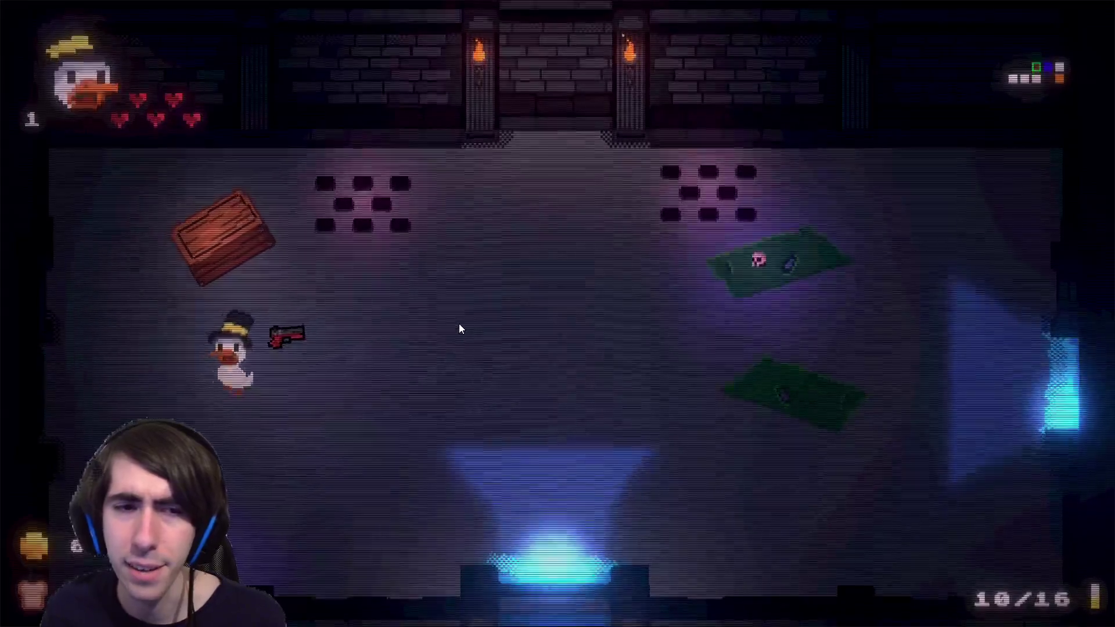
Walk the duck through the lit doorway into the room with crates and floor grates.
key("d")
key("w")
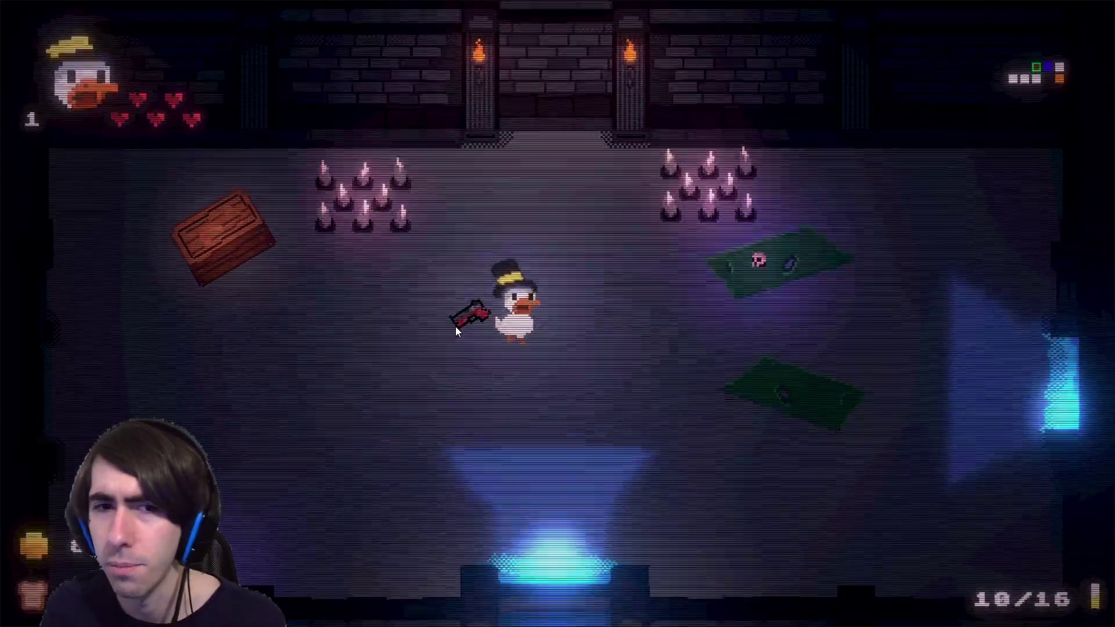
key("s")
key("w")
key("a")
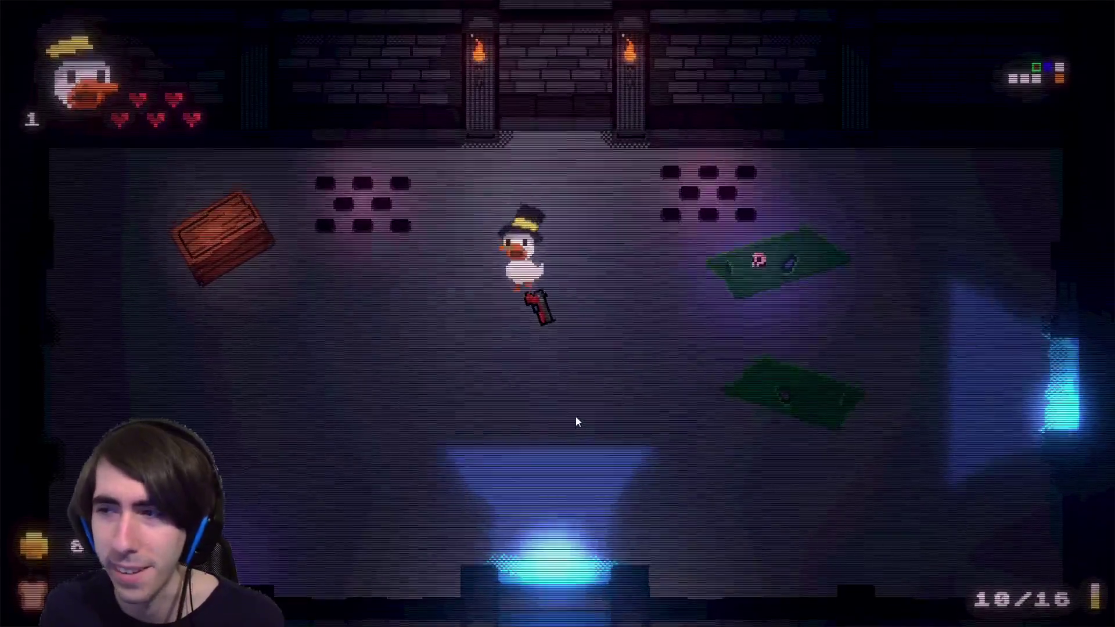
key("s")
key("d")
key("w")
key("a")
key("s")
key("s")
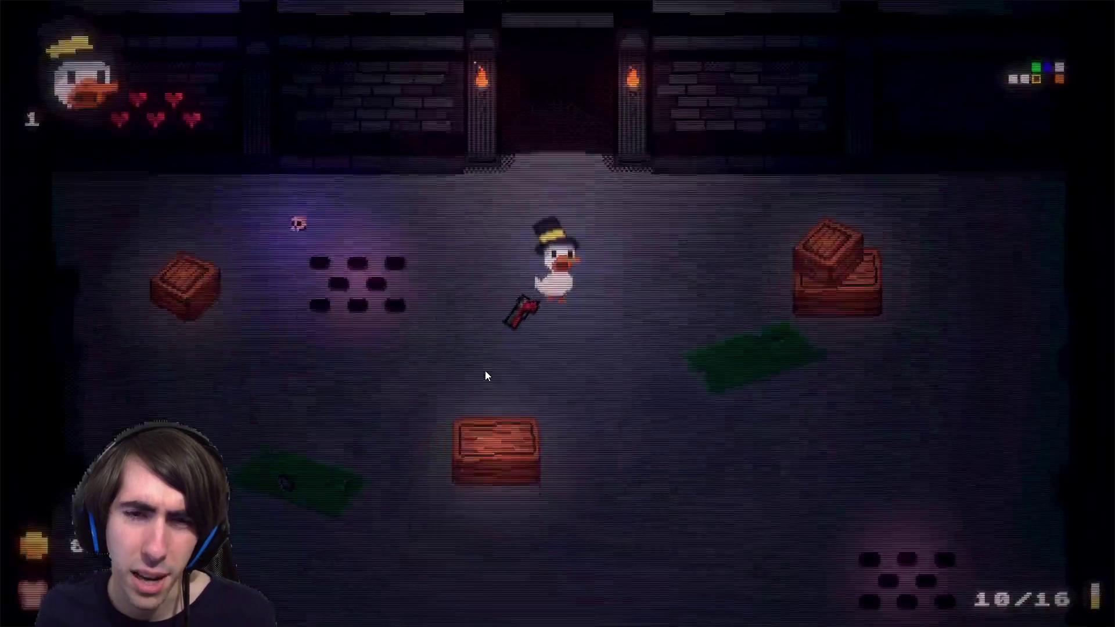
Dodge along the bottom and left of the room while shooting the spawning mushrooms.
key("s")
key("d")
key("a")
left_click(598, 370)
key("a")
left_click(618, 409)
left_click(613, 415)
left_click(610, 418)
left_click(604, 426)
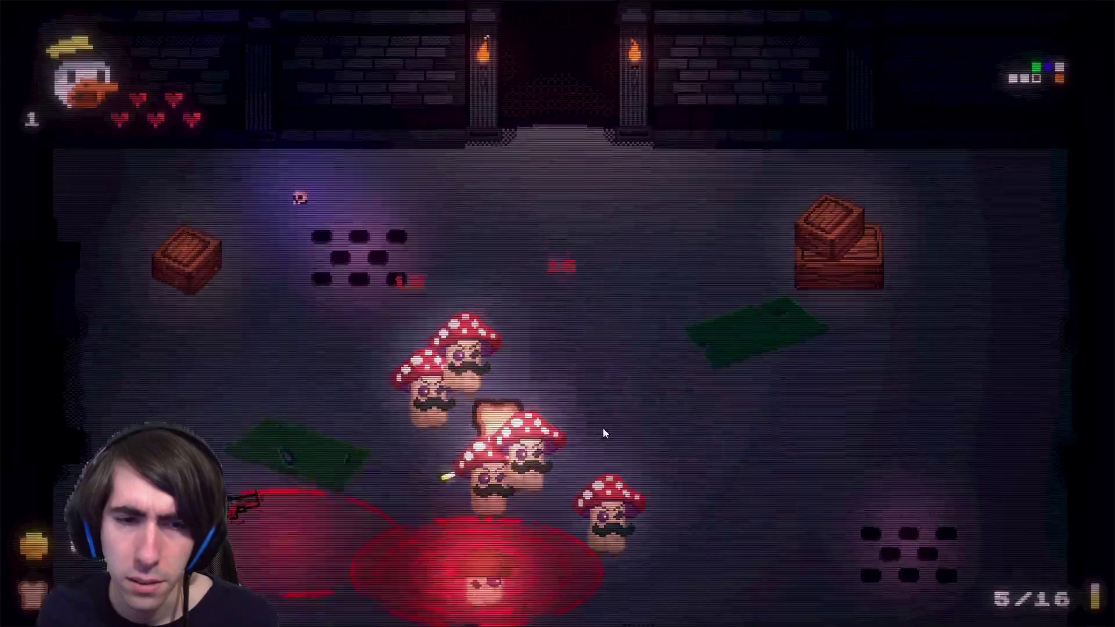
key("a")
left_click(557, 456)
key("w")
left_click(510, 482)
left_click(511, 482)
left_click(506, 478)
left_click(487, 465)
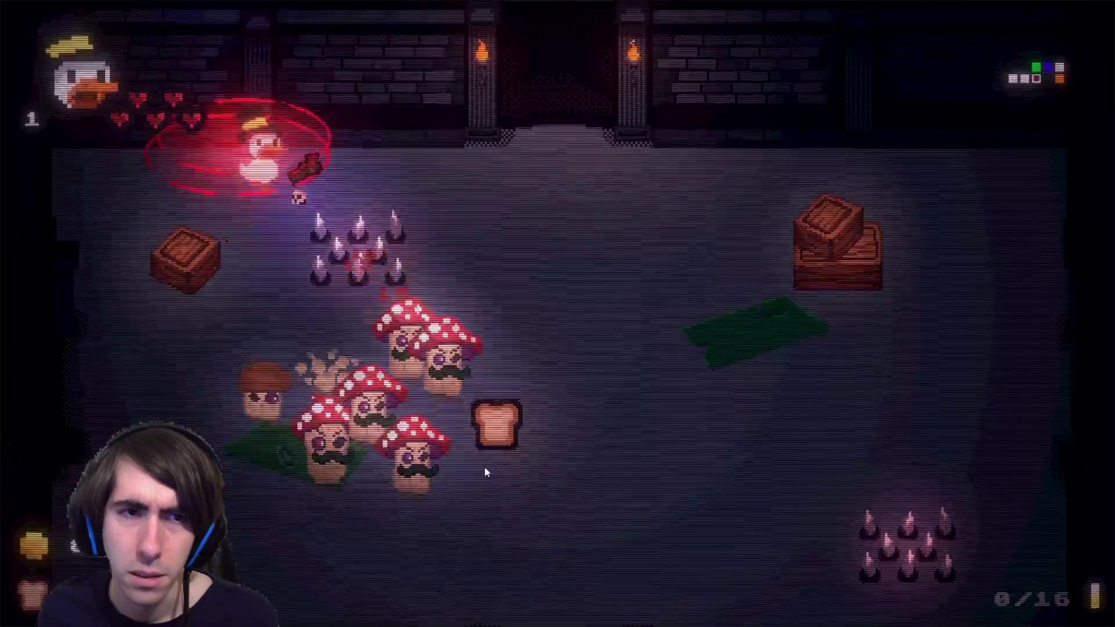
key("d")
left_click(411, 474)
key("s")
left_click(394, 464)
left_click(378, 455)
Strafe to the right side and top centre, gunning down the mushroom horde.
left_click(334, 378)
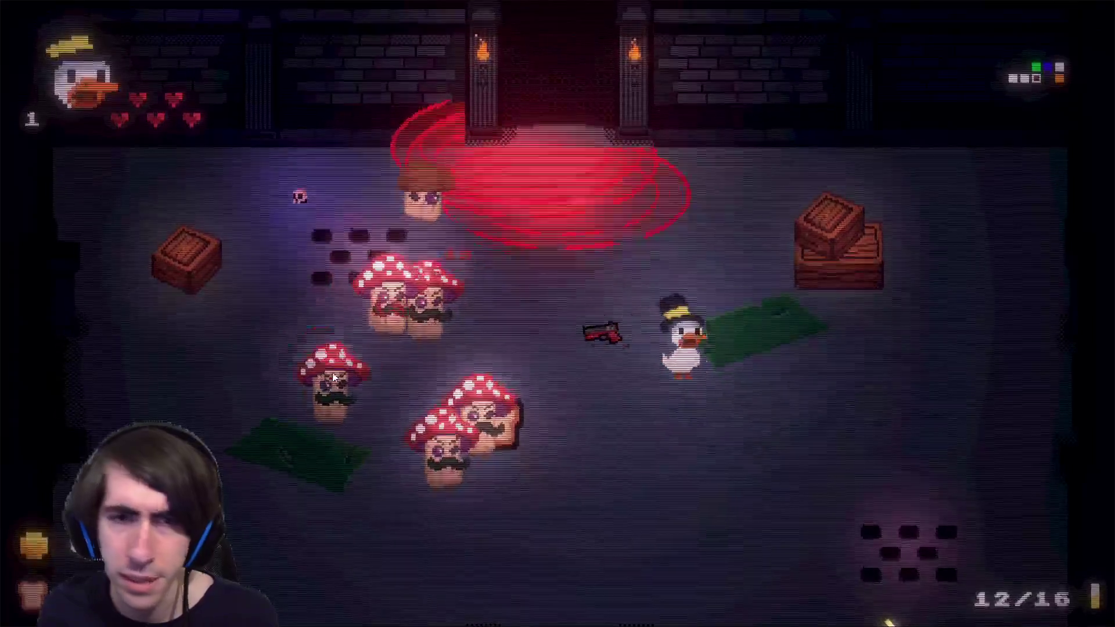
key("d")
left_click(343, 360)
left_click(358, 333)
left_click(441, 315)
key("w")
left_click(453, 334)
left_click(465, 354)
left_click(487, 339)
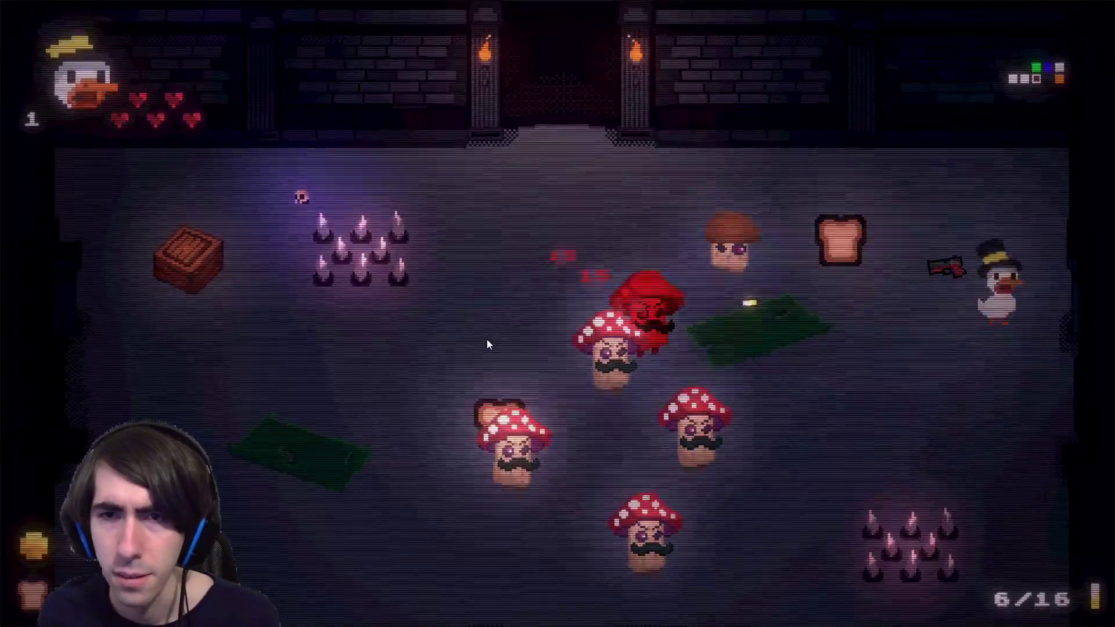
key("w")
key("a")
left_click(499, 360)
left_click(513, 372)
left_click(540, 379)
left_click(568, 383)
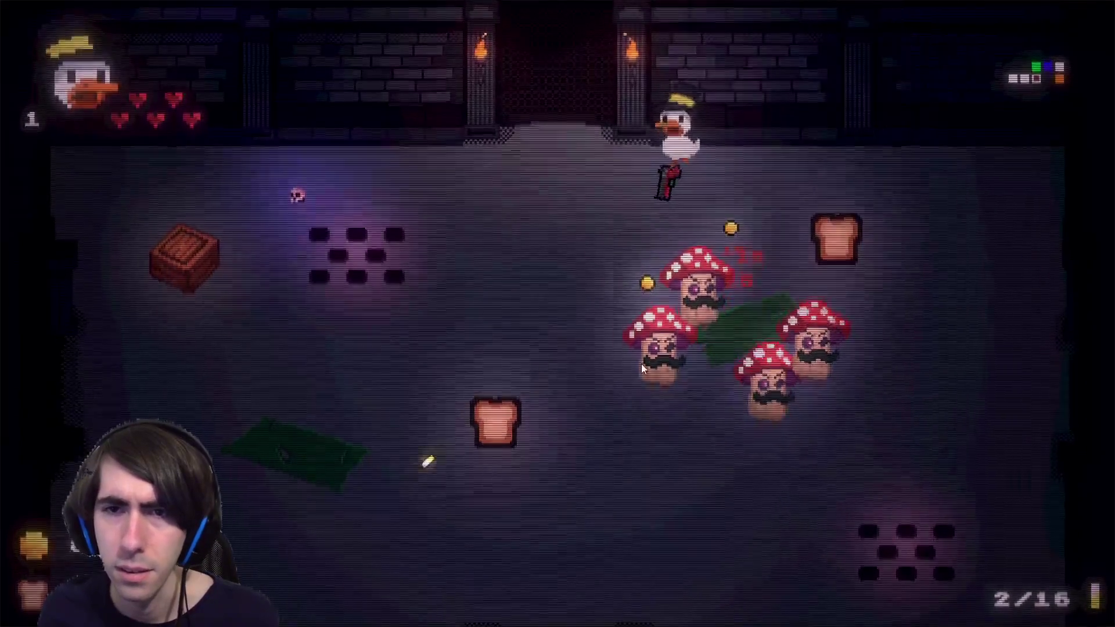
key("s")
key("a")
left_click(642, 364)
left_click(768, 328)
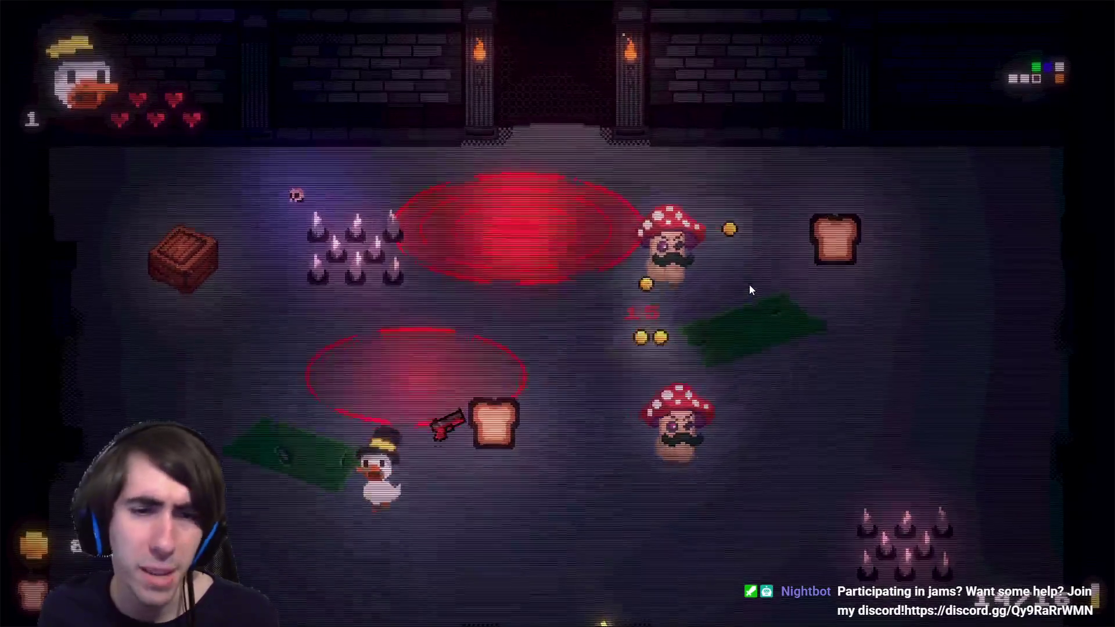
key("s")
Pick off the lower, left and centre mushrooms, then shoot the last one.
left_click(708, 347)
left_click(678, 410)
key("d")
left_click(641, 410)
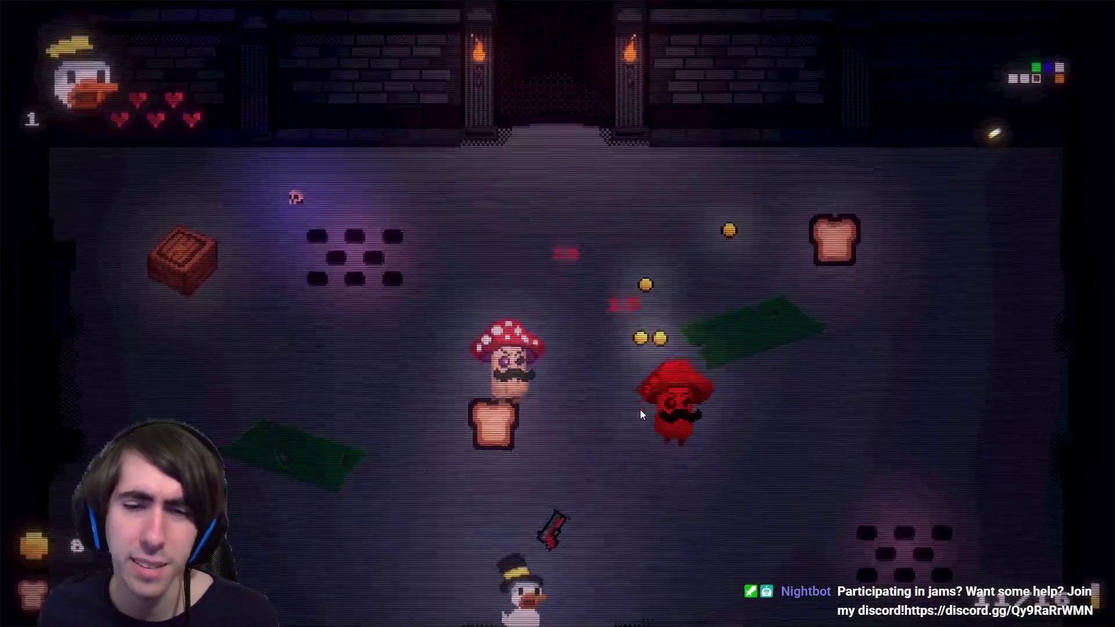
key("d")
key("w")
left_click(677, 385)
left_click(538, 433)
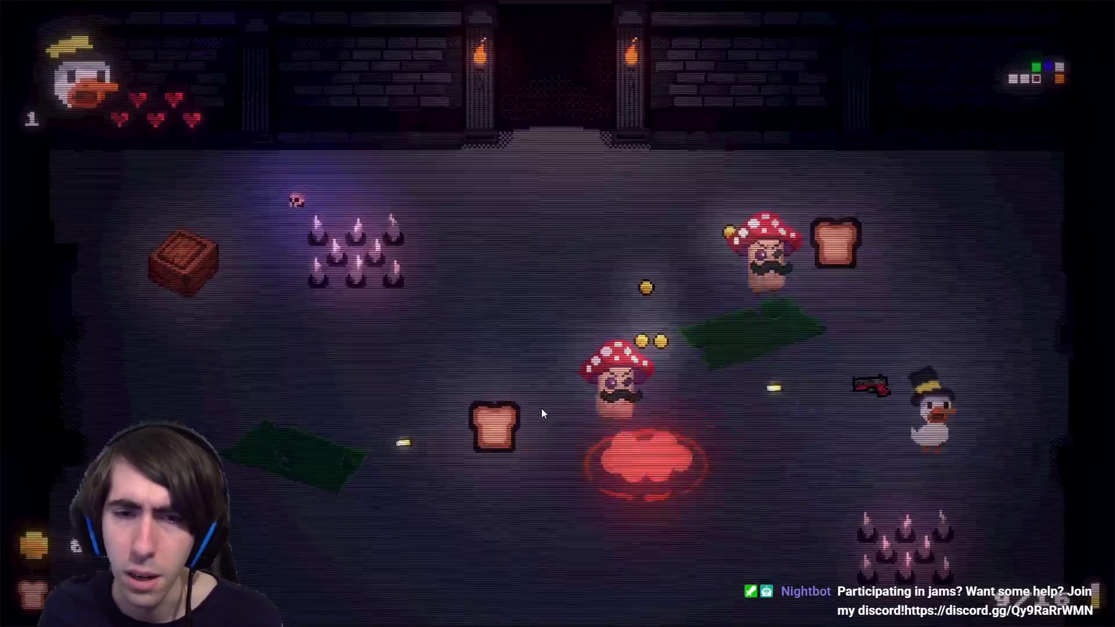
key("a")
left_click(557, 396)
left_click(574, 386)
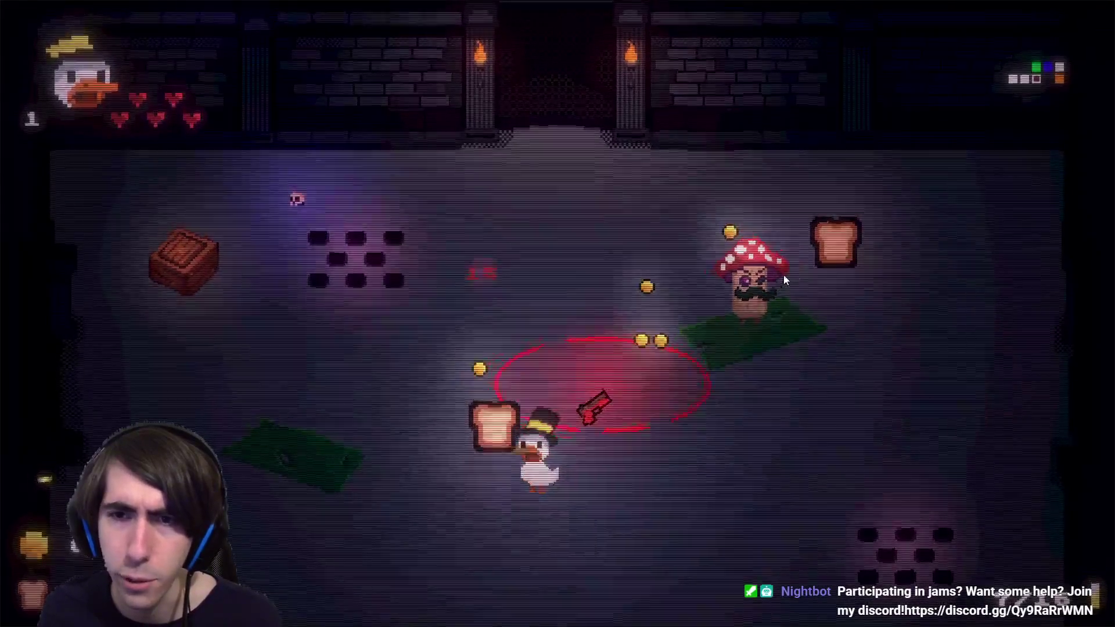
key("s")
left_click(774, 275)
left_click(784, 259)
Walk the duck onto the glowing altar and press E to reveal the upgrade cards.
key("a")
key("w")
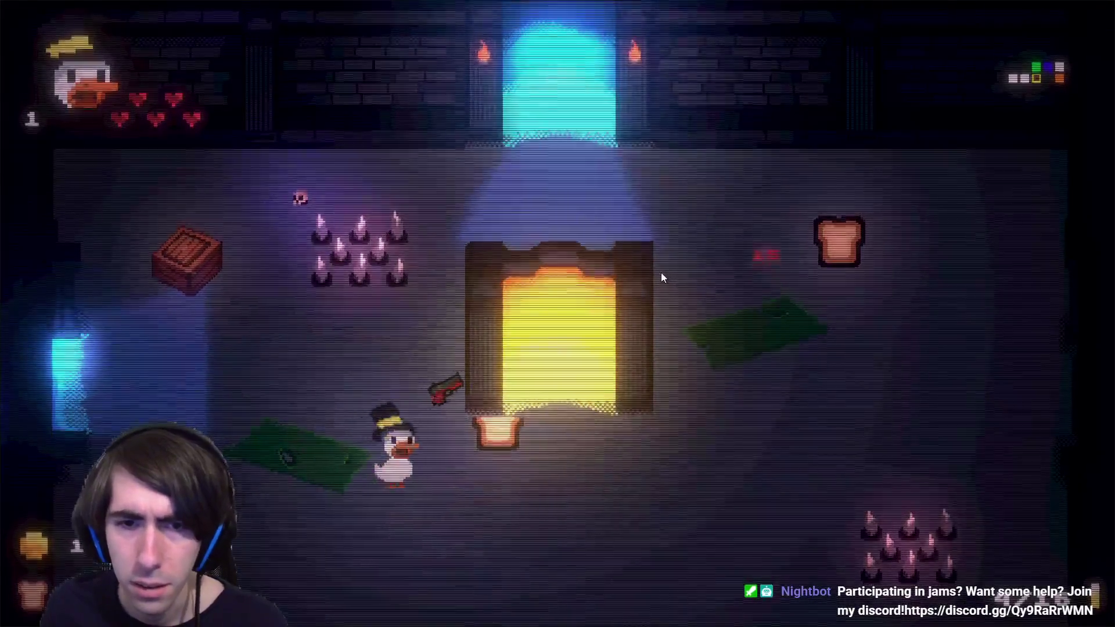
key("d")
key("s")
key("w")
key("a")
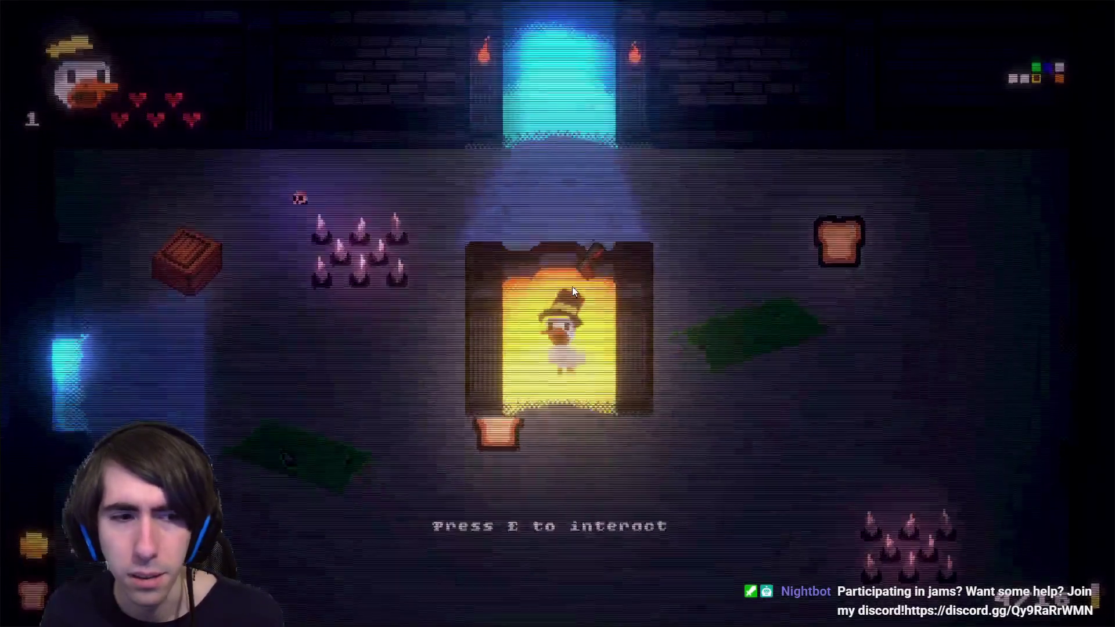
key("e")
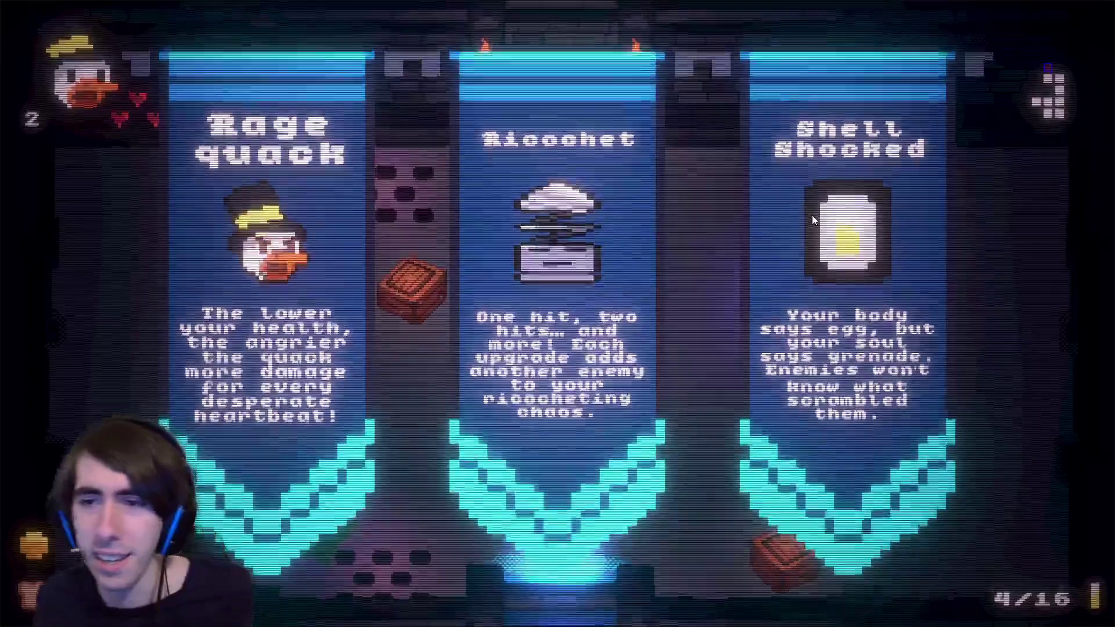
Choose the Shell Shocked upgrade and open fire toward the upper left.
left_click(810, 215)
left_click(475, 302)
key("a")
left_click(462, 305)
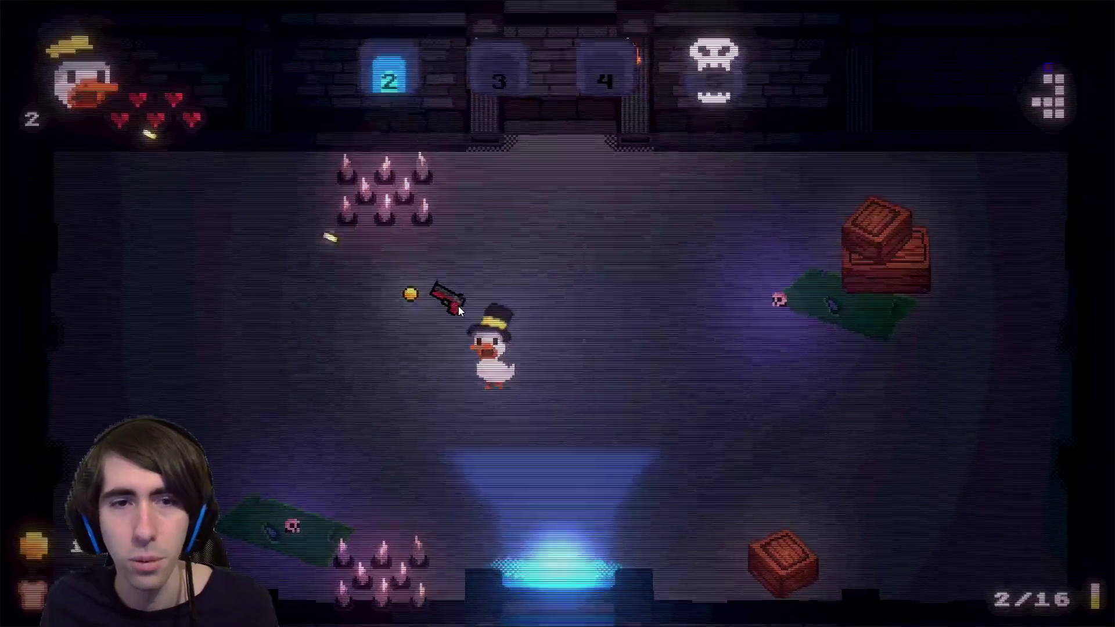
key("w")
Circle the room shooting the appearing and advancing mushrooms.
key("s")
key("d")
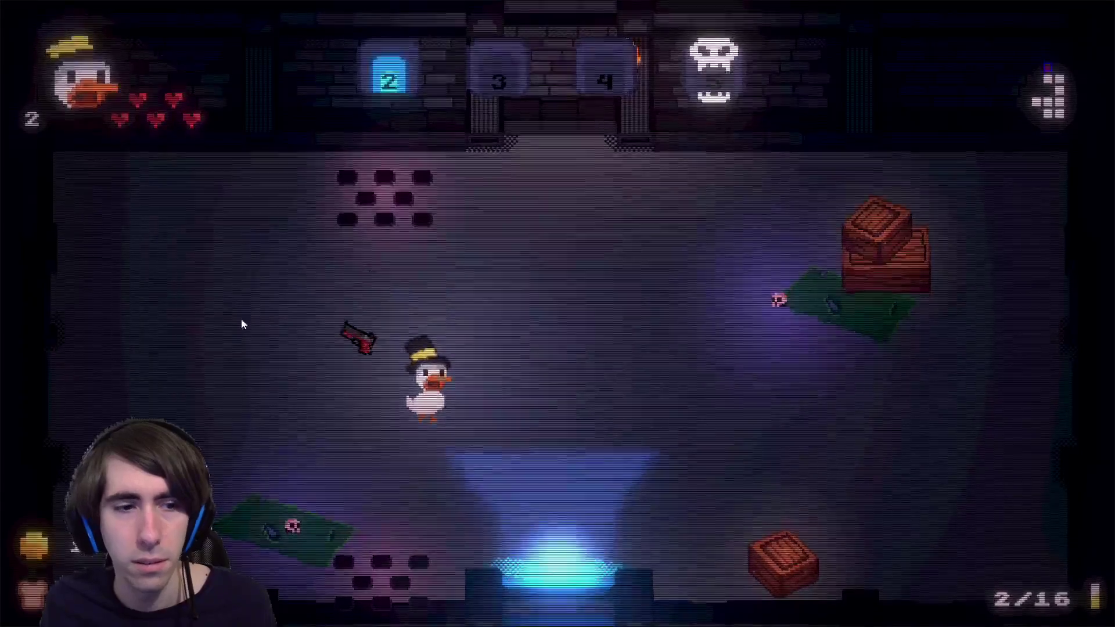
key("d")
left_click(806, 382)
key("d")
key("a")
key("s")
key("s")
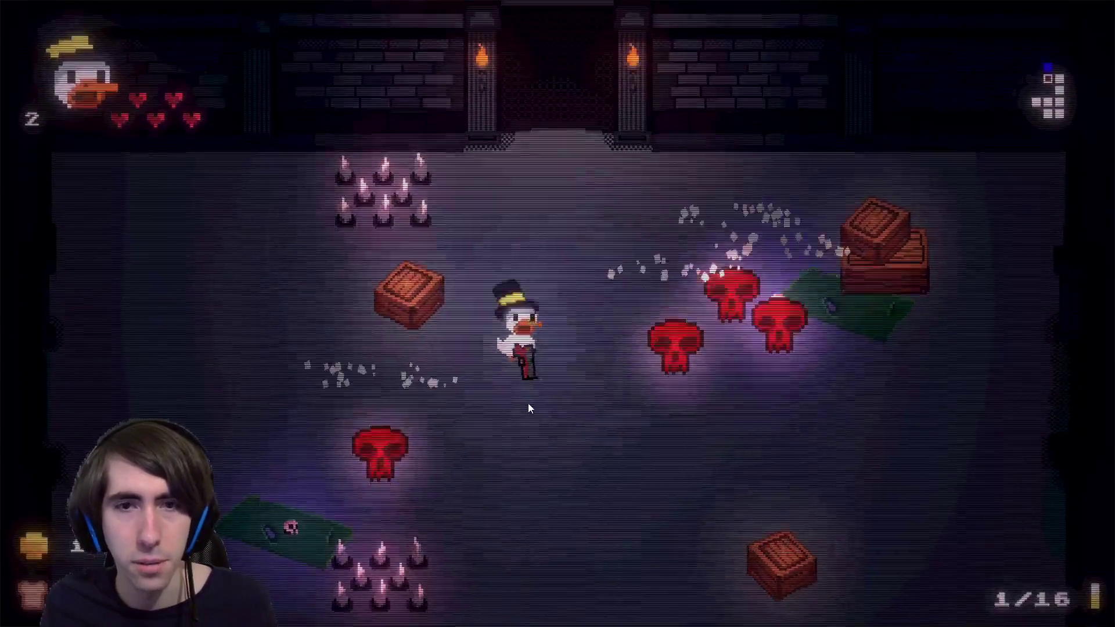
key("s")
key("d")
left_click(684, 312)
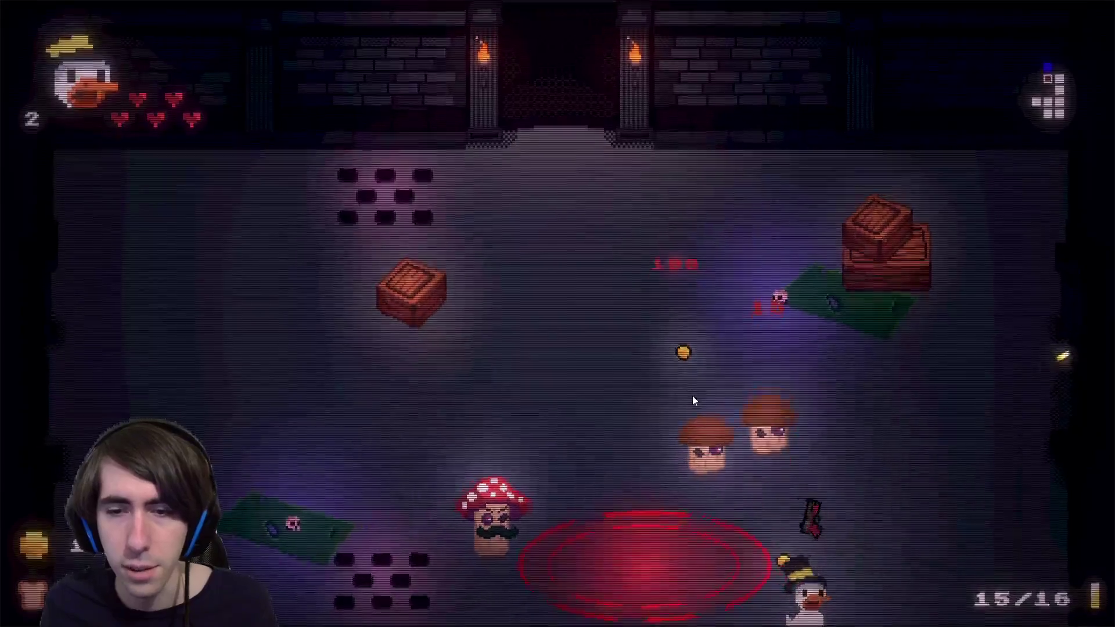
key("d")
key("w")
left_click(693, 413)
left_click(689, 426)
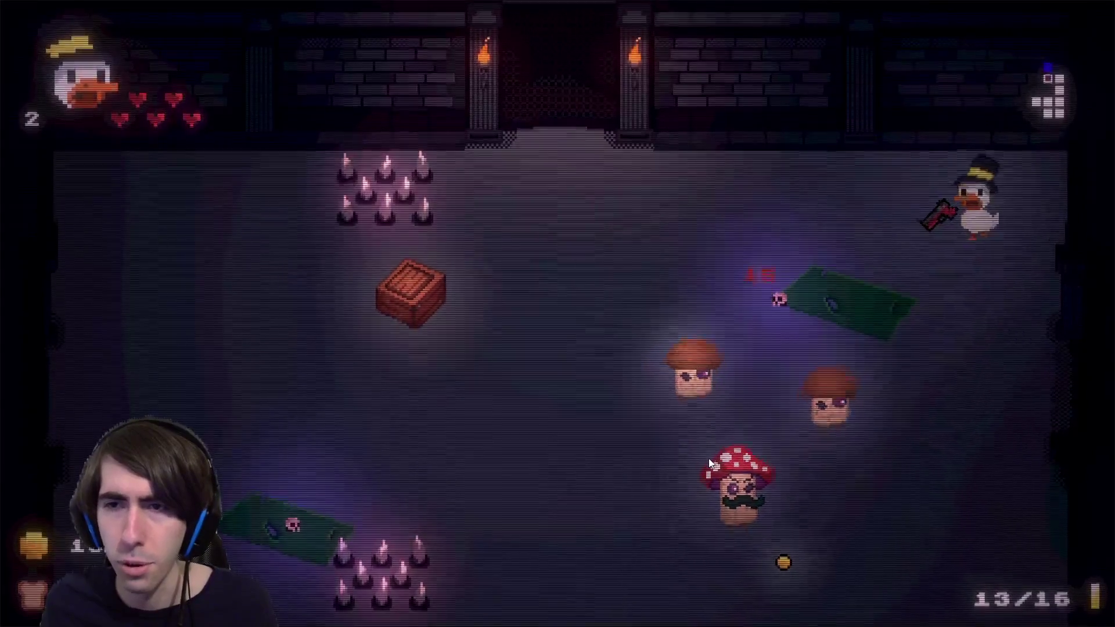
key("a")
left_click(732, 450)
left_click(754, 441)
left_click(794, 438)
Finish off the remaining mushrooms until the last one is dead.
key("s")
left_click(809, 225)
left_click(781, 203)
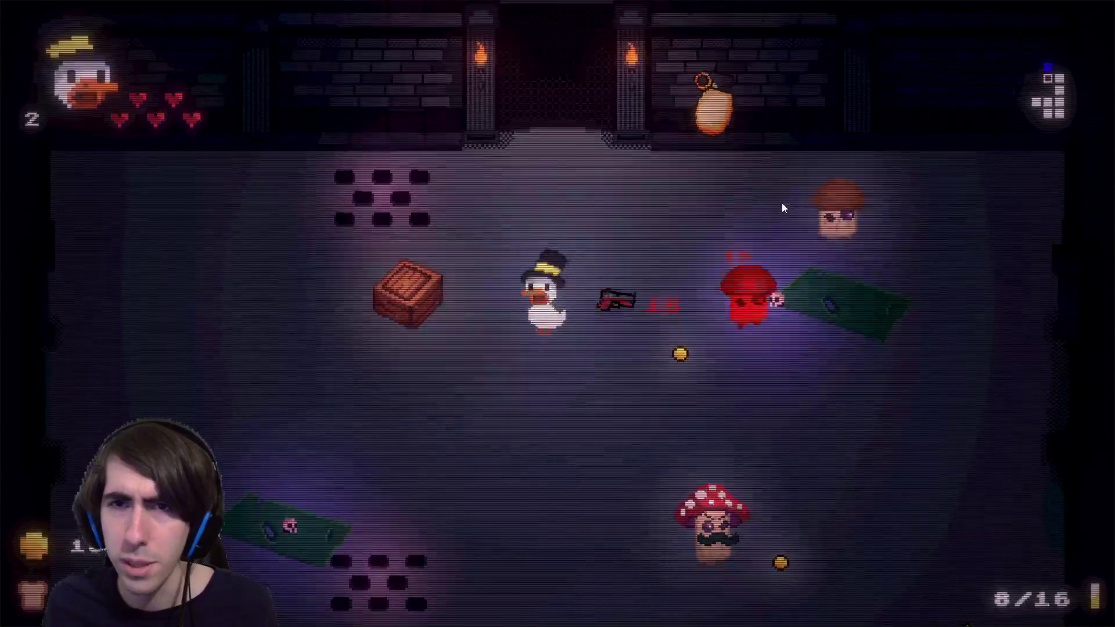
key("a")
key("s")
left_click(803, 227)
left_click(783, 294)
left_click(684, 433)
left_click(685, 441)
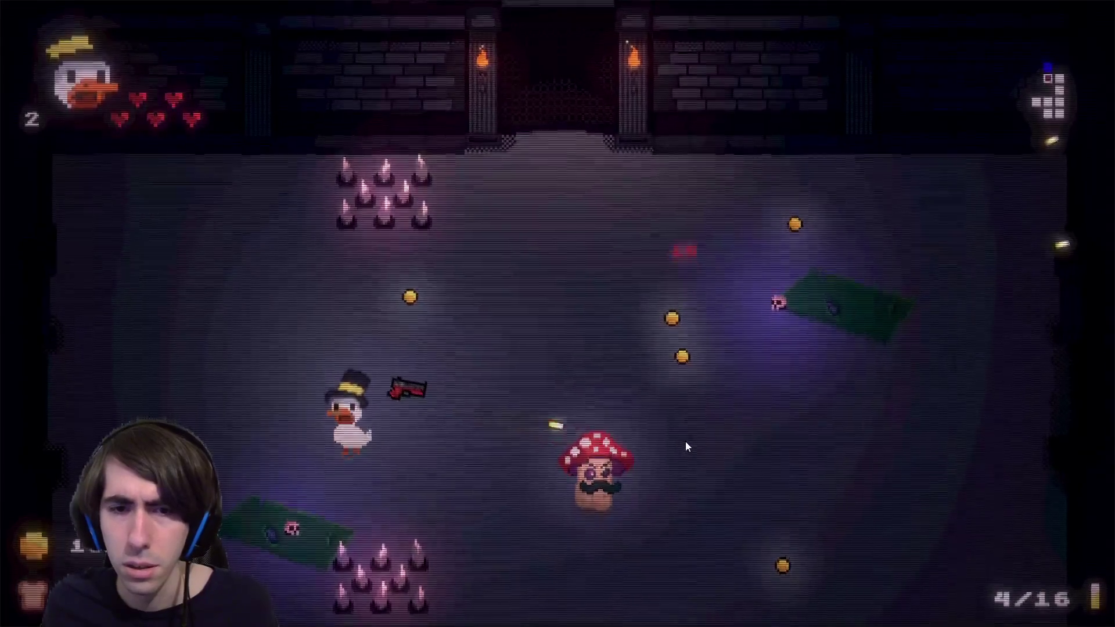
key("w")
left_click(673, 476)
key("d")
left_click(660, 510)
left_click(655, 510)
left_click(667, 512)
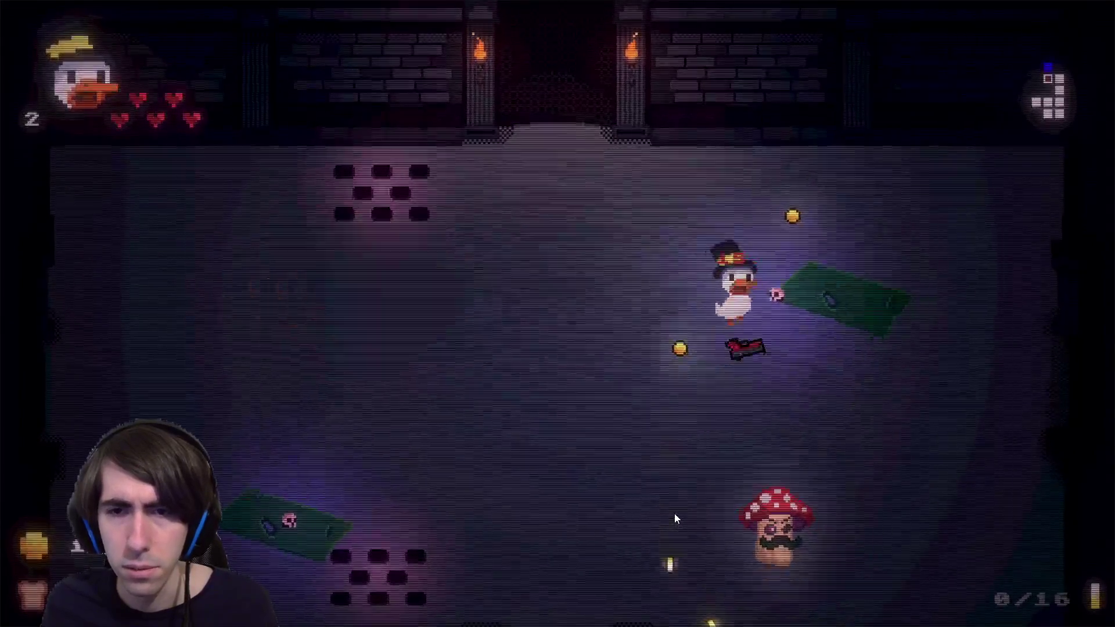
key("w")
key("d")
key("a")
key("s")
left_click(755, 473)
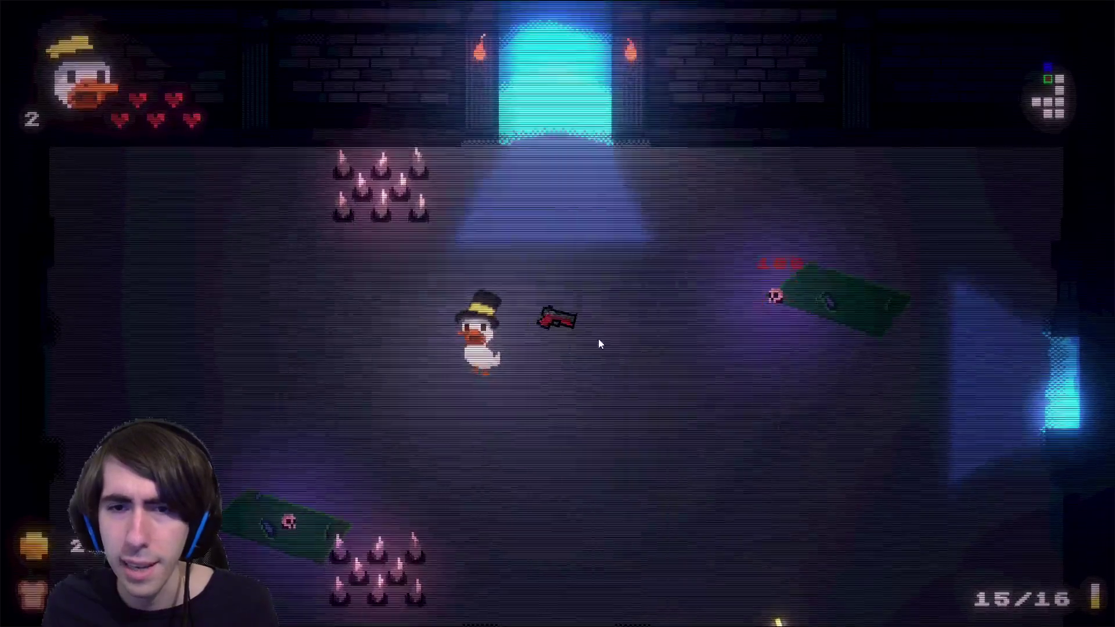
Walk the duck out through the right doorway into the next room.
key("s")
key("d")
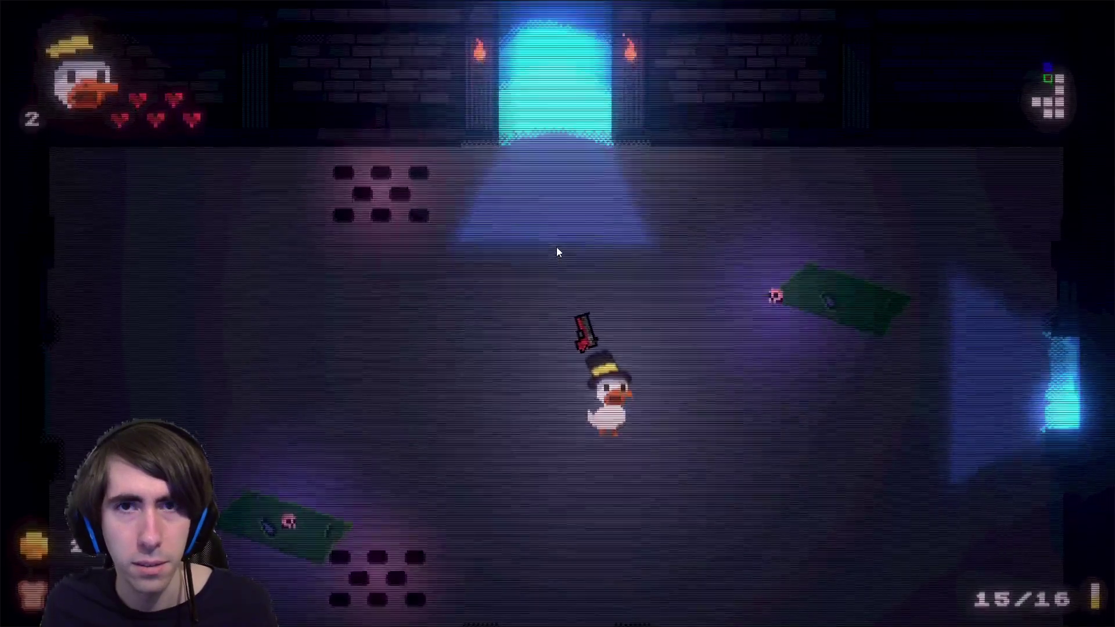
key("w")
key("d")
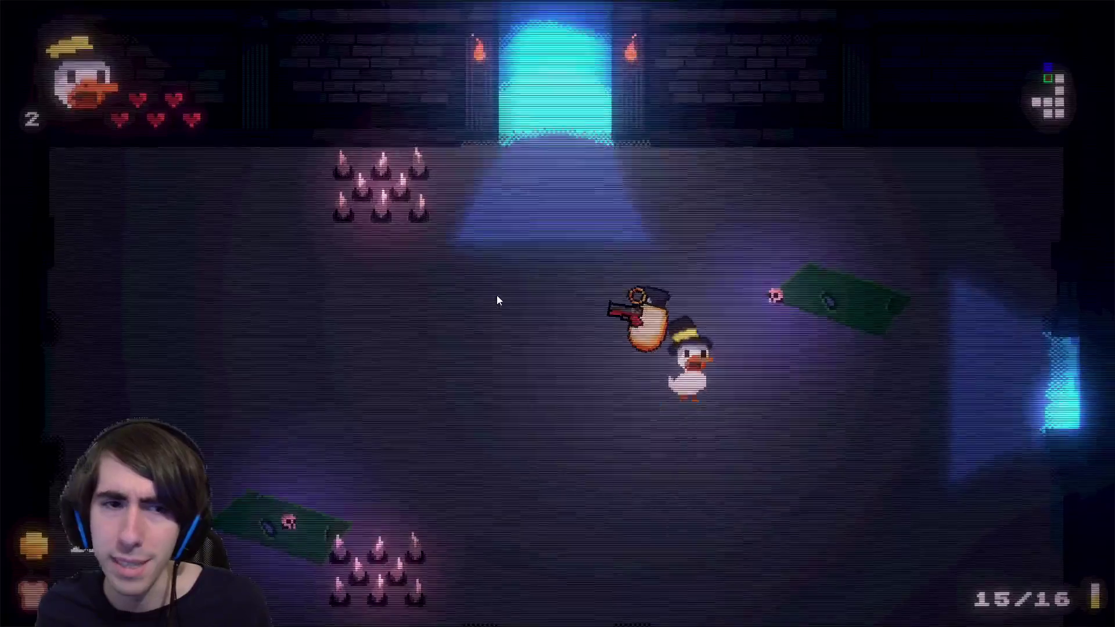
key("d")
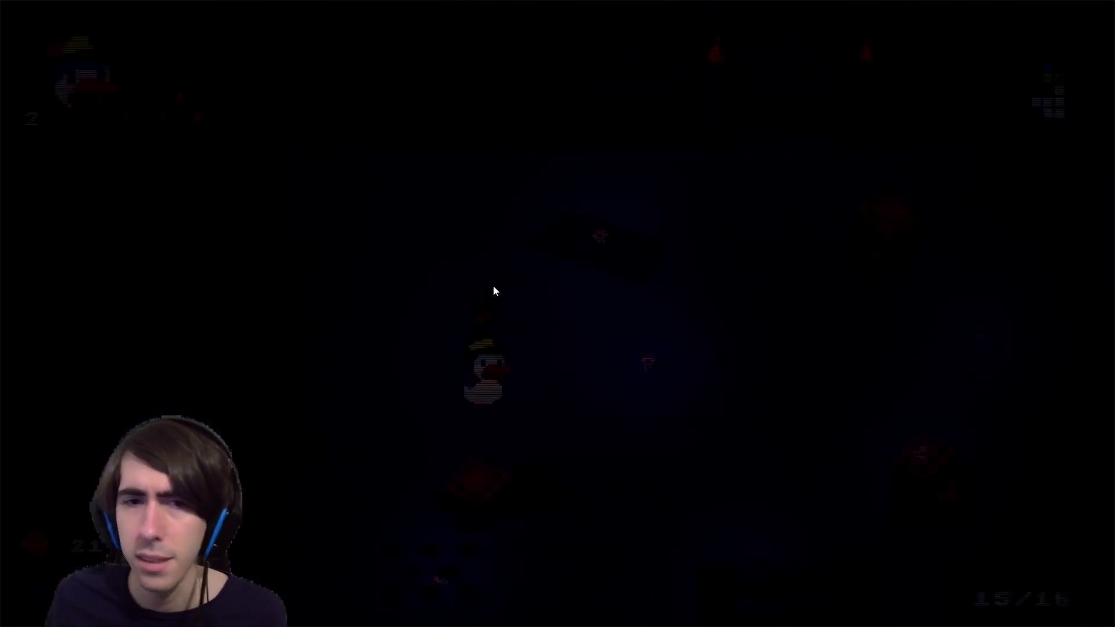
Strafe around the room shooting the mushroom enemies until the first wave is down.
key("d")
left_click(402, 263)
key("s")
left_click(401, 272)
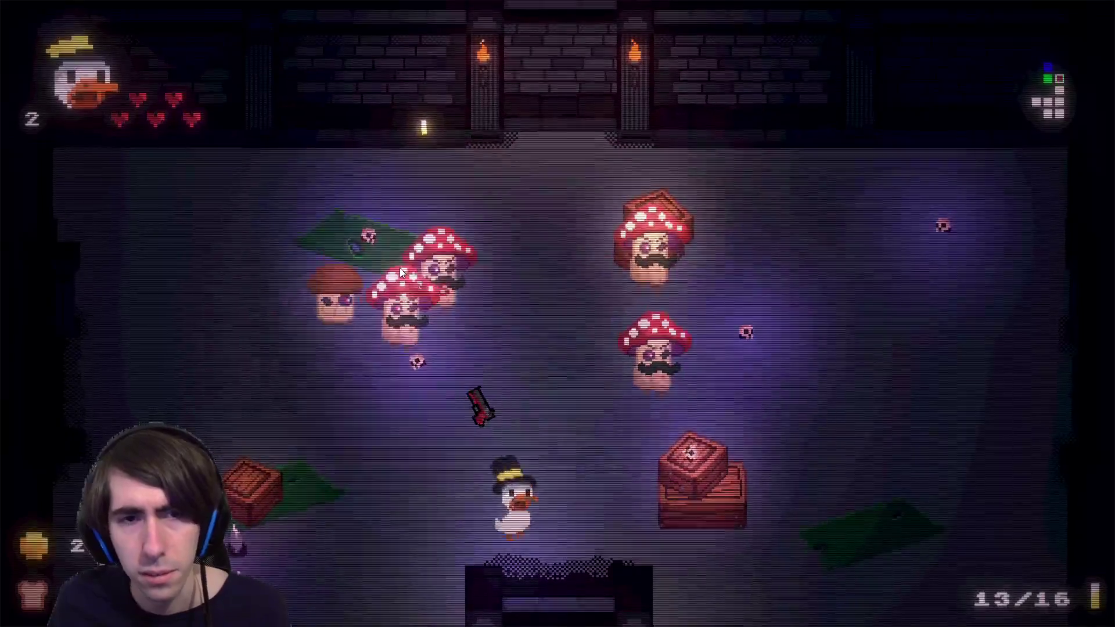
key("d")
key("s")
left_click(392, 270)
left_click(384, 277)
left_click(384, 277)
left_click(441, 280)
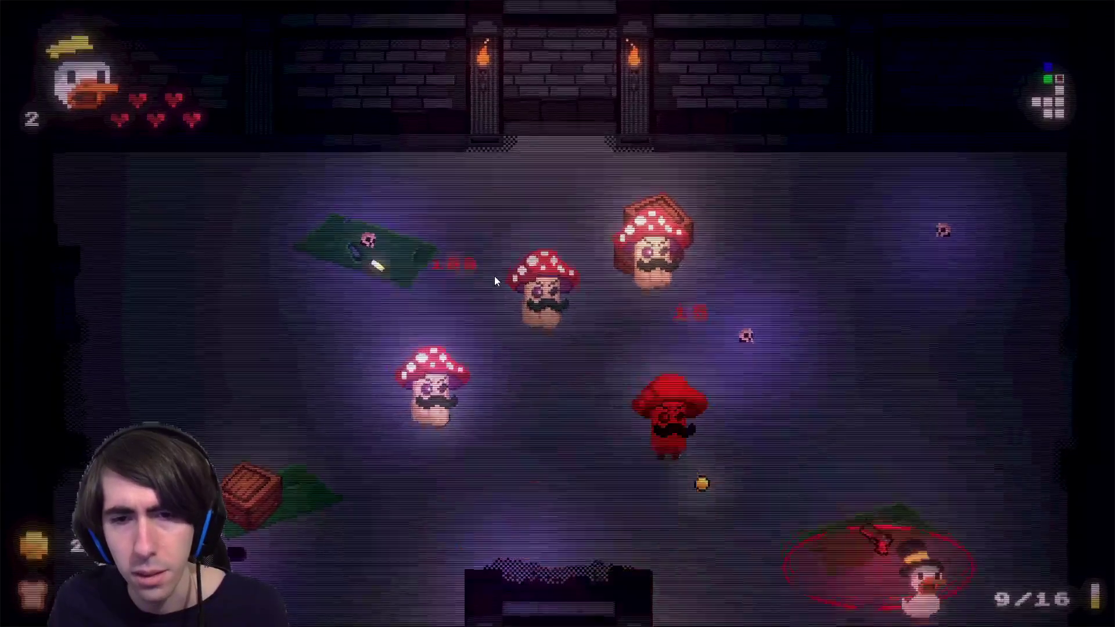
key("w")
left_click(442, 313)
left_click(435, 329)
left_click(441, 328)
key("a")
left_click(445, 327)
left_click(465, 360)
left_click(482, 383)
key("s")
left_click(489, 395)
key("a")
left_click(490, 395)
left_click(491, 395)
key("d")
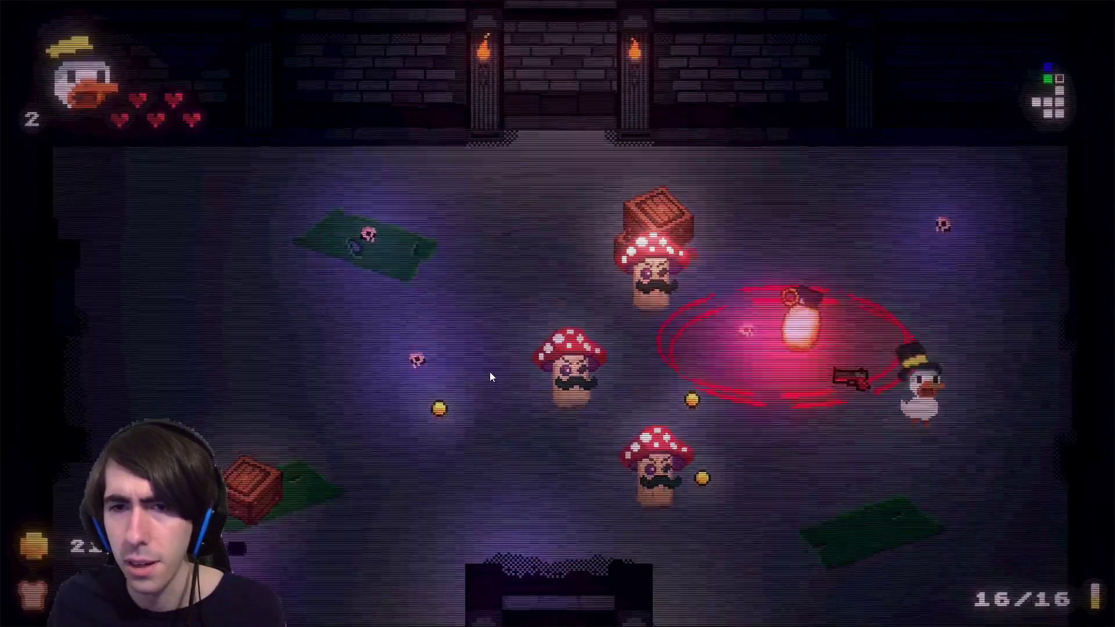
key("d")
key("s")
left_click(499, 384)
key("w")
key("a")
left_click(534, 406)
left_click(566, 423)
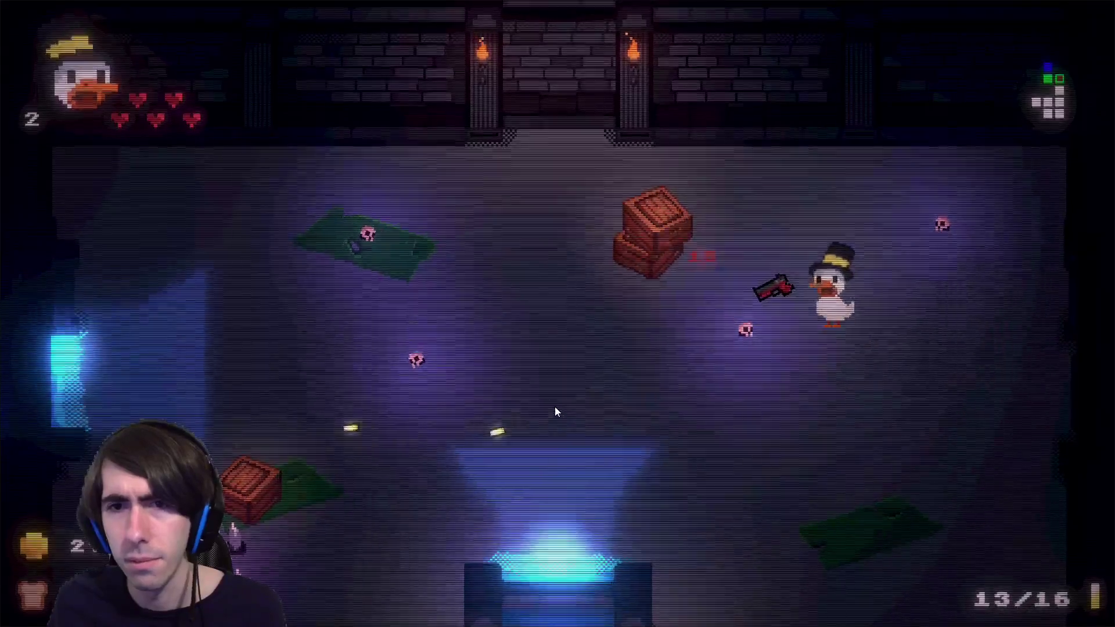
Exit through the bottom door and fire on the newly spawned mushrooms while retreating up-left.
key("s")
key("a")
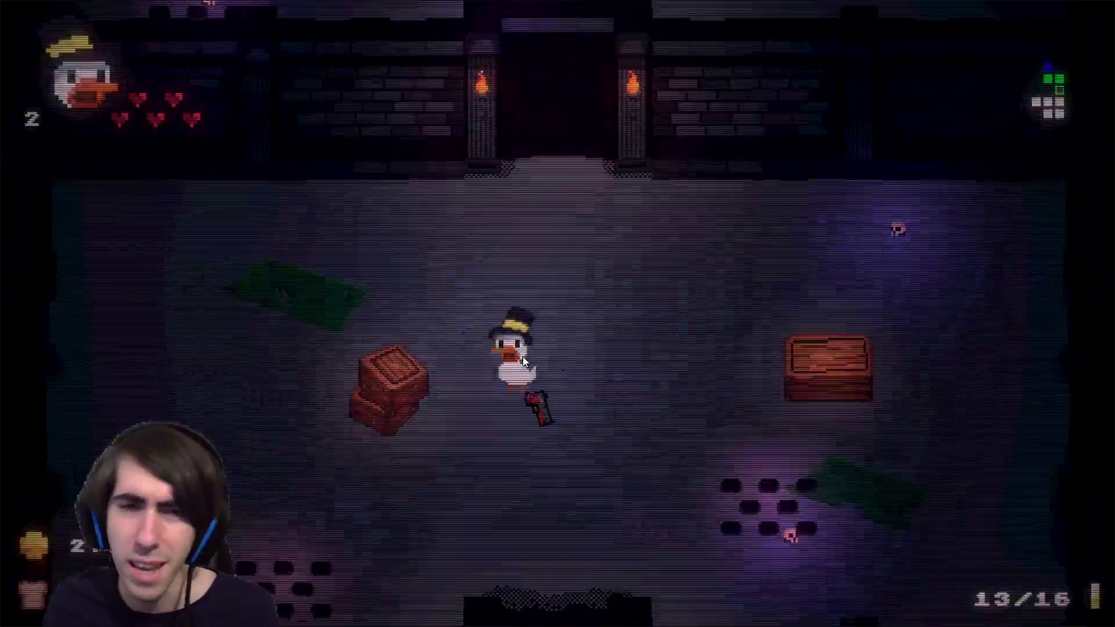
key("s")
left_click(543, 227)
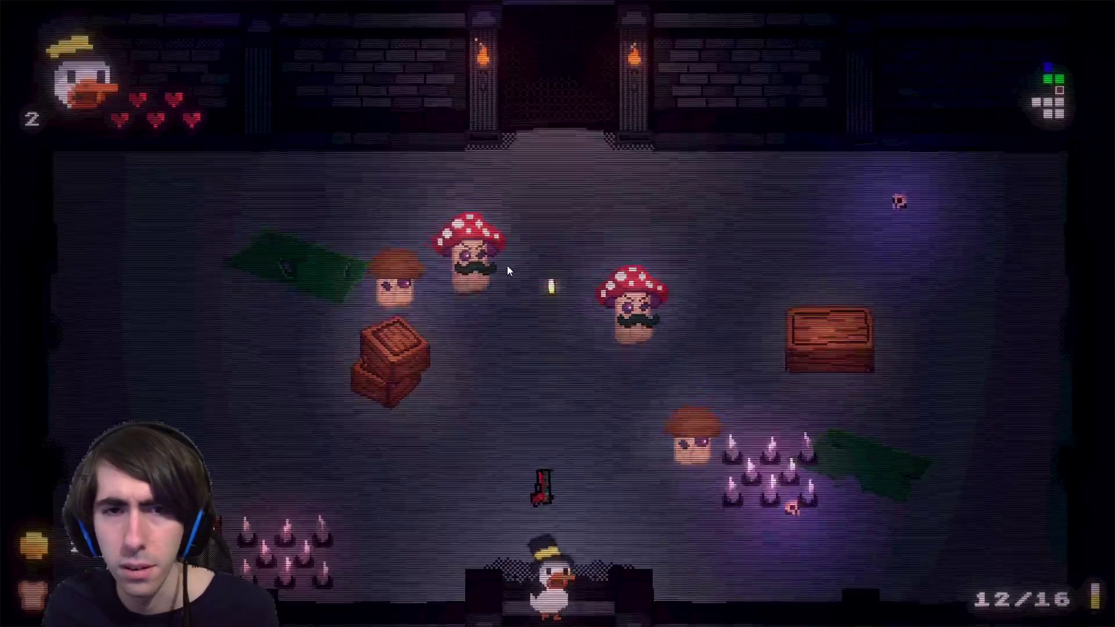
left_click(512, 266)
left_click(489, 277)
key("w")
key("a")
left_click(502, 295)
left_click(535, 308)
left_click(498, 318)
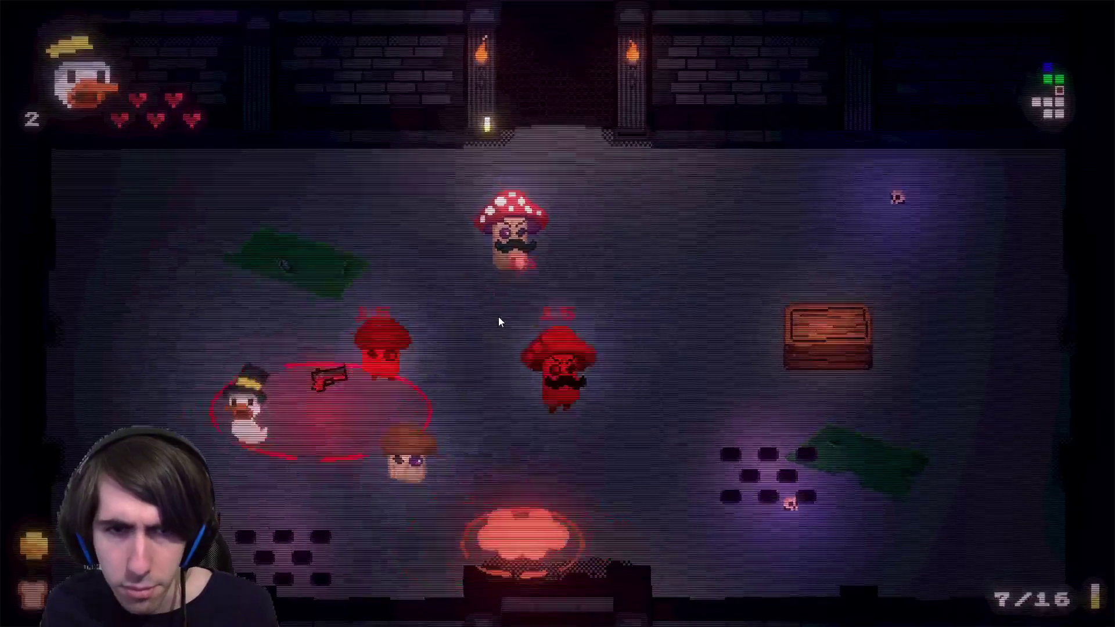
key("w")
key("a")
left_click(498, 360)
left_click(495, 307)
left_click(489, 279)
left_click(465, 247)
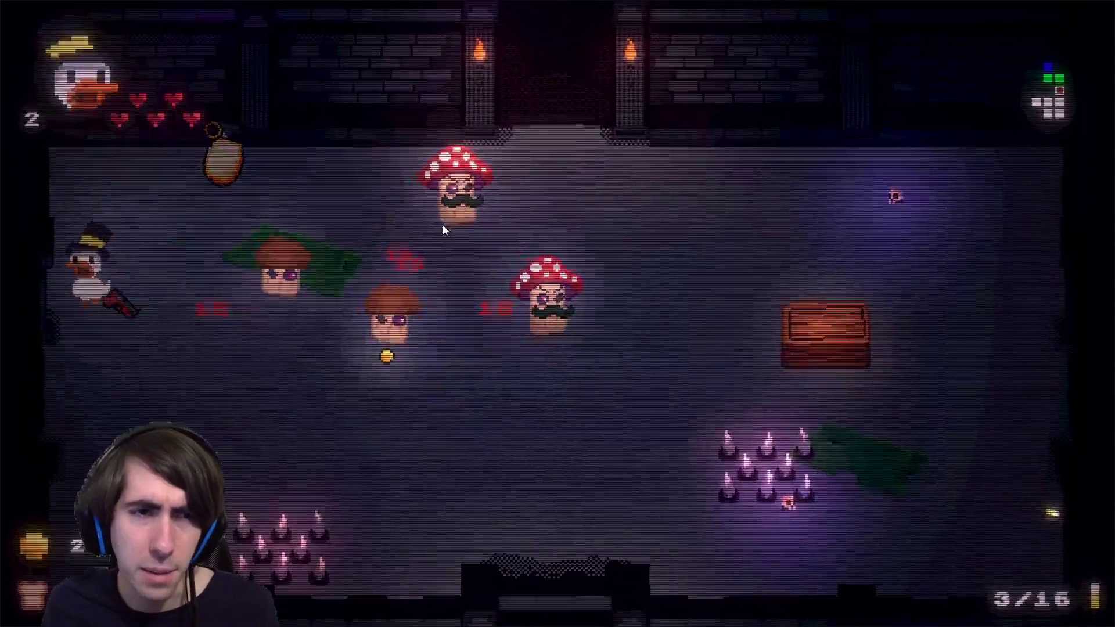
key("s")
key("d")
left_click(441, 239)
left_click(423, 305)
left_click(455, 316)
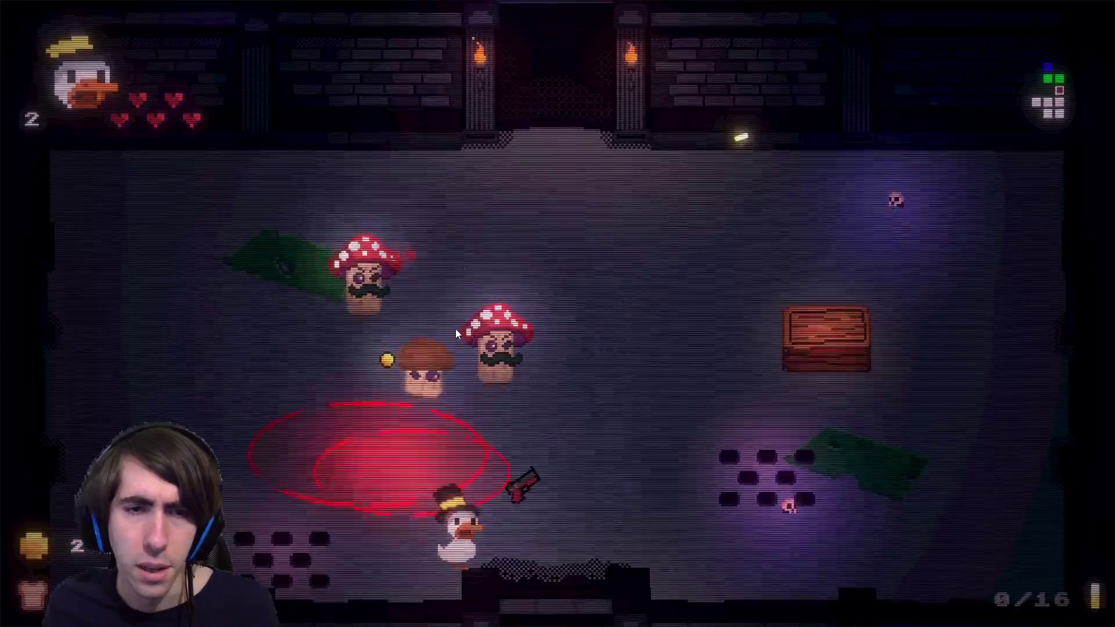
Keep circling and shooting until the last mushroom in the room dies.
key("d")
left_click(453, 322)
key("w")
left_click(451, 315)
left_click(444, 337)
left_click(458, 384)
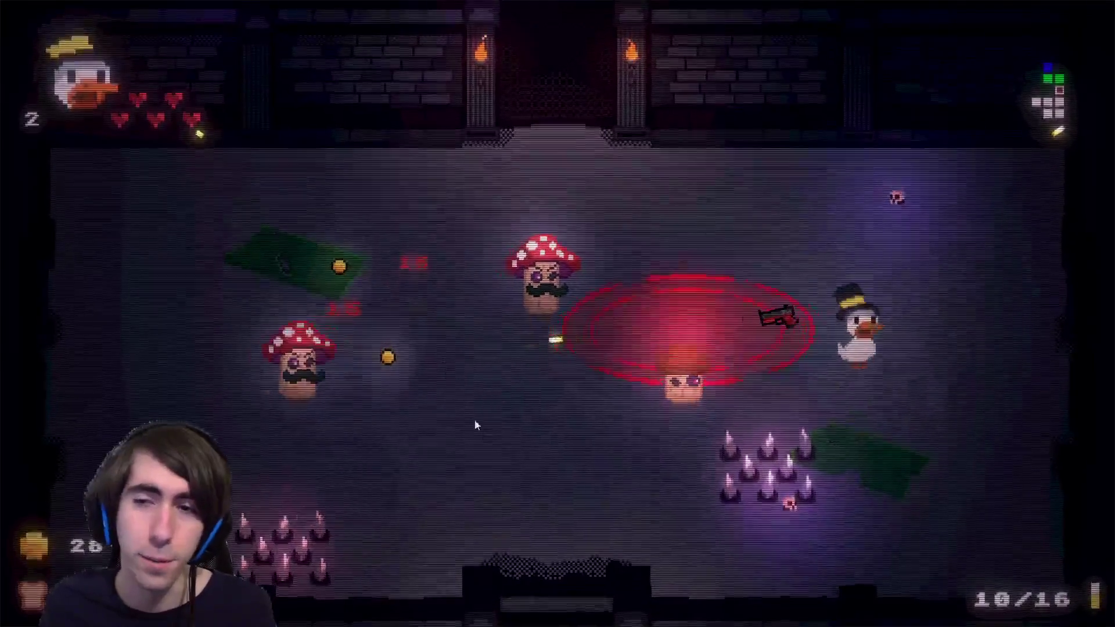
key("d")
key("w")
left_click(468, 394)
left_click(459, 372)
left_click(447, 356)
key("s")
left_click(441, 339)
left_click(441, 329)
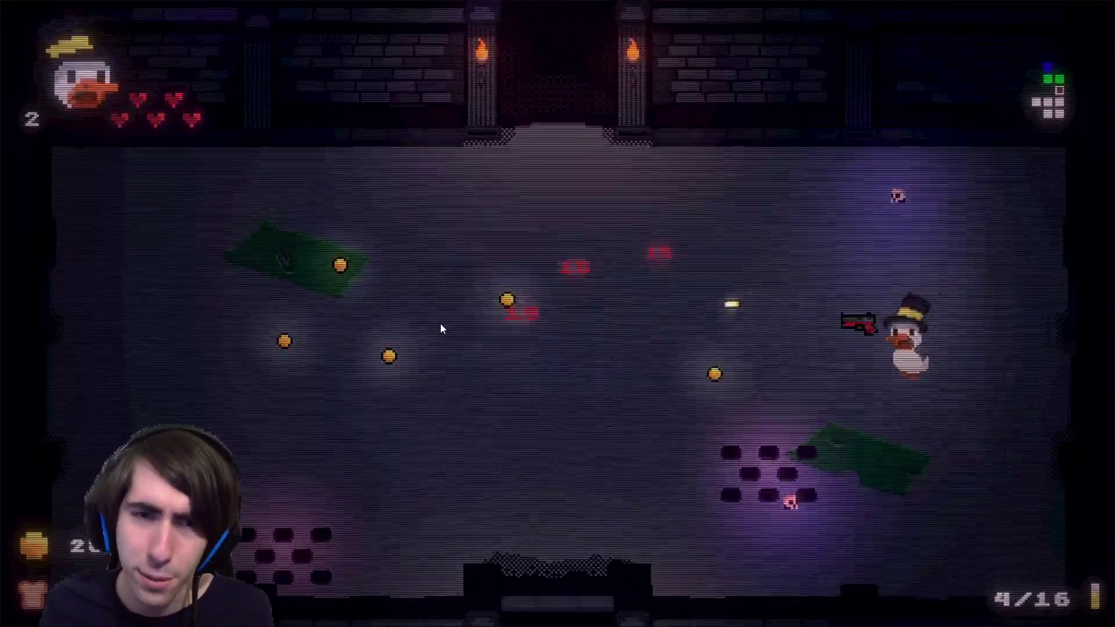
key("a")
left_click(439, 321)
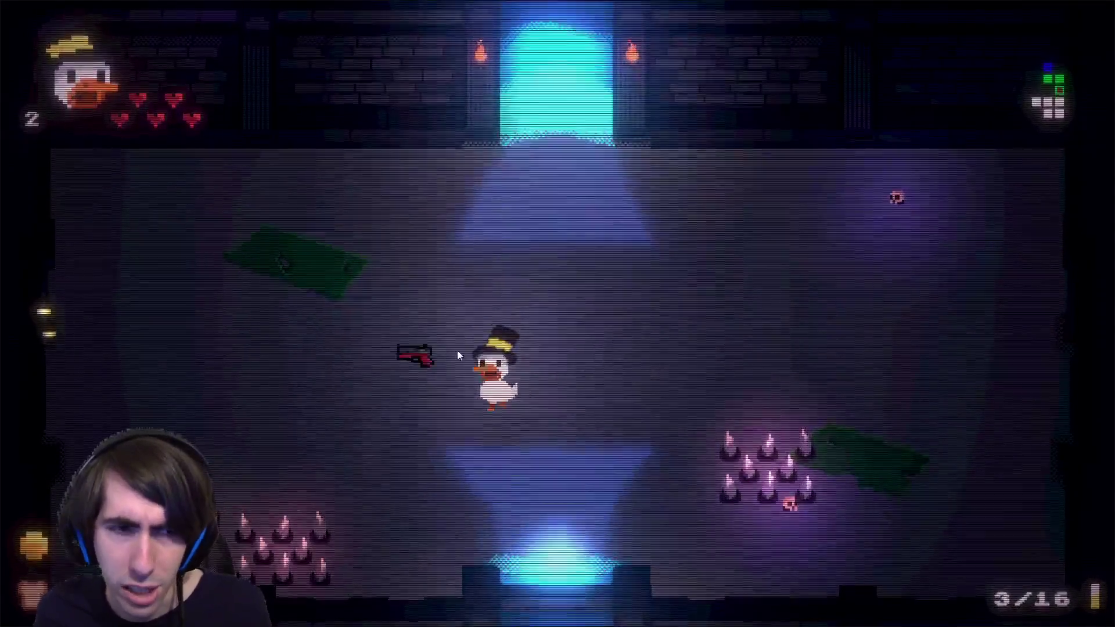
Walk through the bottom door, shoot the spawning mushrooms and reload with R.
key("a")
key("d")
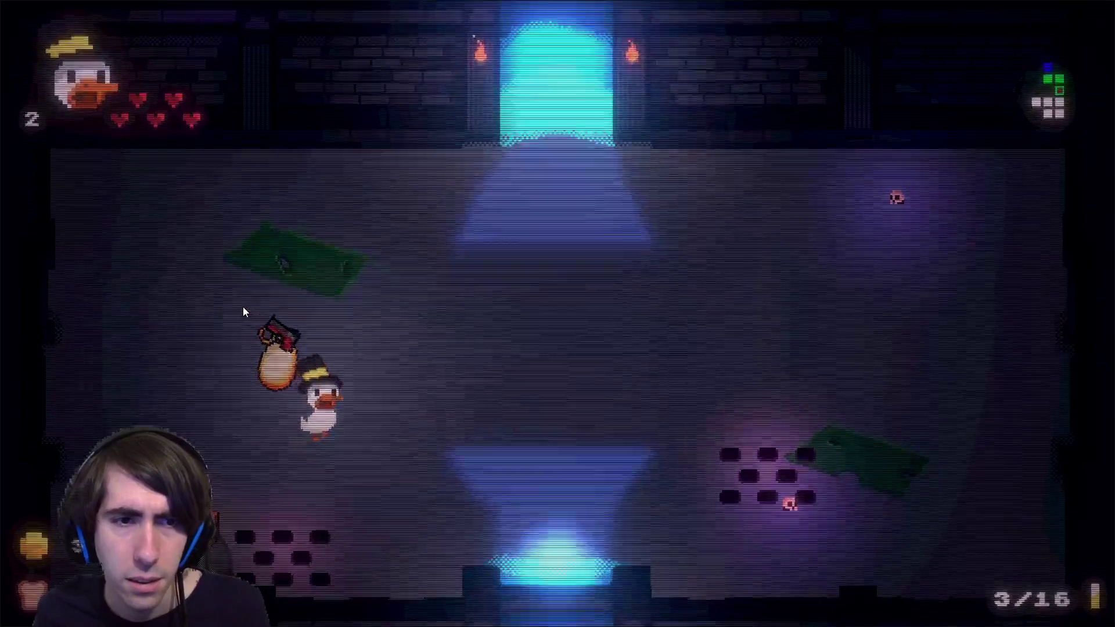
key("s")
key("d")
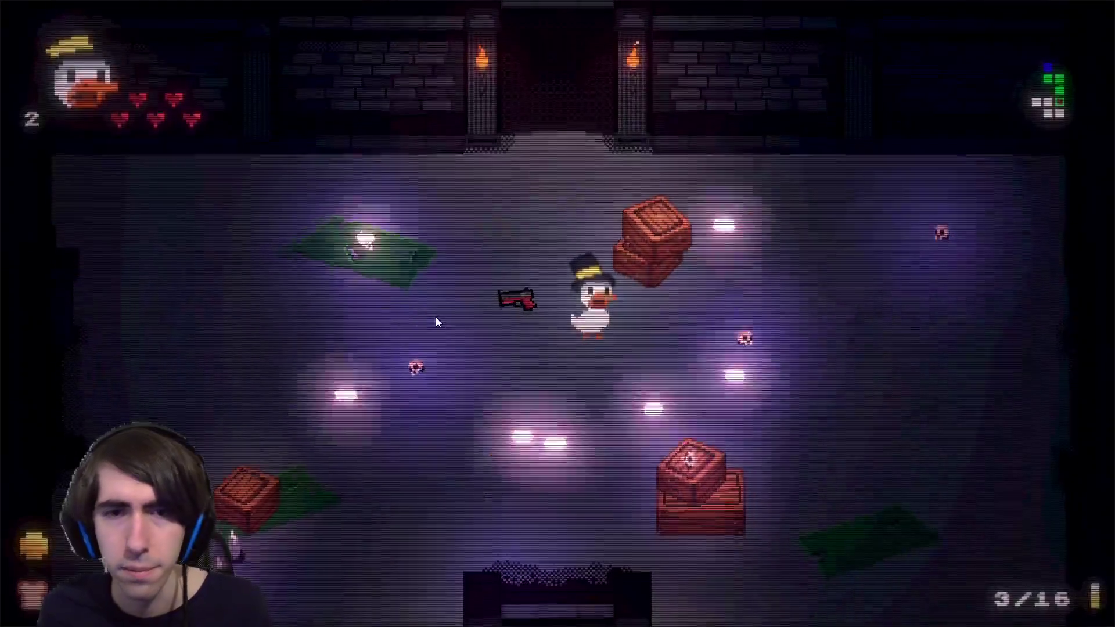
key("a")
left_click(406, 273)
key("d")
key("w")
left_click(382, 271)
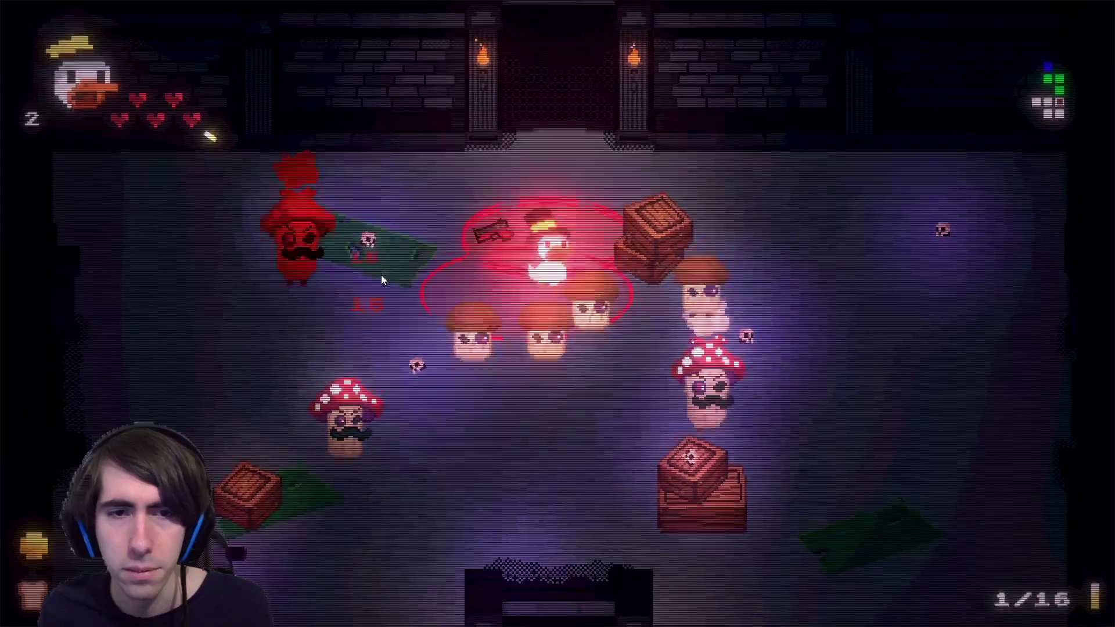
key("w")
key("a")
key("r")
key("s")
left_click(406, 297)
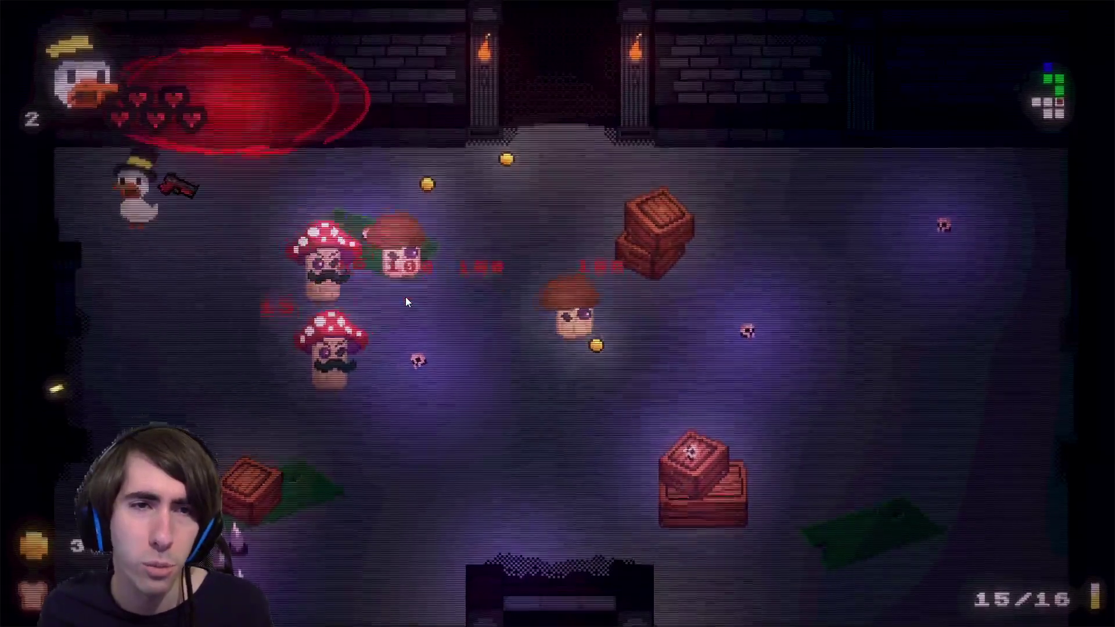
Kill the remaining mushrooms in this room while strafing across it.
key("s")
key("d")
left_click(409, 285)
left_click(397, 305)
left_click(386, 317)
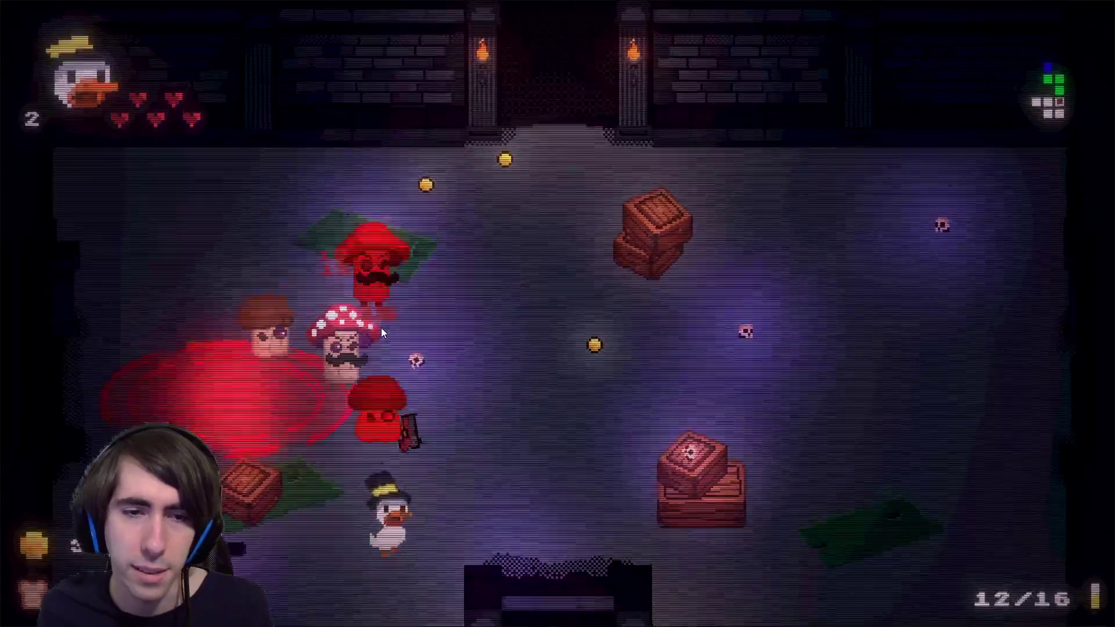
key("d")
key("w")
left_click(391, 361)
left_click(391, 361)
left_click(390, 361)
left_click(391, 362)
left_click(391, 361)
left_click(388, 361)
left_click(385, 347)
key("a")
left_click(380, 319)
left_click(374, 307)
left_click(369, 300)
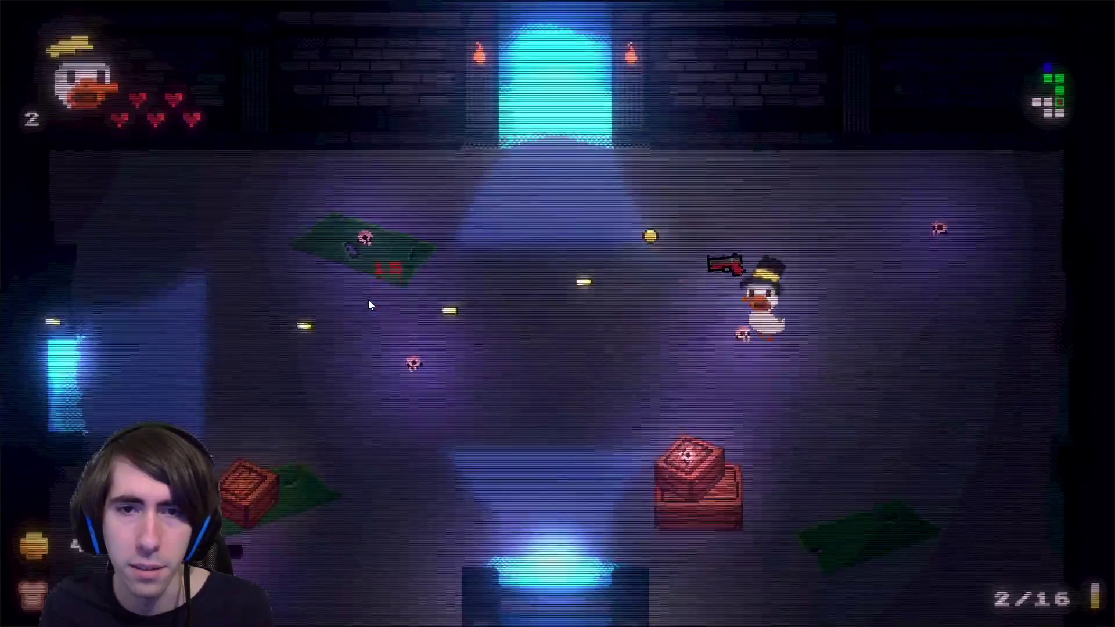
Head down through the next bottom door and shoot the new mushrooms from the left wall.
key("s")
key("a")
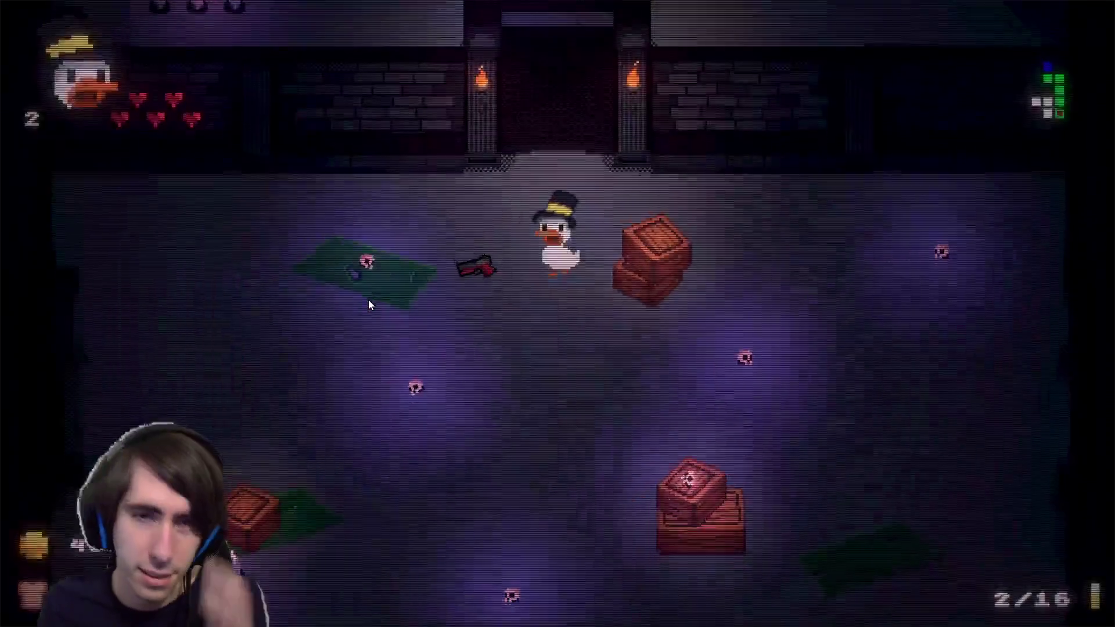
key("w")
key("a")
left_click(552, 314)
left_click(566, 309)
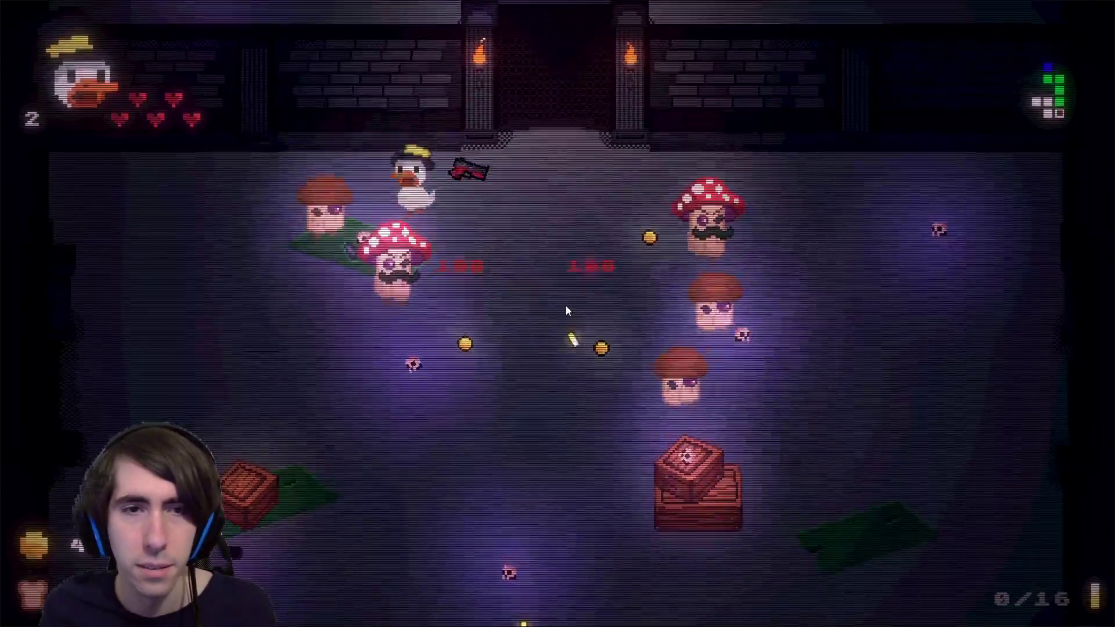
key("s")
key("d")
key("a")
left_click(430, 237)
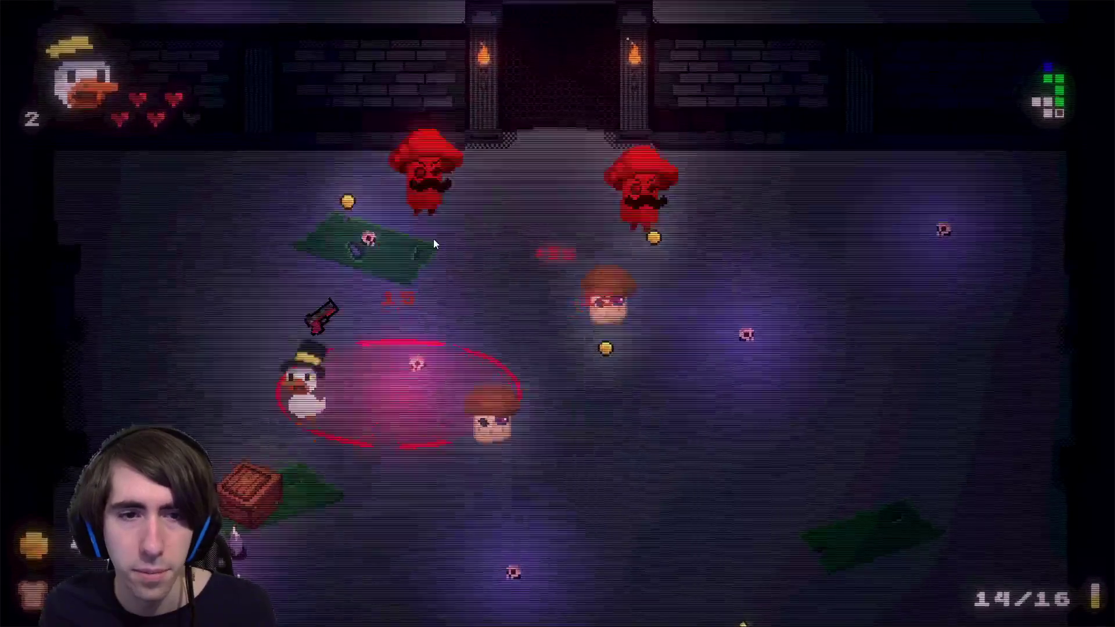
key("w")
key("a")
left_click(426, 236)
left_click(423, 235)
left_click(429, 239)
key("s")
left_click(401, 272)
left_click(370, 295)
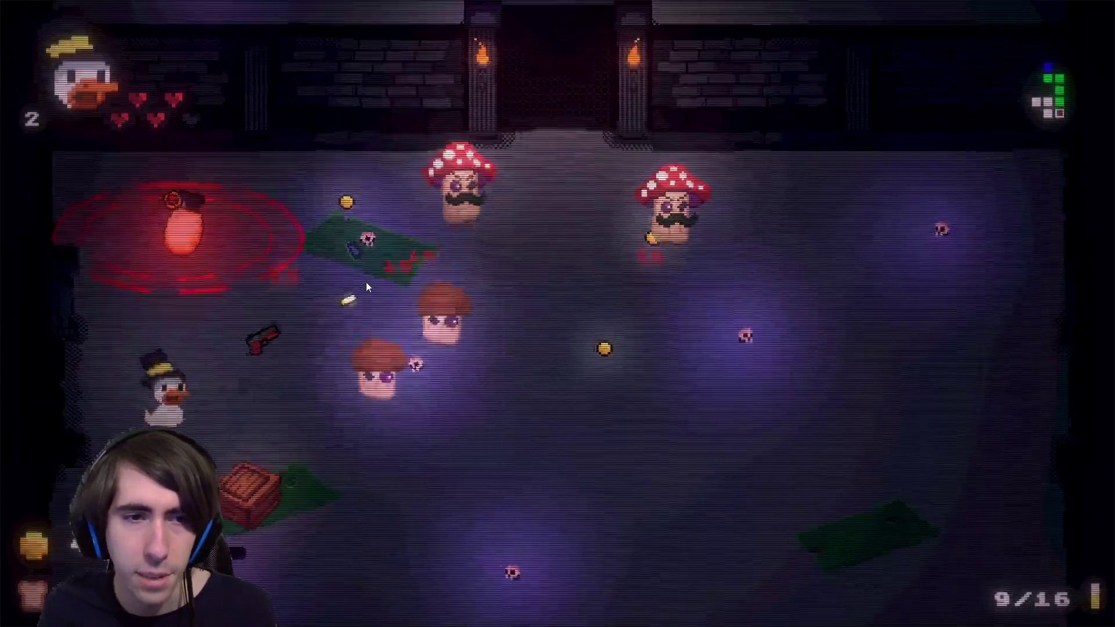
left_click(380, 343)
left_click(379, 341)
left_click(378, 341)
left_click(378, 341)
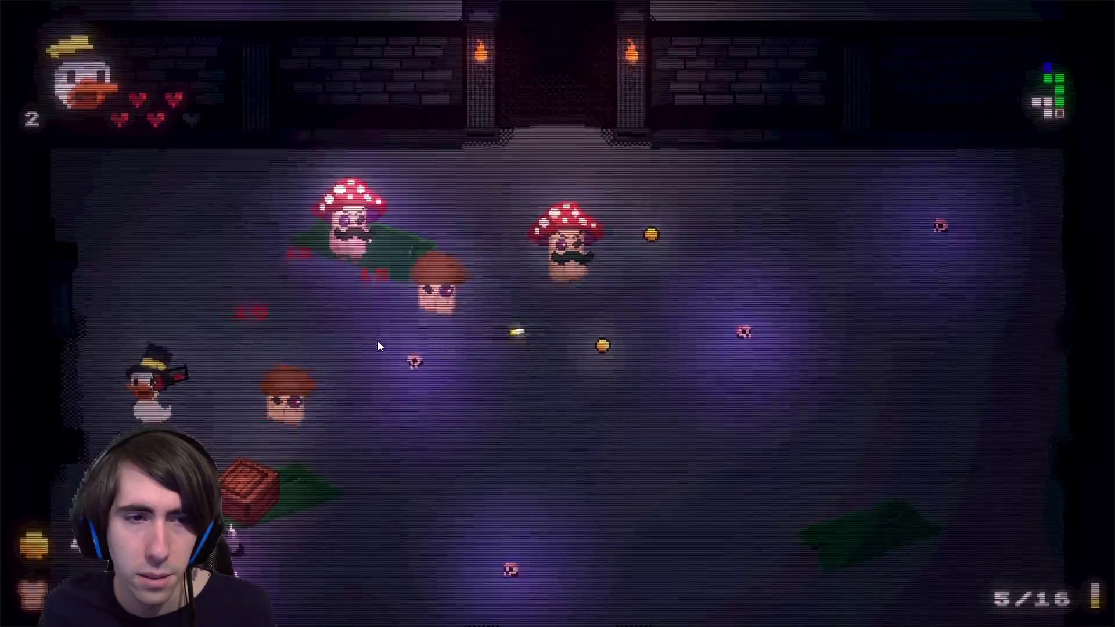
Finish off the last mushrooms in the second room while moving along the top wall.
key("w")
left_click(383, 342)
left_click(388, 341)
left_click(389, 342)
key("d")
left_click(397, 295)
left_click(362, 314)
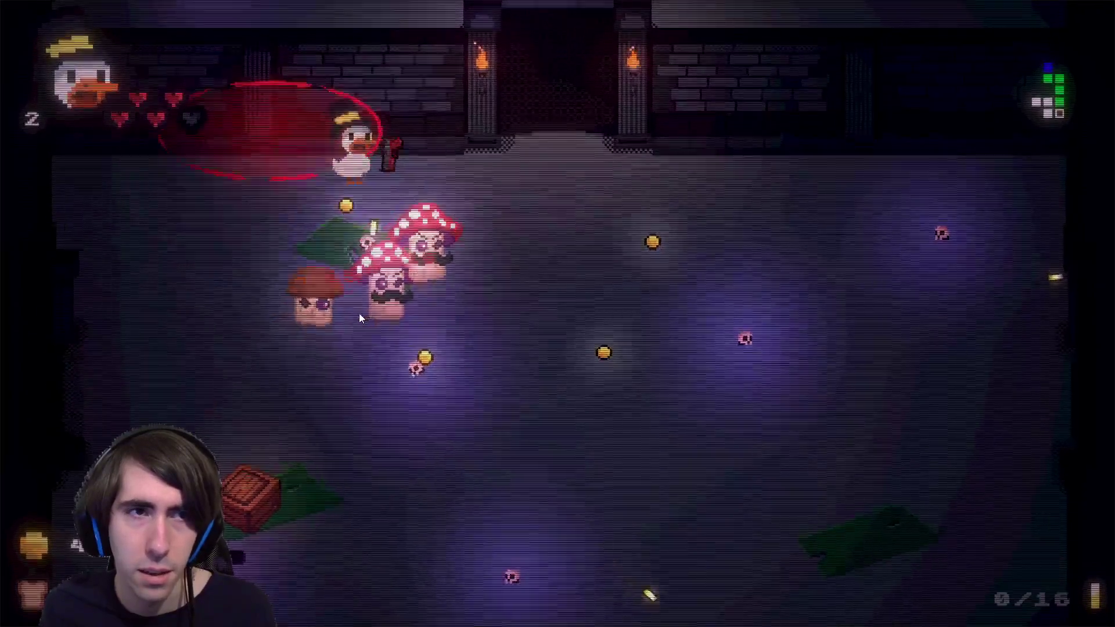
key("d")
key("s")
left_click(268, 274)
left_click(261, 269)
left_click(261, 269)
left_click(260, 269)
key("a")
left_click(261, 269)
left_click(260, 269)
left_click(261, 269)
Walk the duck through the left door into the mushroom room.
key("w")
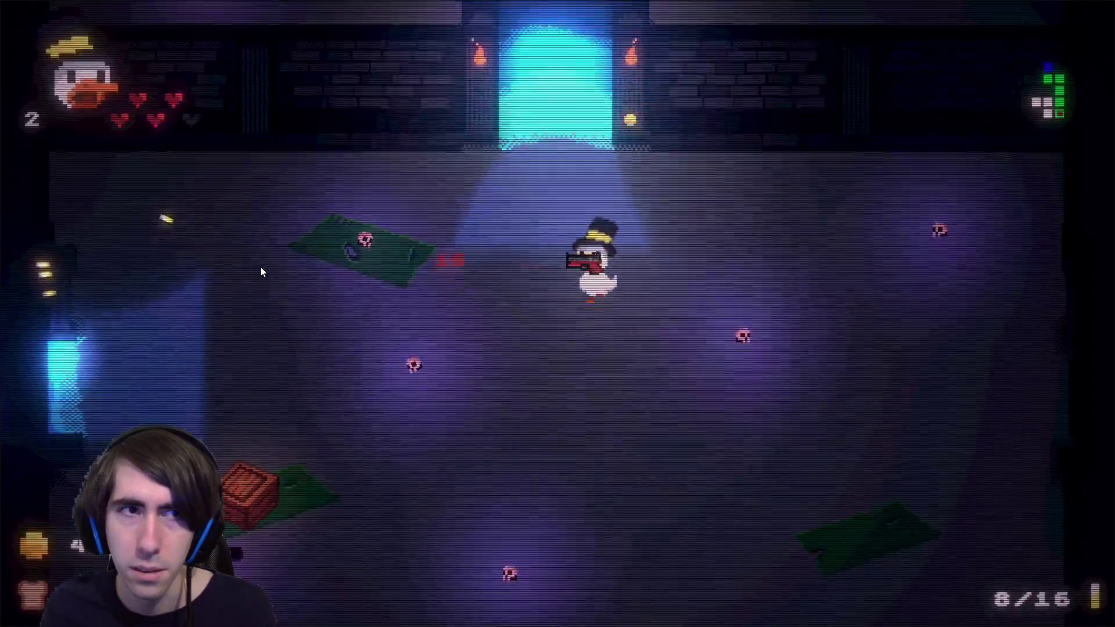
key("a")
key("s")
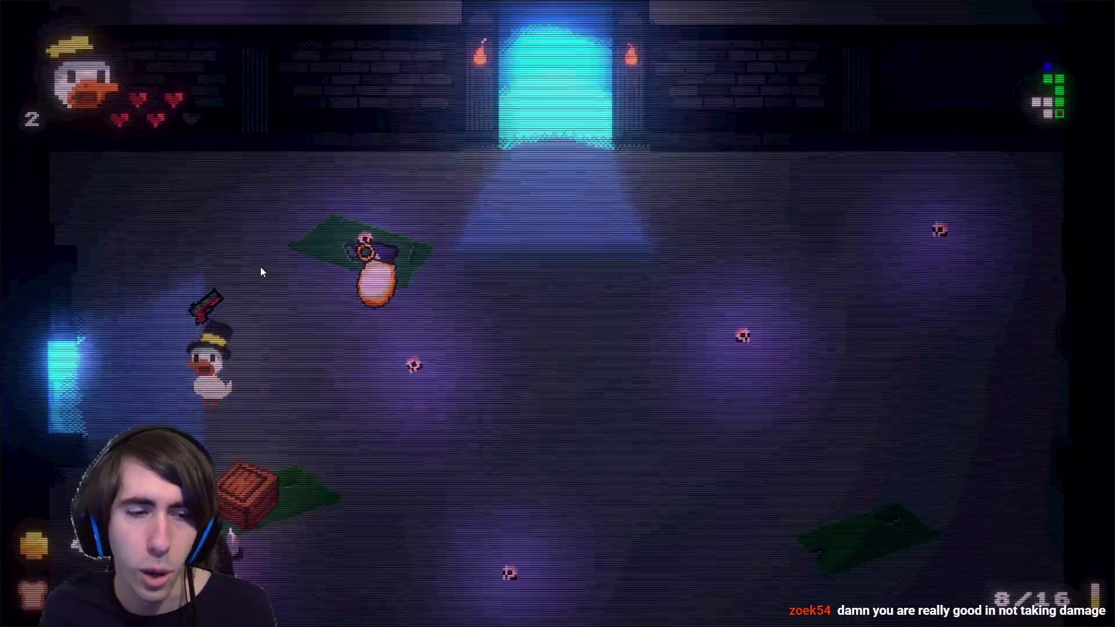
key("a")
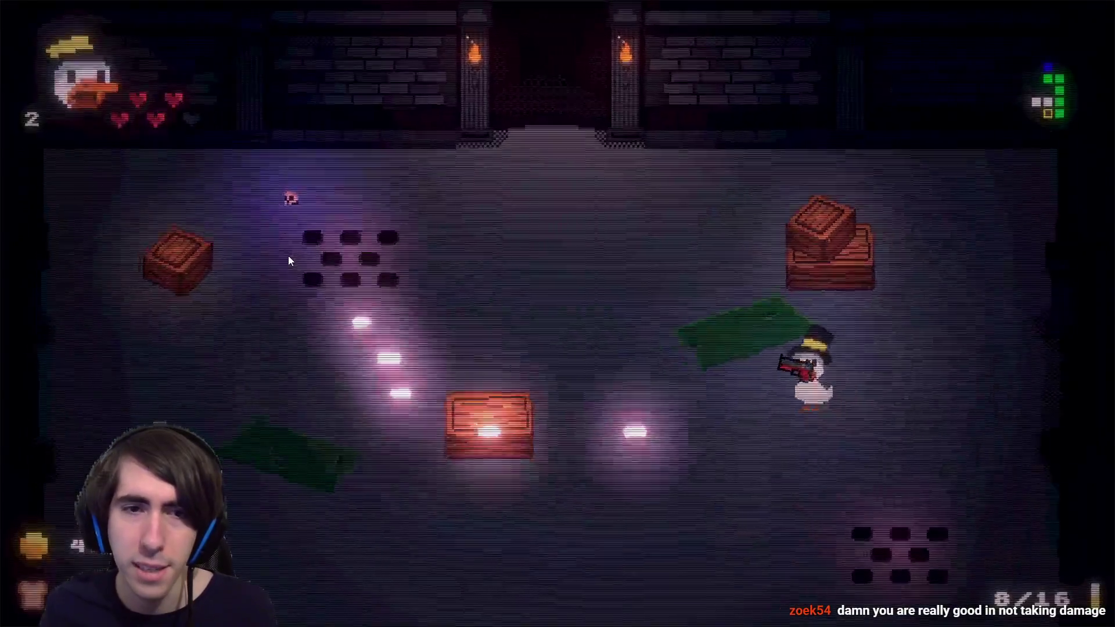
Shoot the first wave of spawning mushrooms while dodging around the room, then reload.
left_click(441, 347)
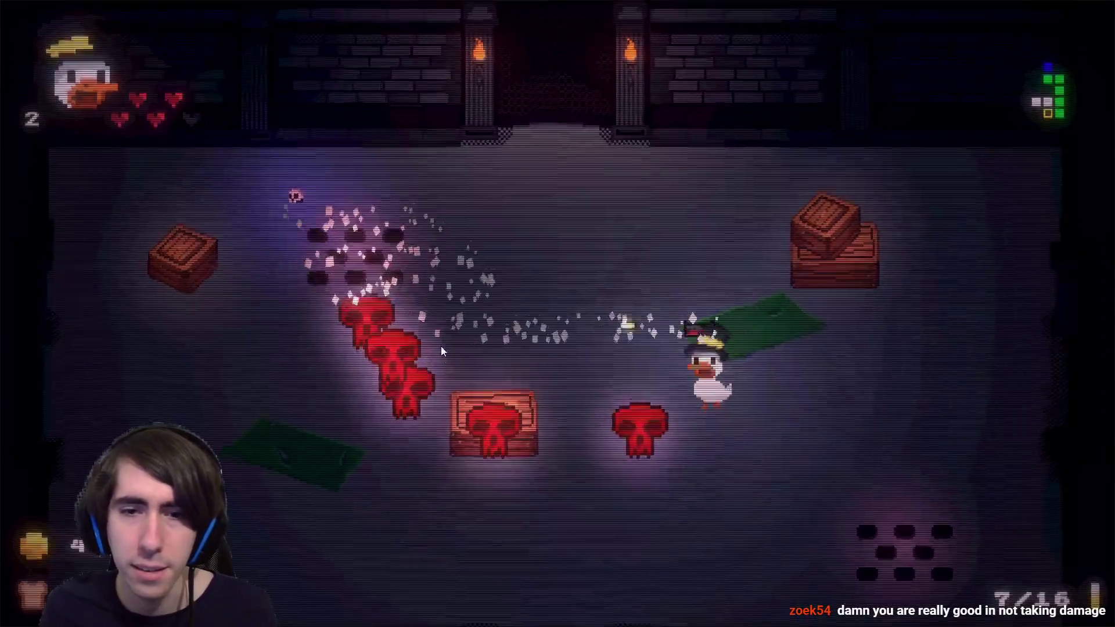
key("s")
left_click(410, 354)
left_click(389, 356)
key("w")
left_click(371, 365)
key("a")
left_click(459, 406)
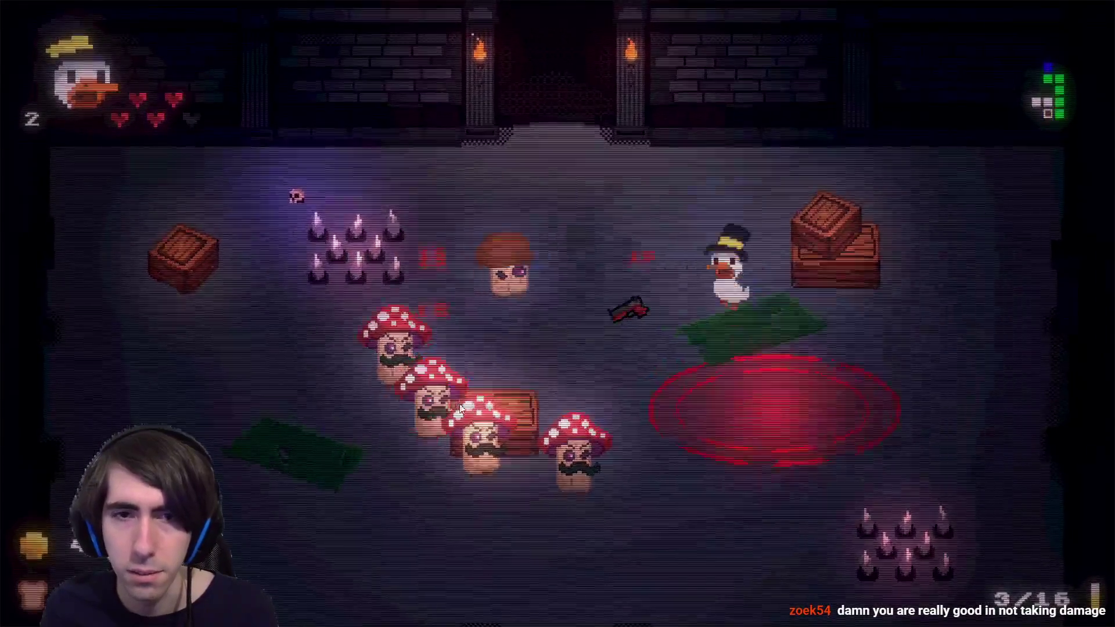
key("w")
left_click(489, 427)
key("d")
left_click(462, 410)
left_click(454, 399)
key("s")
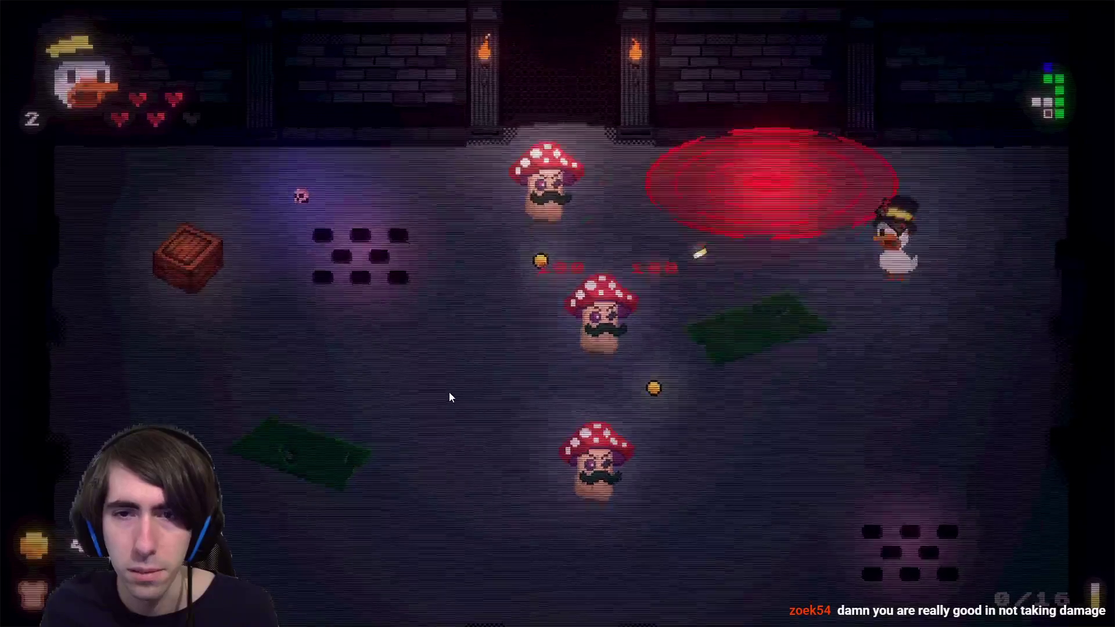
key("a")
Shoot the remaining mushrooms until the last one is finished off.
left_click(459, 342)
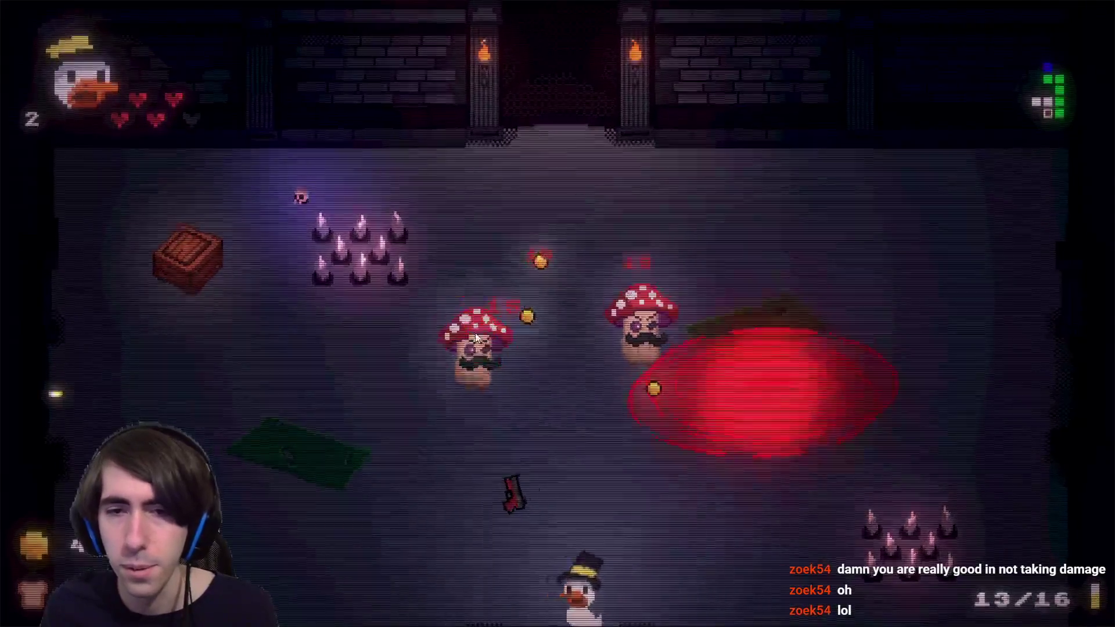
key("w")
left_click(475, 337)
left_click(535, 341)
key("d")
left_click(527, 347)
left_click(511, 361)
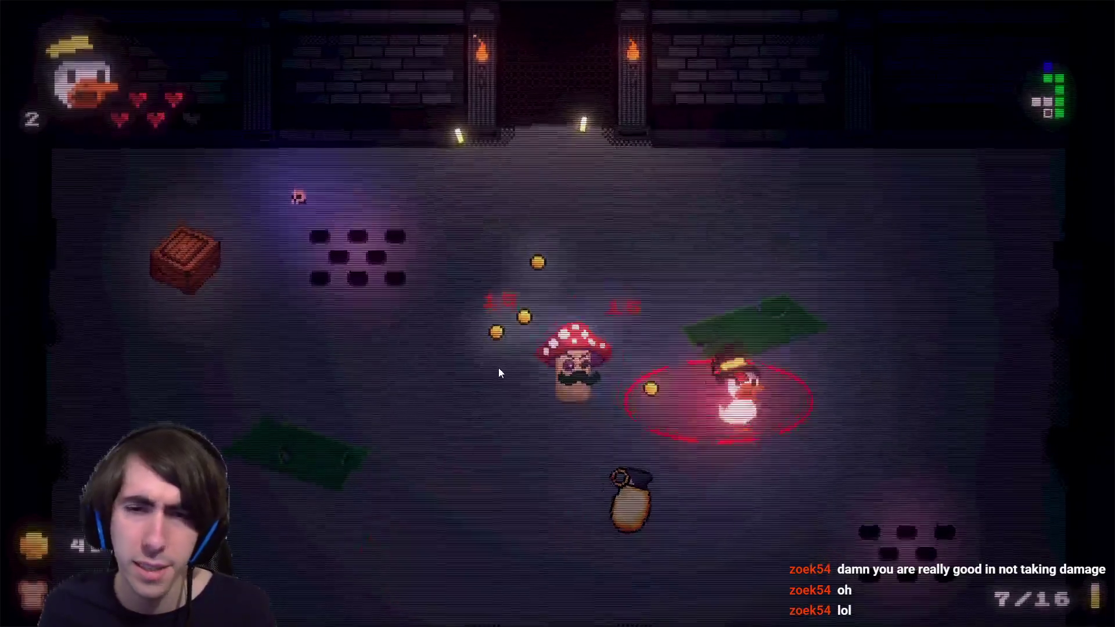
key("w")
left_click(464, 381)
key("a")
left_click(435, 418)
left_click(415, 436)
key("s")
left_click(404, 426)
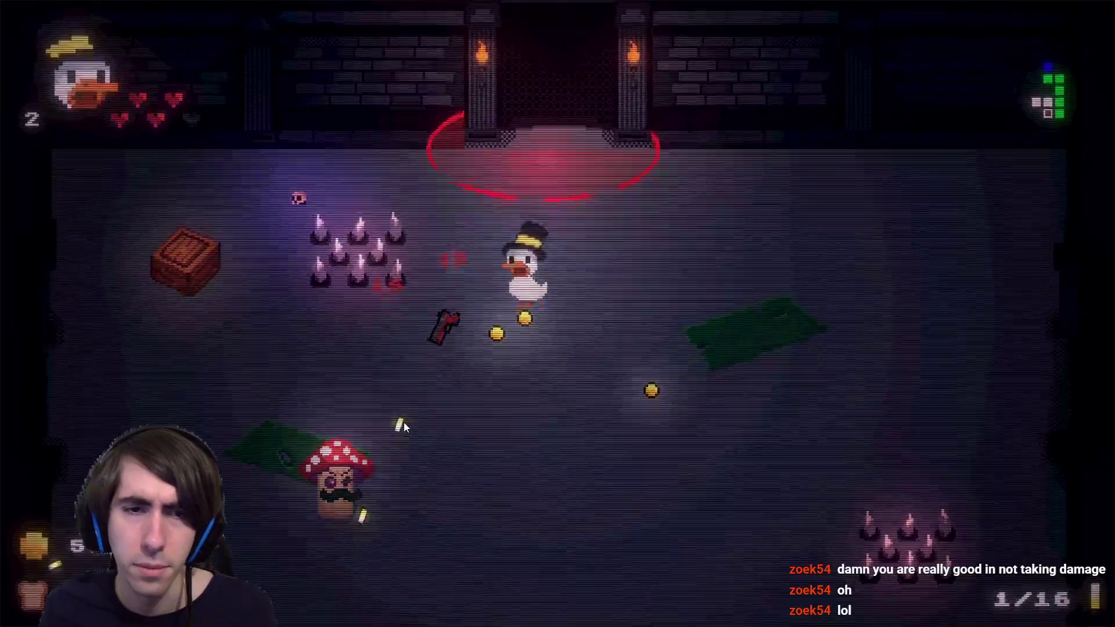
left_click(403, 427)
Walk the duck down the room and into the yellow exit portal.
key("s")
left_click(283, 487)
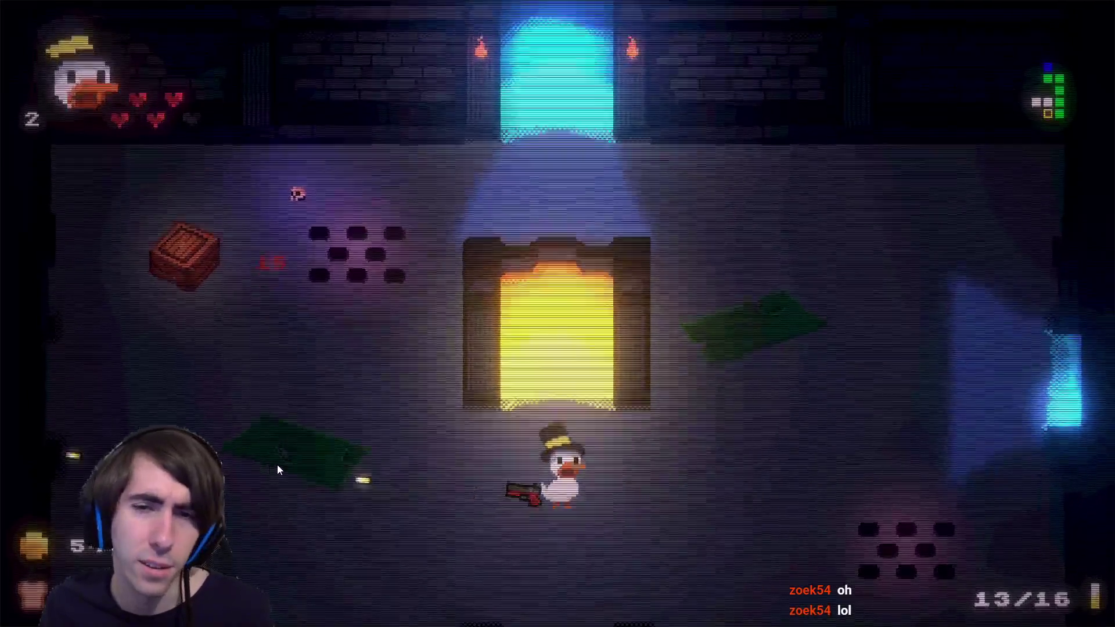
key("w")
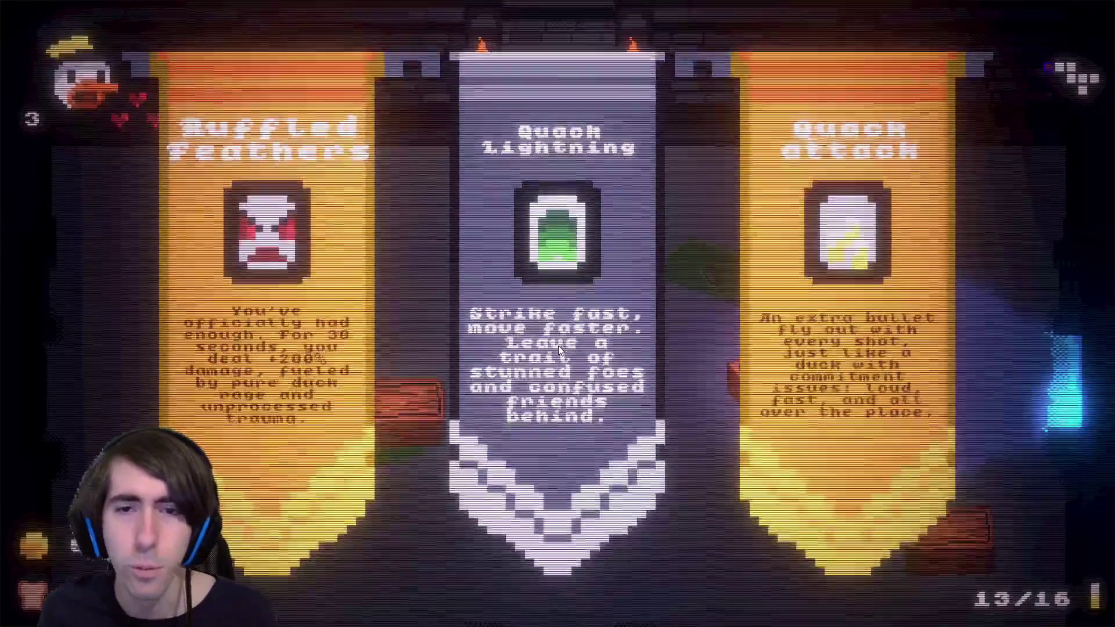
Choose the Quack Lightning upgrade over Ruffled Feathers and Quack Attack.
left_click(566, 407)
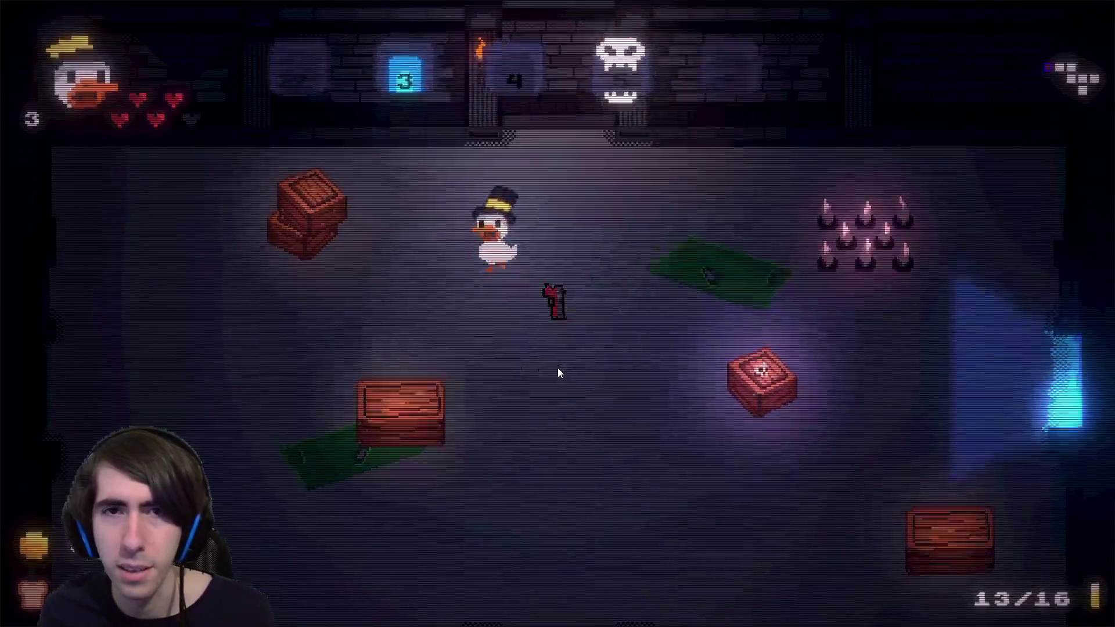
Walk the duck across the room, through the right exit, and up to the shopkeeper's counter.
key("s")
key("d")
key("w")
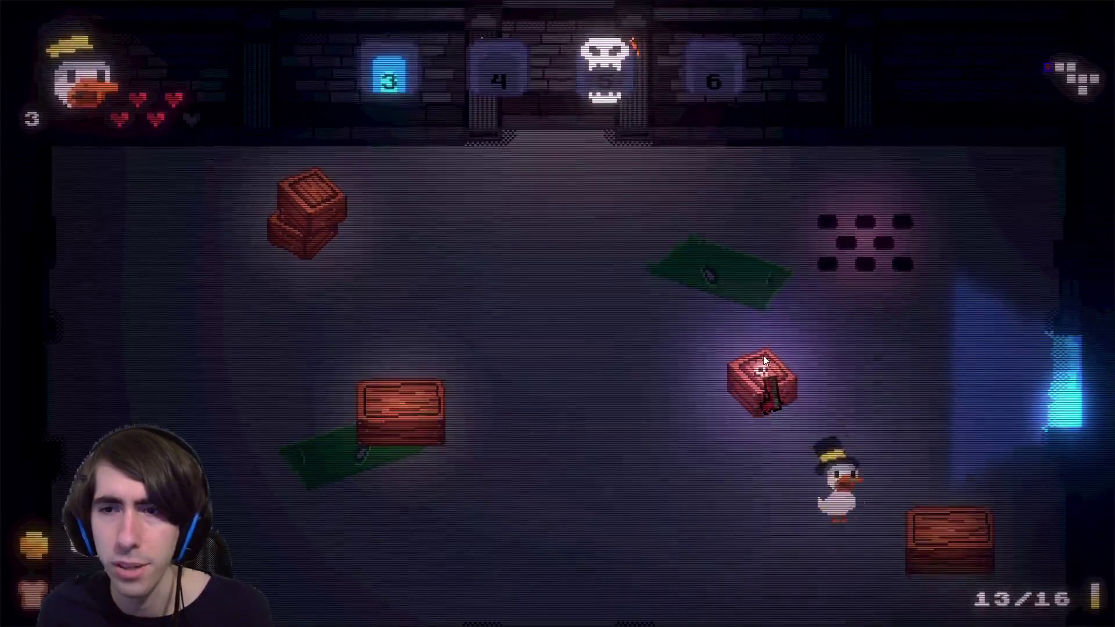
key("d")
key("s")
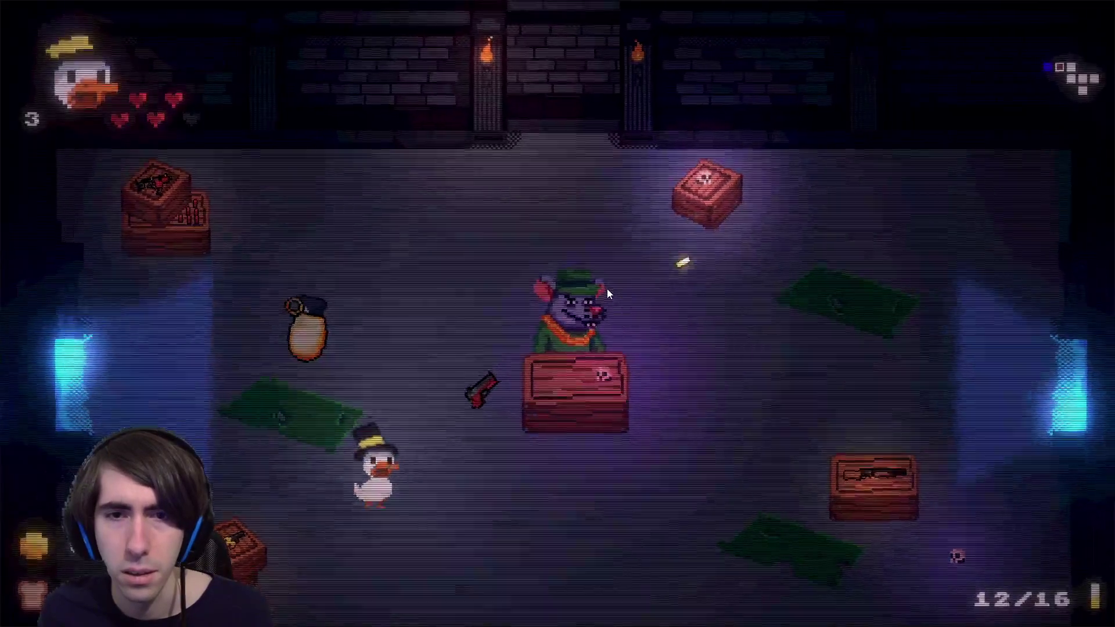
key("d")
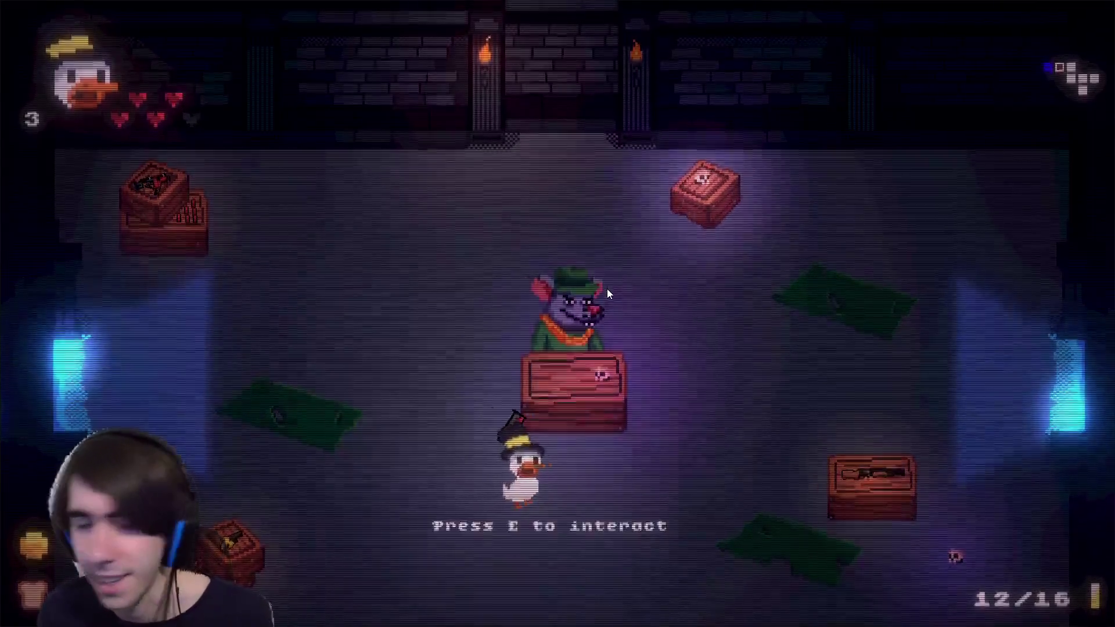
Interact with the rat shopkeeper at the counter until the weapon menu opens.
key("e")
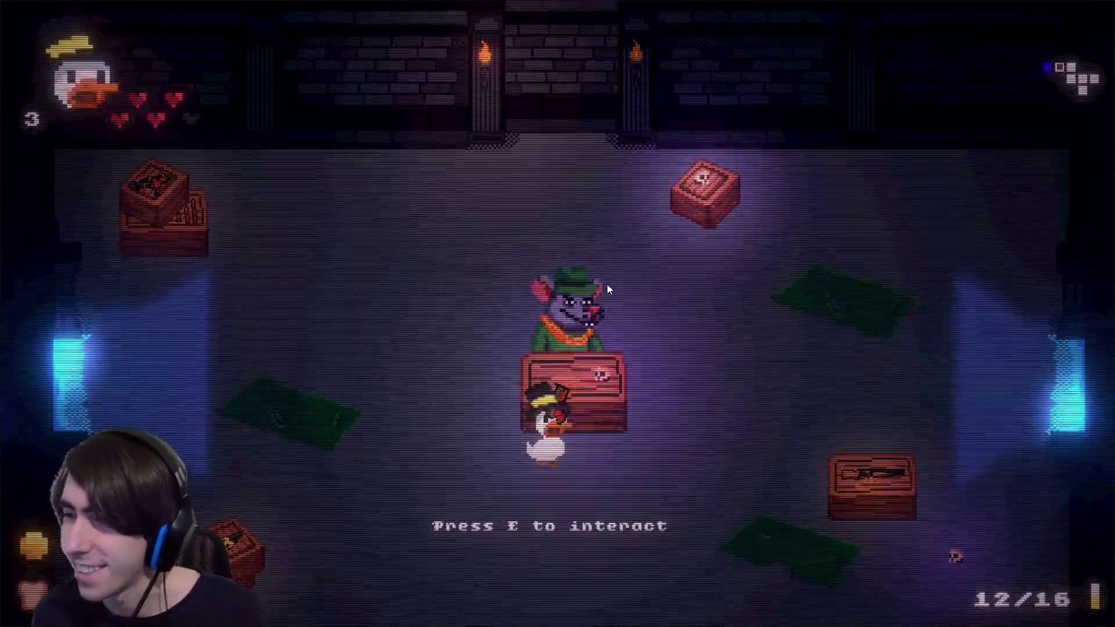
key("e")
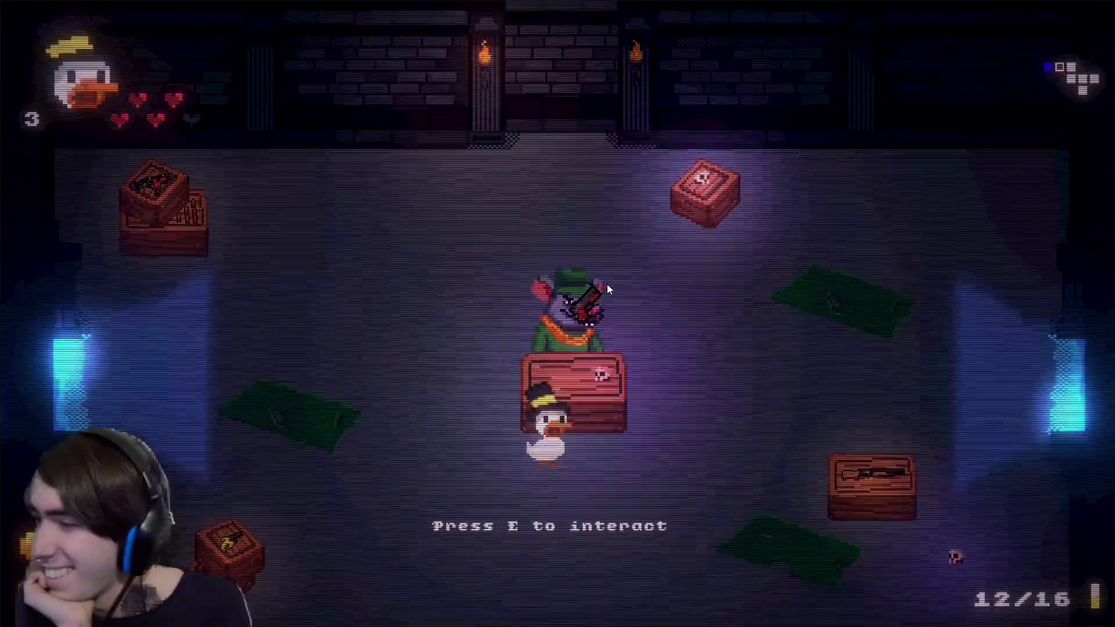
key("s")
key("w")
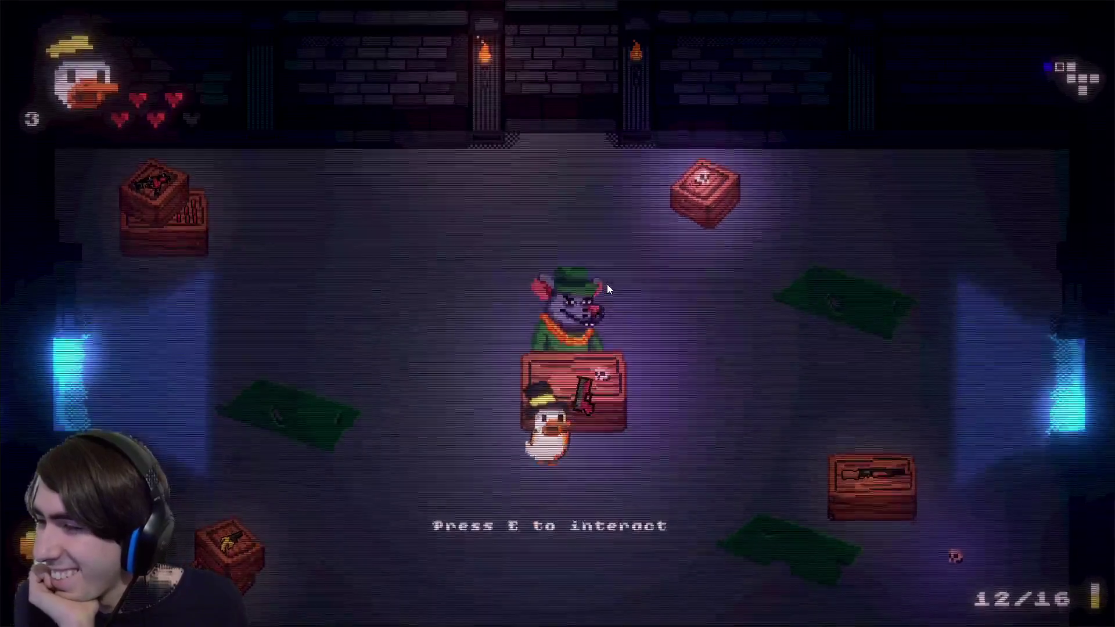
key("d")
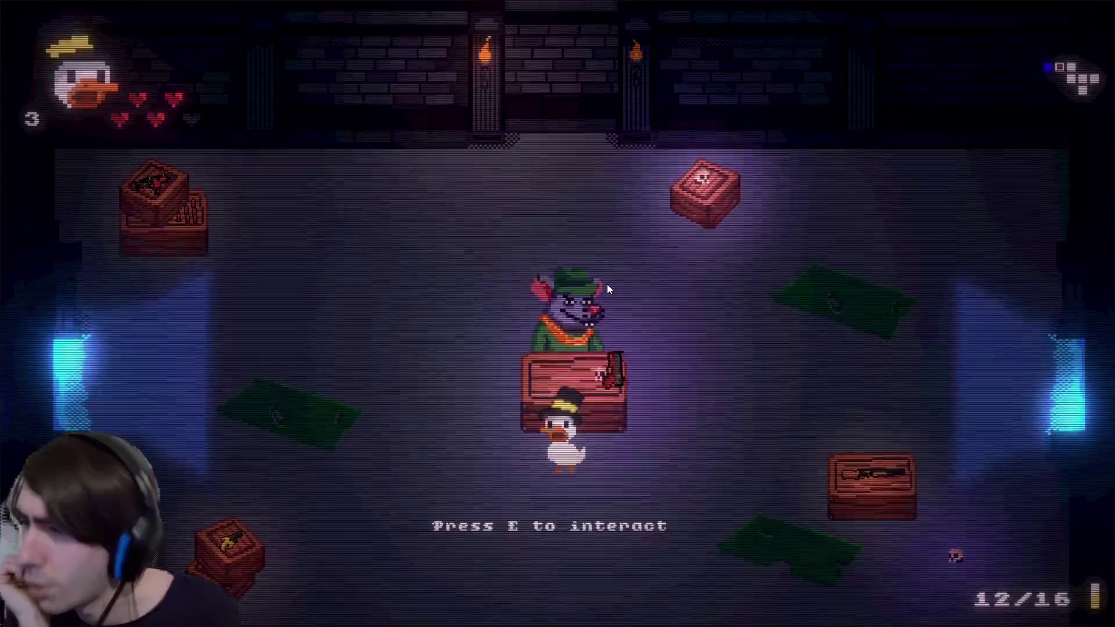
key("s")
key("w")
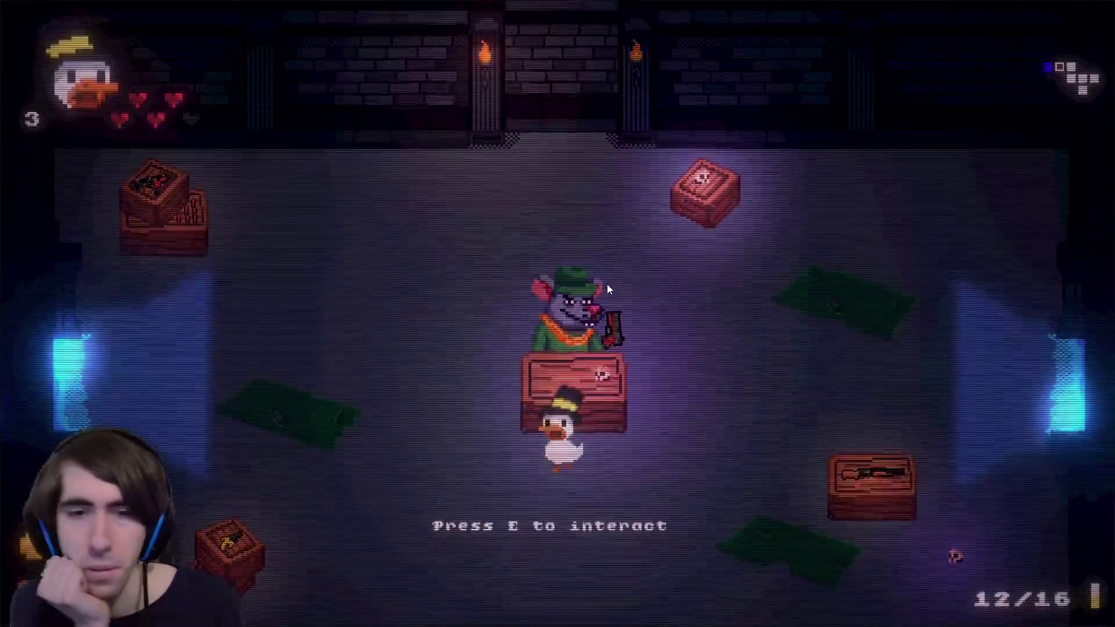
key("e")
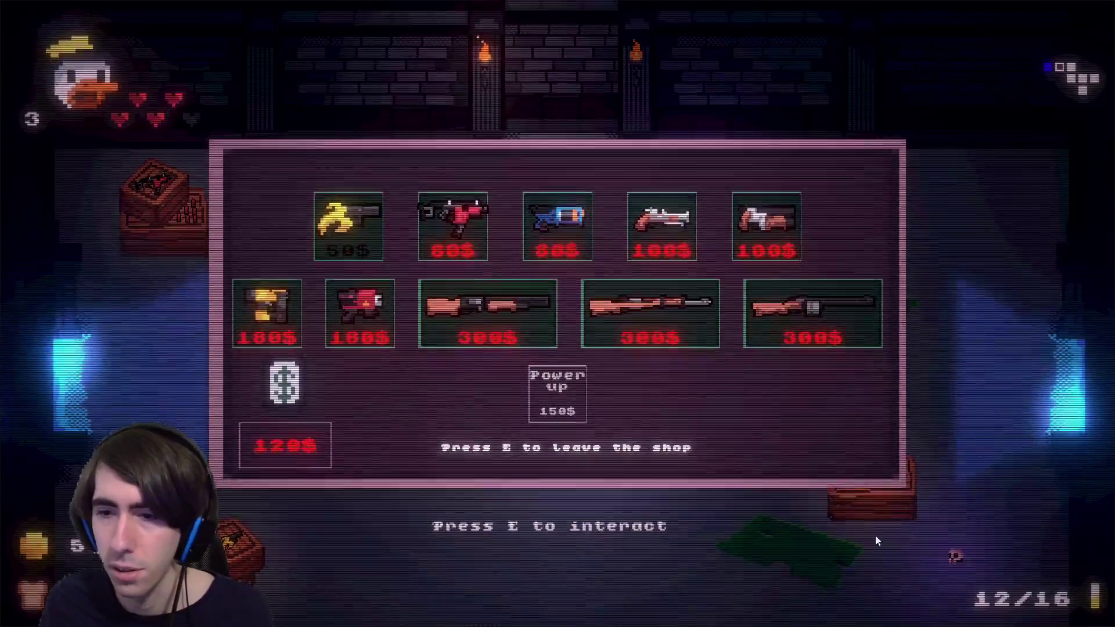
Compare the weapon descriptions, buy the 50$ banana gun, and close the shop menu.
mouse_move(372, 227)
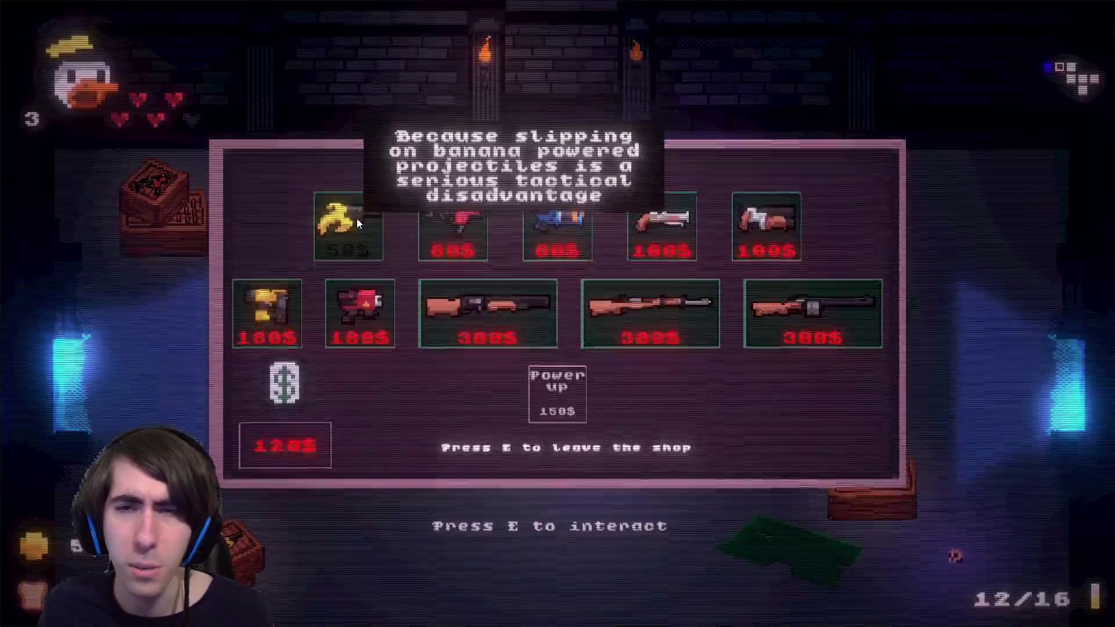
mouse_move(518, 238)
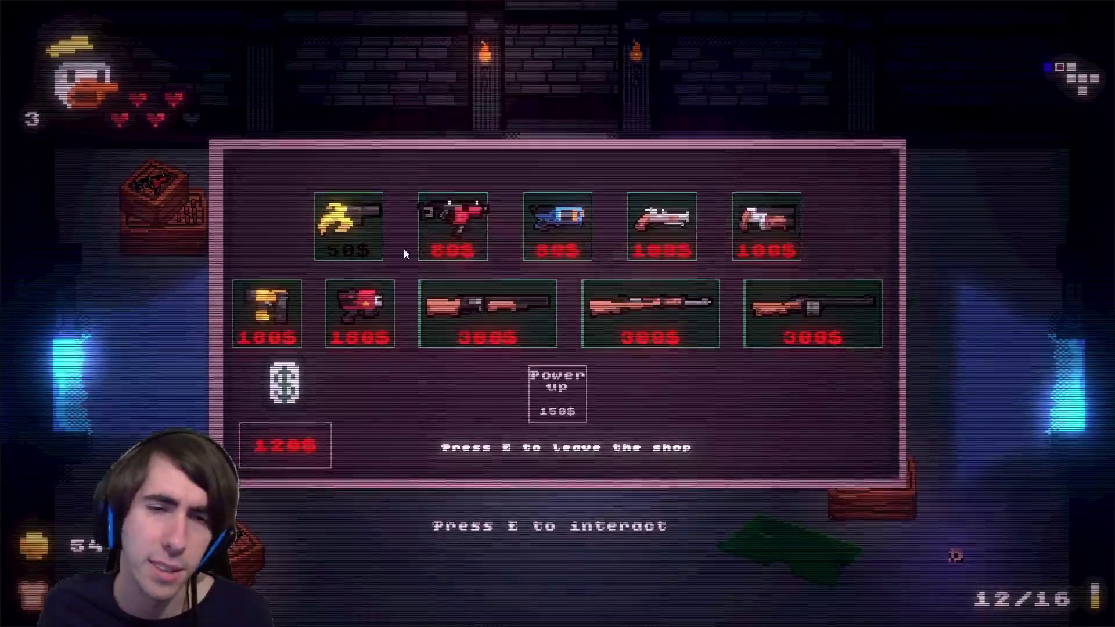
left_click(363, 227)
mouse_move(326, 445)
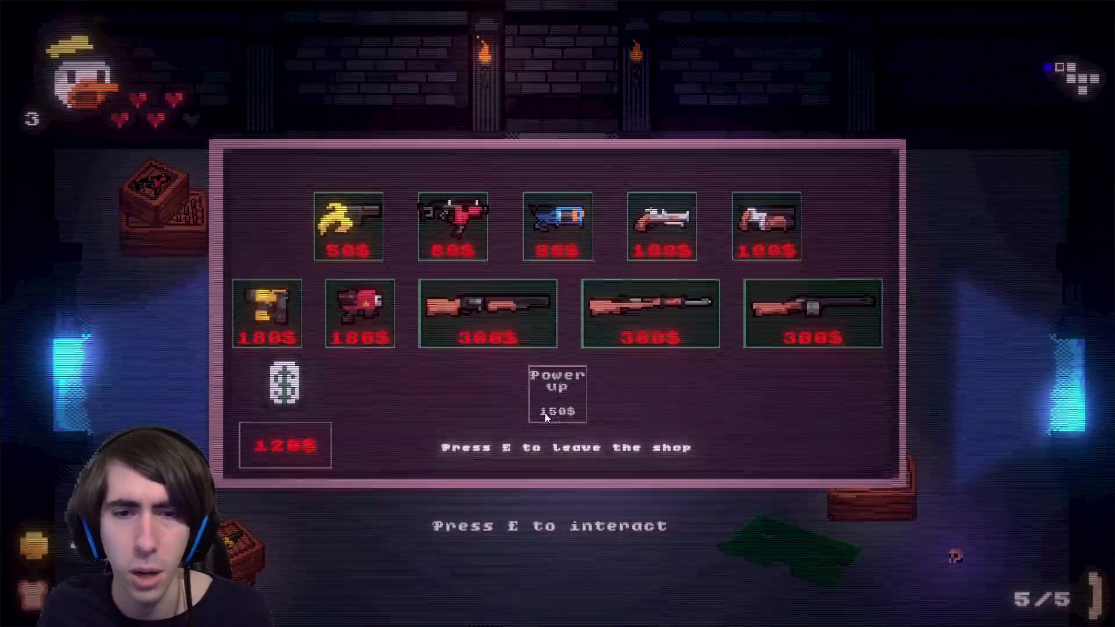
key("e")
left_click(587, 466)
Test-fire the banana gun around the shop, then leave through the right exit.
left_click(633, 220)
left_click(672, 208)
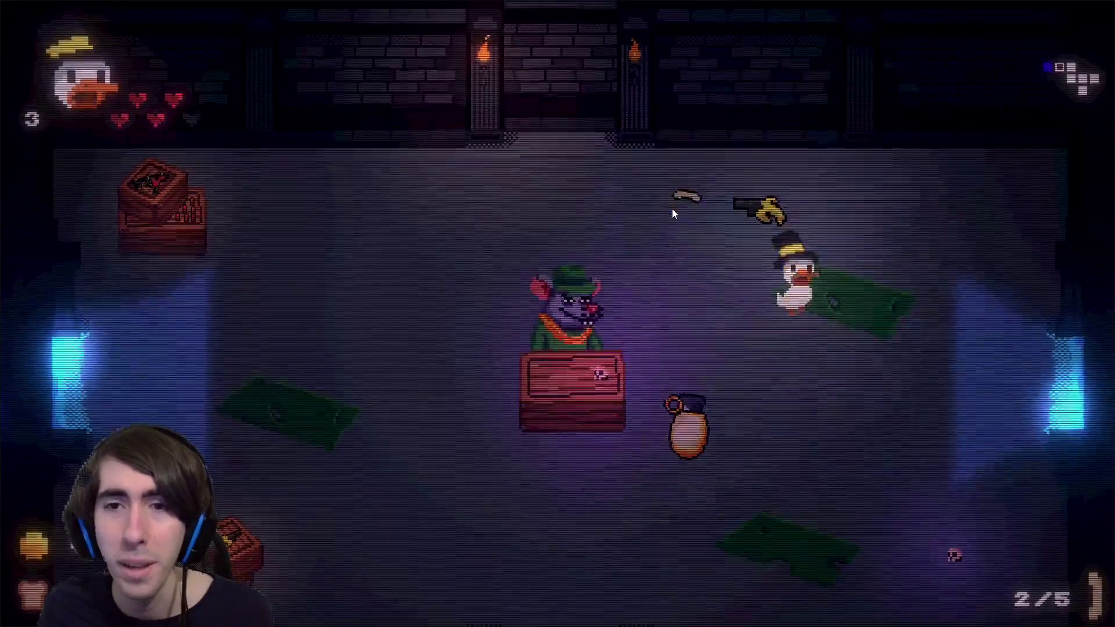
key("a")
key("w")
left_click(238, 278)
left_click(190, 230)
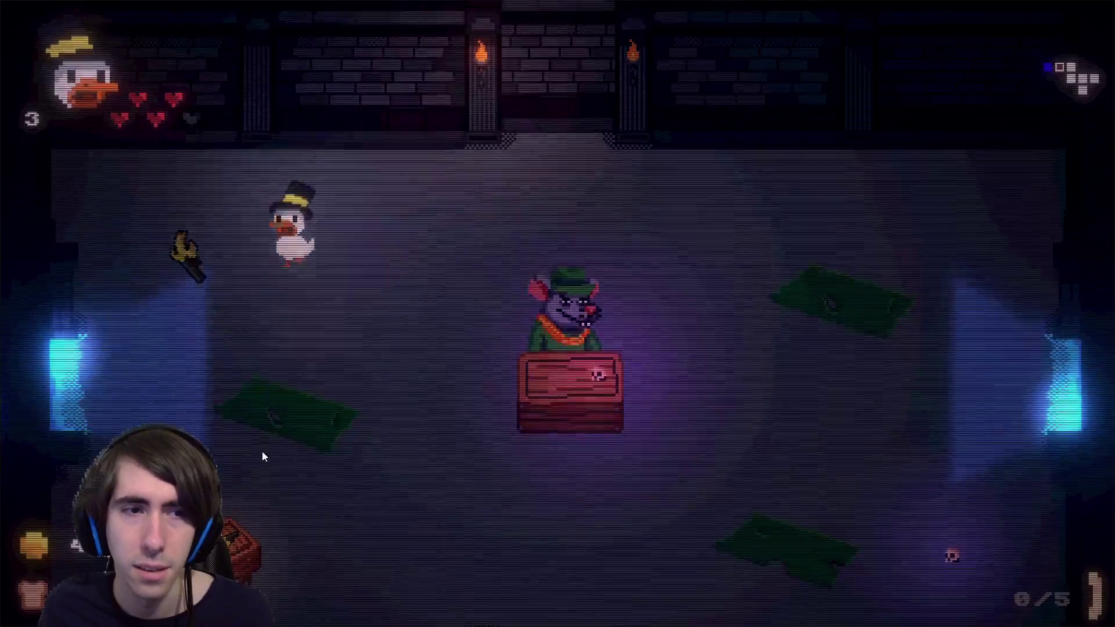
key("s")
left_click(267, 534)
key("d")
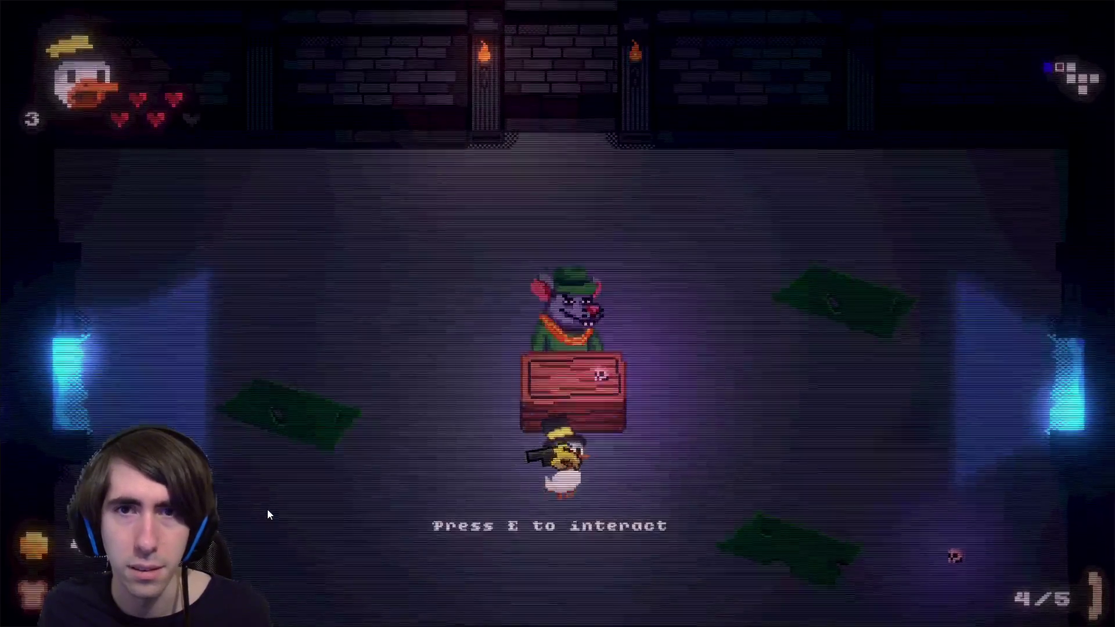
key("d")
key("w")
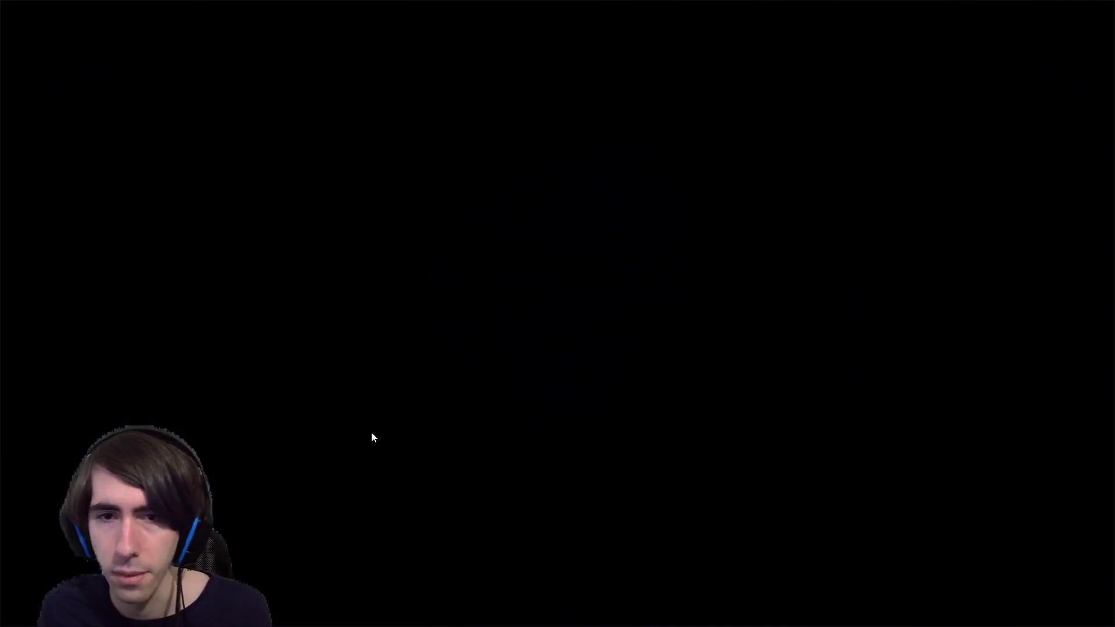
Shoot the mushrooms with the banana gun while retreating to the top-right corner.
left_click(445, 319)
key("s")
left_click(445, 316)
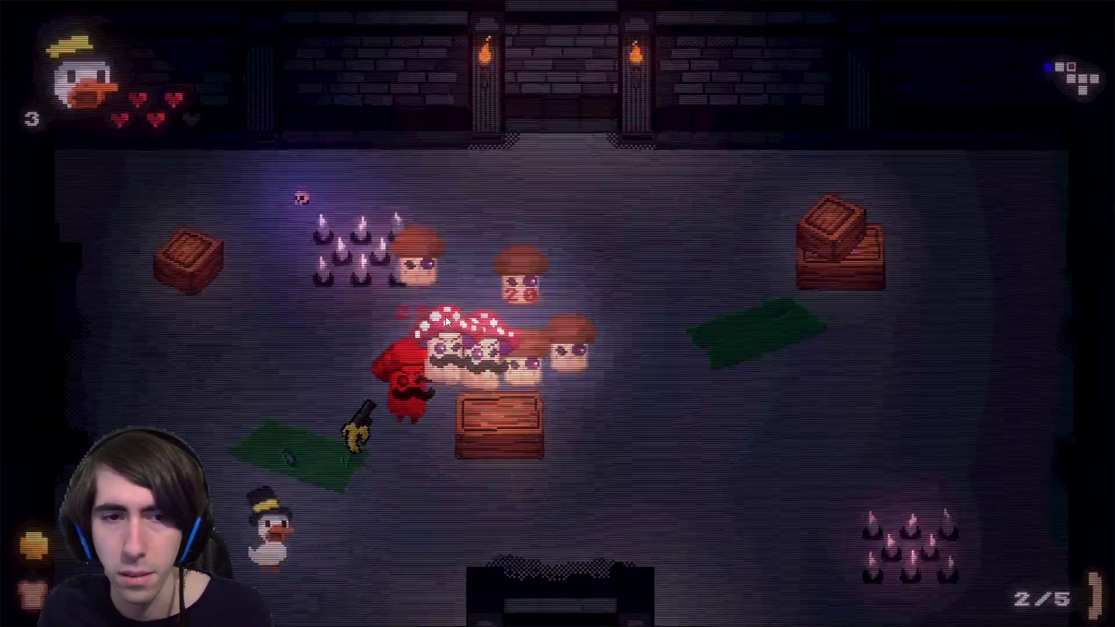
key("d")
left_click(475, 424)
key("s")
left_click(465, 429)
key("w")
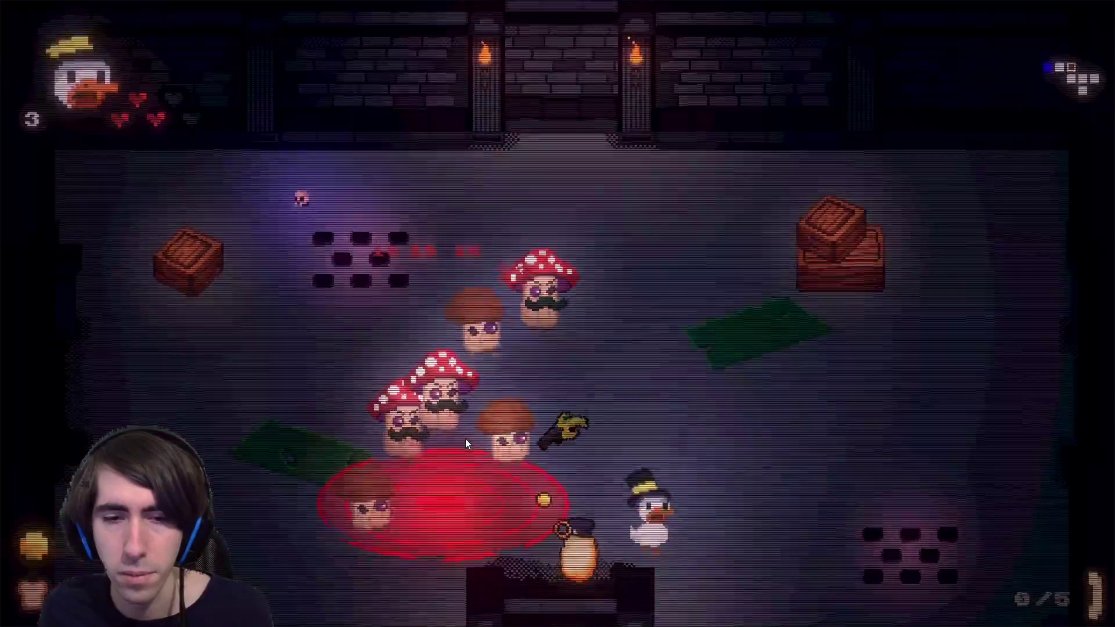
key("d")
key("w")
left_click(460, 435)
left_click(441, 401)
left_click(453, 378)
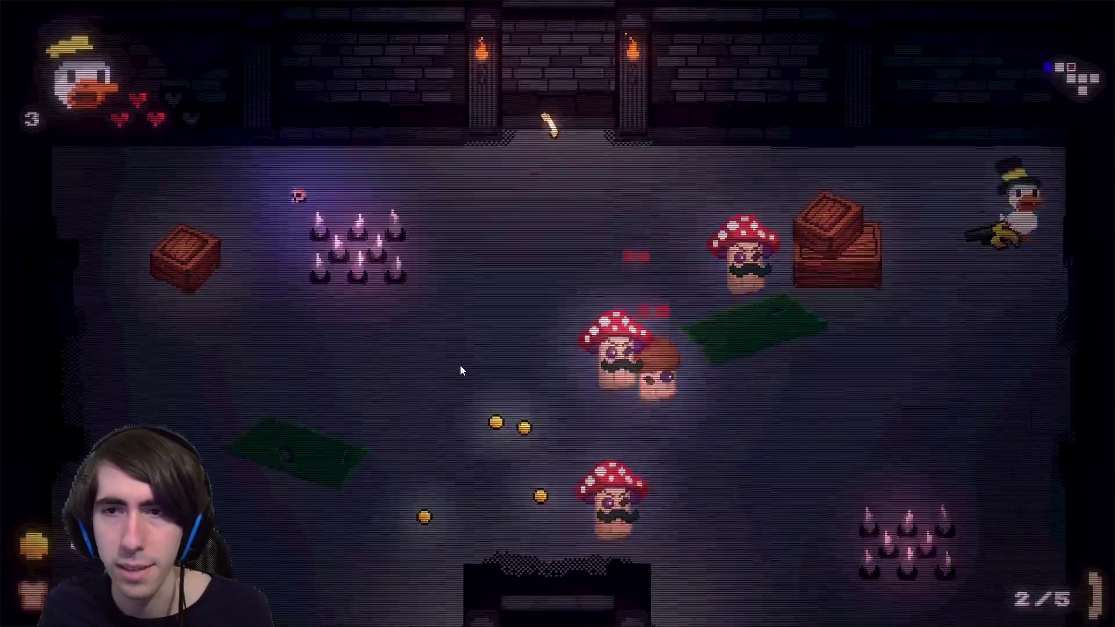
left_click(459, 381)
left_click(458, 388)
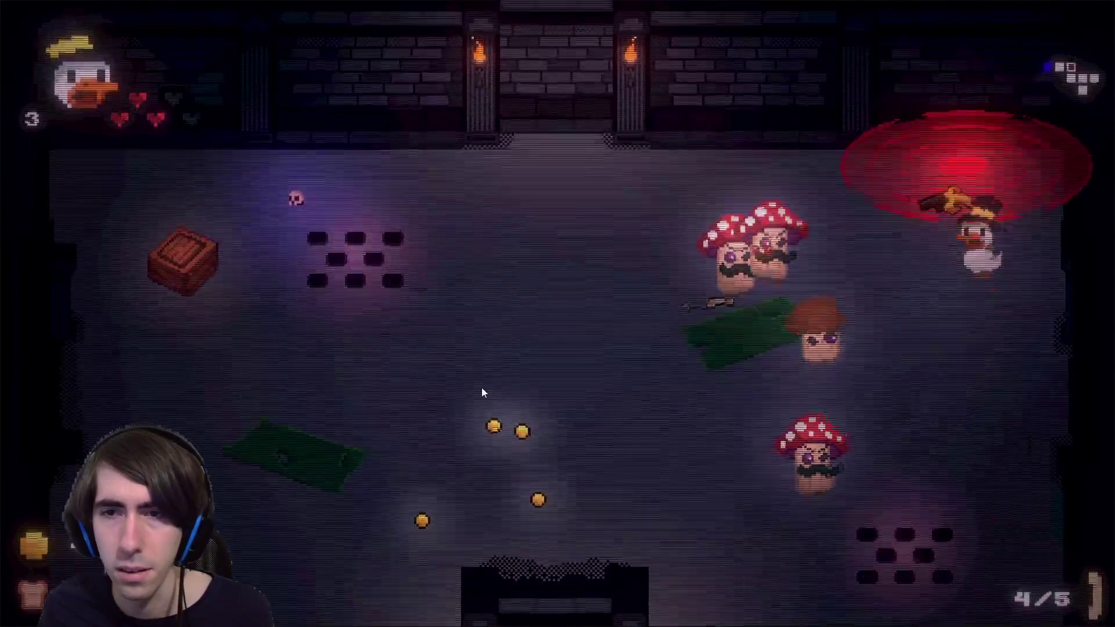
Leave the corner and shoot the approaching mushrooms down to the last one.
key("s")
left_click(483, 391)
key("a")
left_click(531, 354)
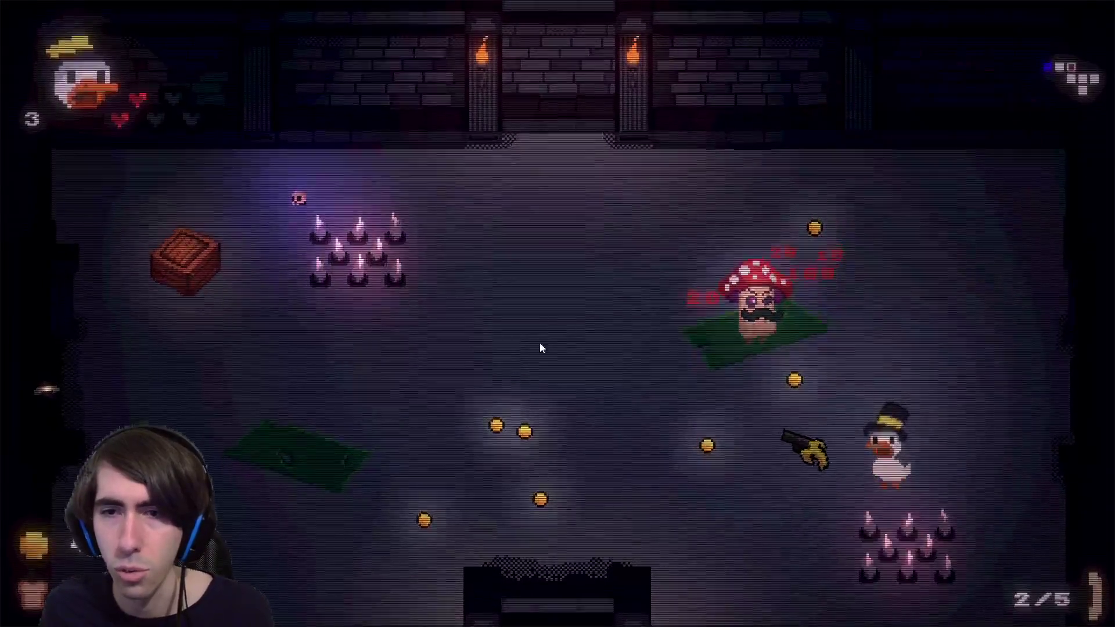
left_click(551, 340)
key("w")
key("a")
left_click(590, 369)
key("s")
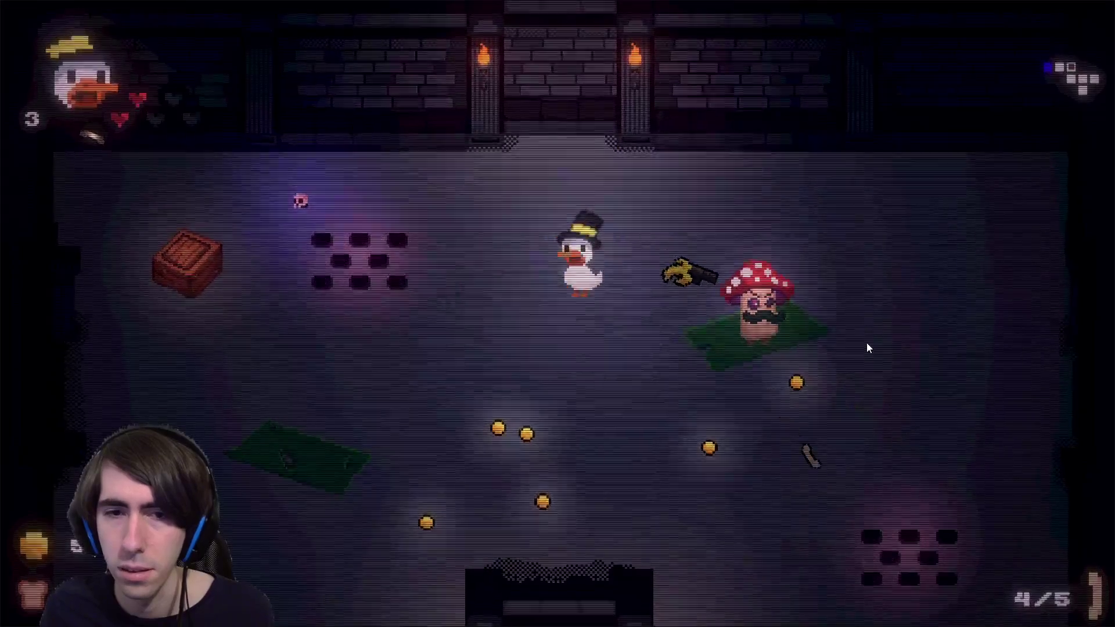
key("s")
left_click(872, 317)
left_click(869, 313)
left_click(858, 311)
Shoot open the crate and walk onto the bread to eat it.
key("d")
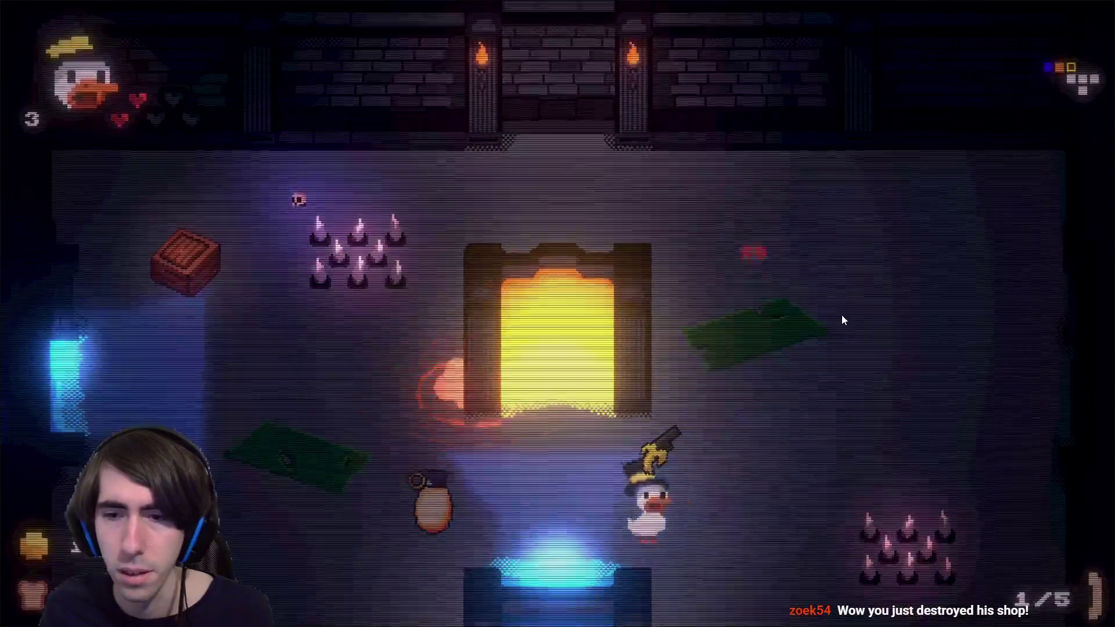
key("a")
left_click(210, 252)
key("w")
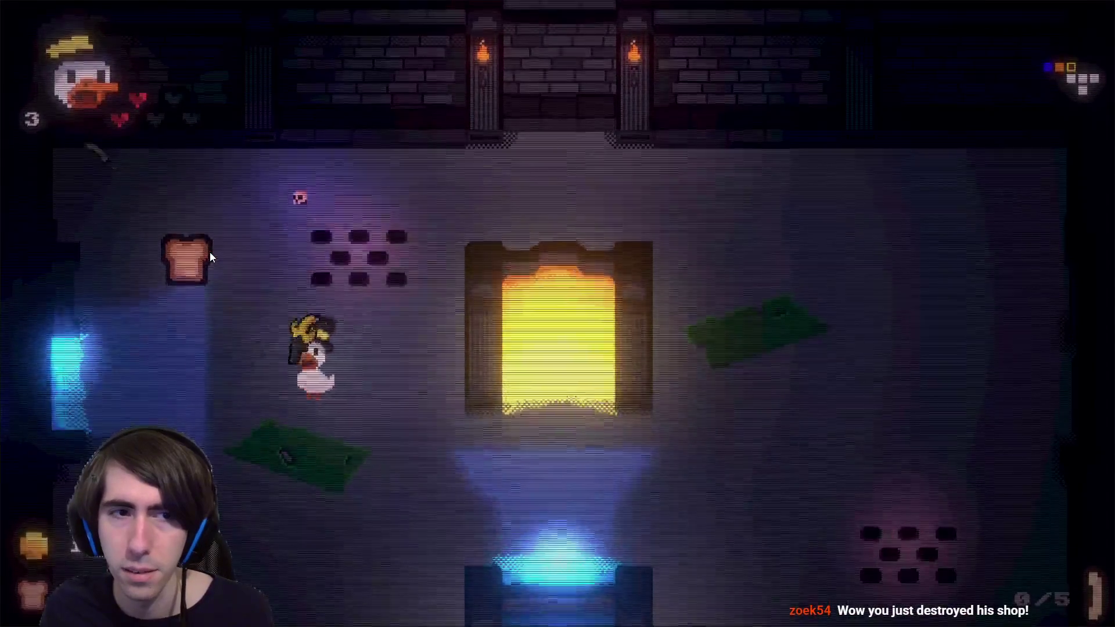
key("a")
key("s")
key("d")
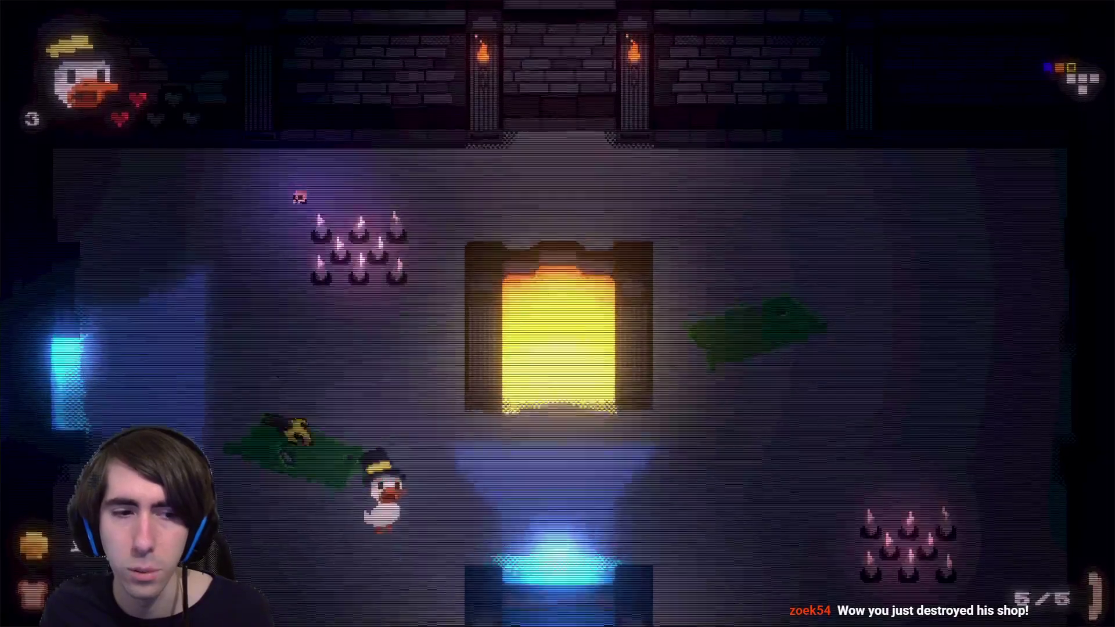
Pick the gun back up from the floor and move below the glowing portal.
key("d")
key("w")
key("s")
key("a")
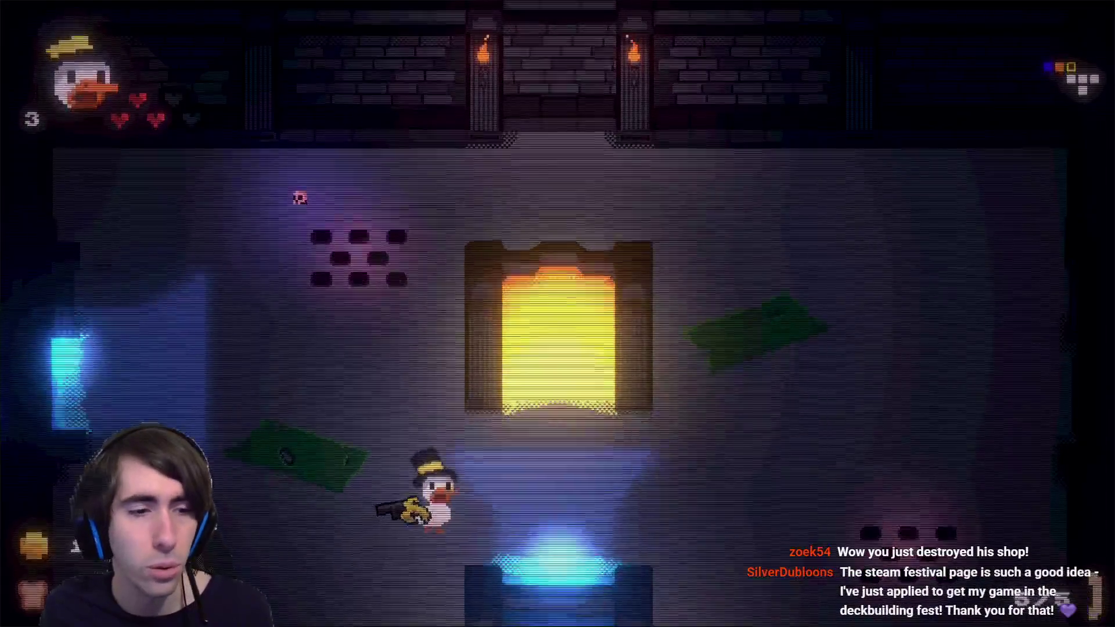
key("d")
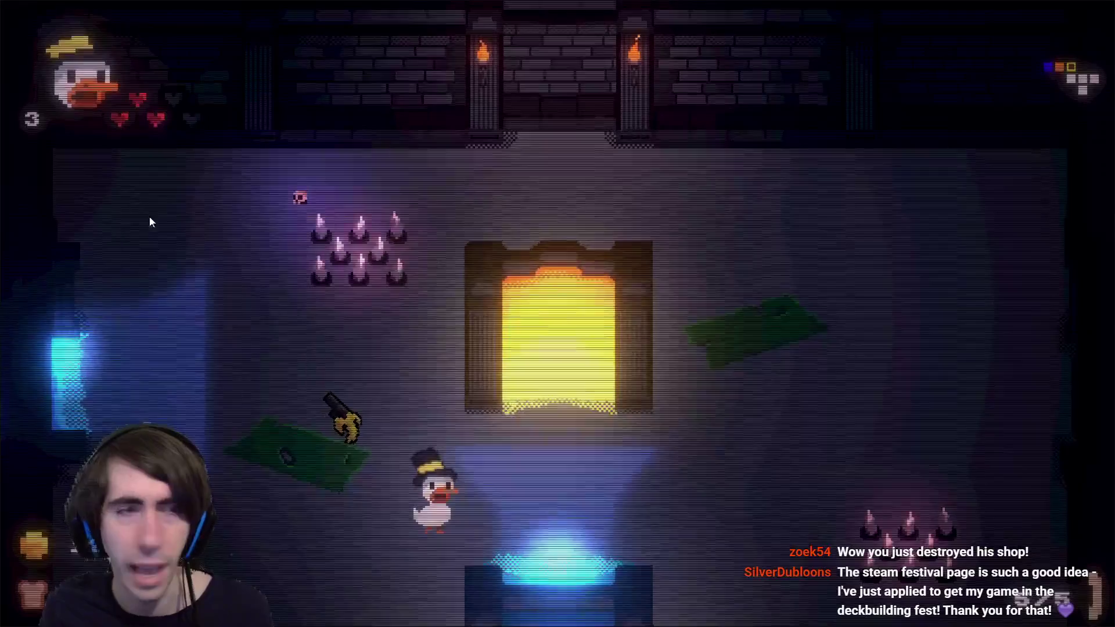
Throw and retrieve the gun several times, then step into the glowing pit.
right_click(158, 261)
key("d")
key("a")
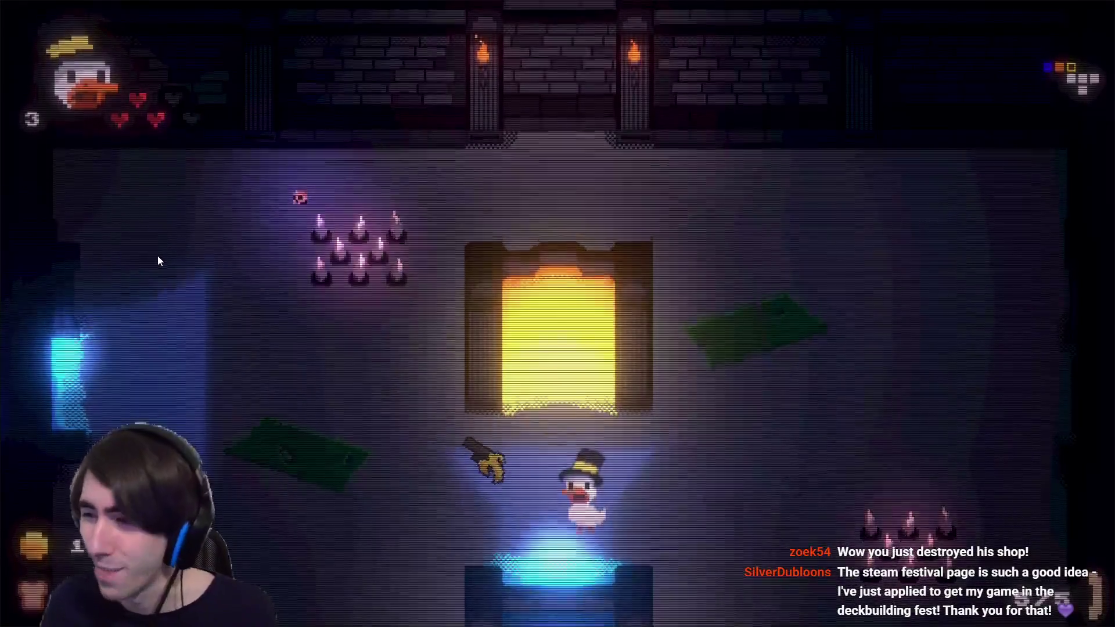
right_click(135, 166)
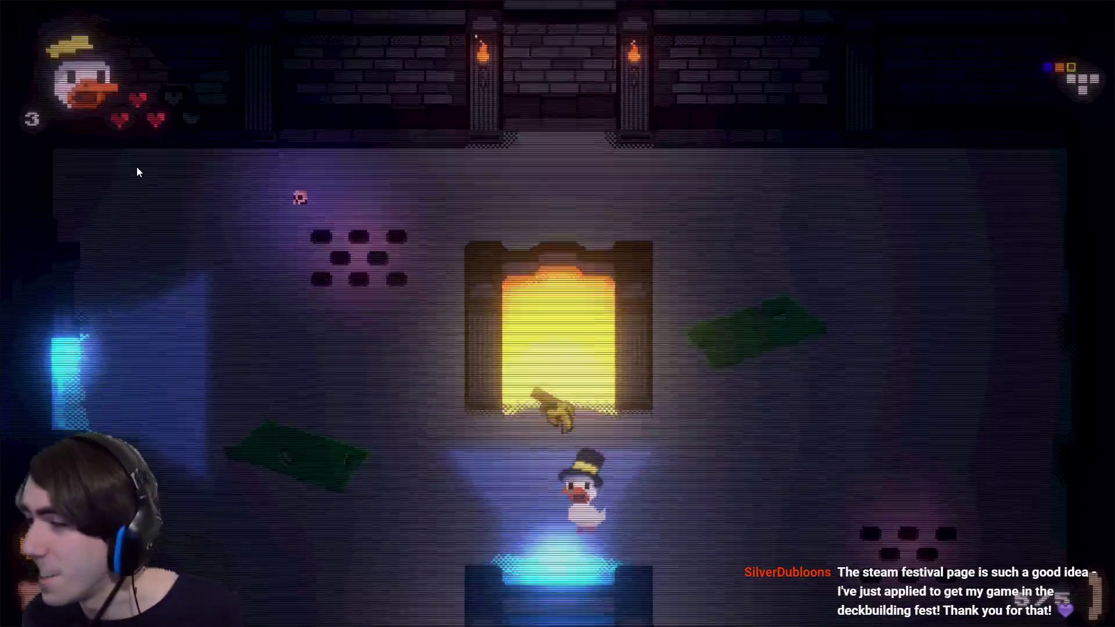
key("a")
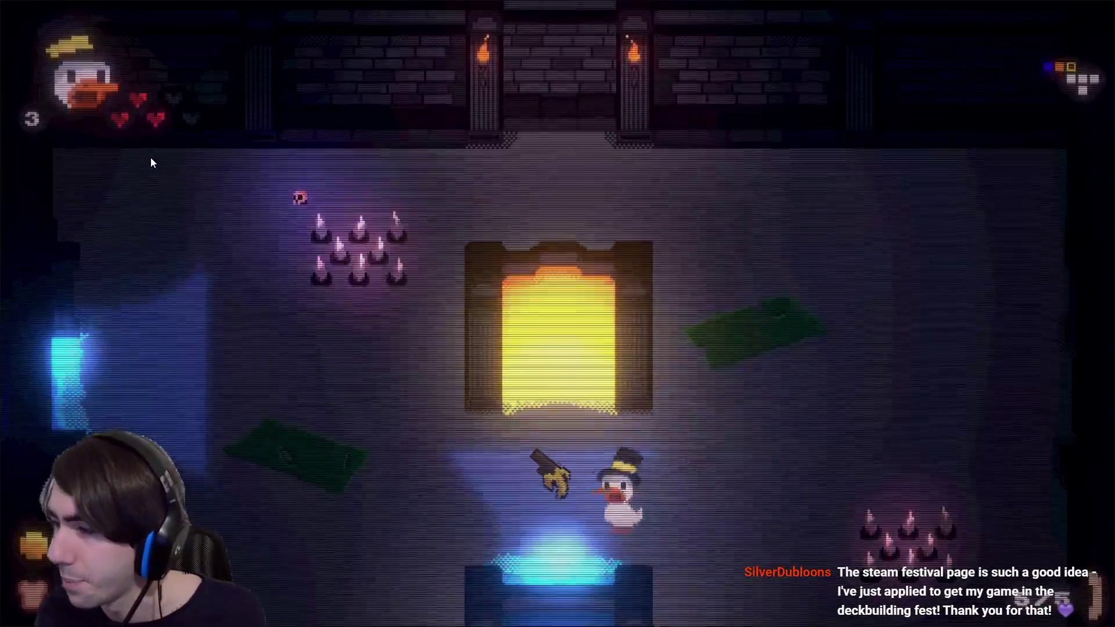
right_click(151, 159)
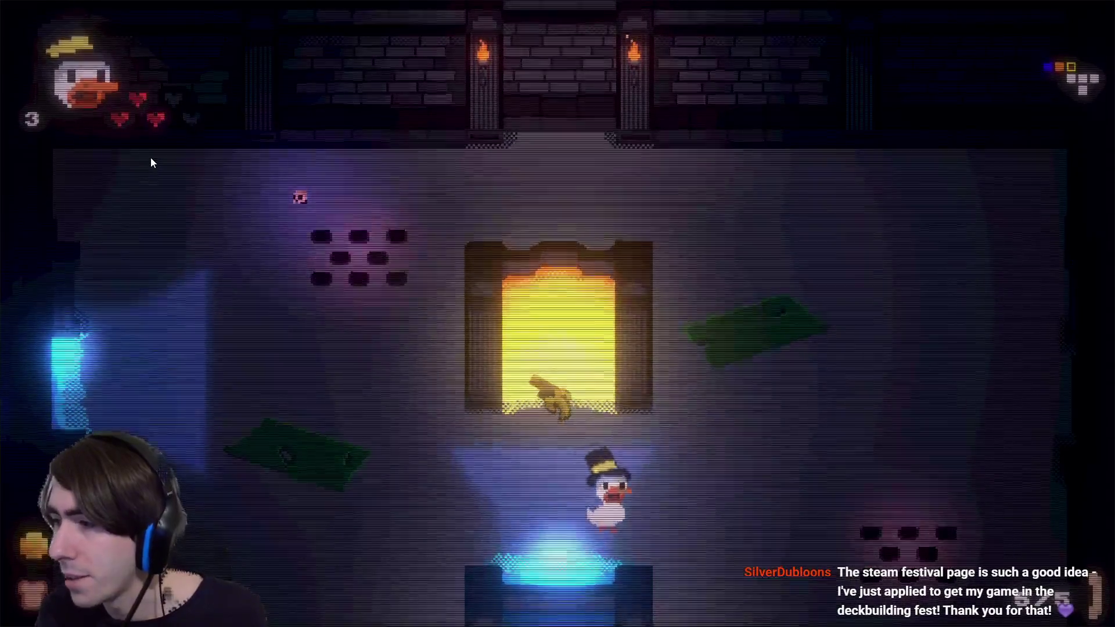
key("d")
key("a")
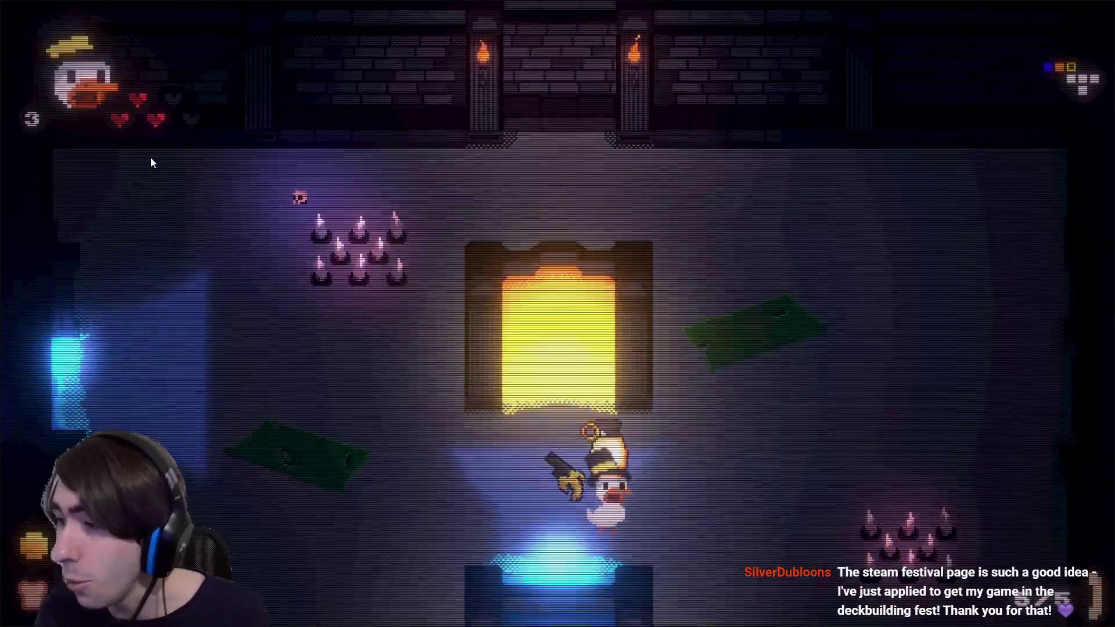
right_click(147, 145)
key("w")
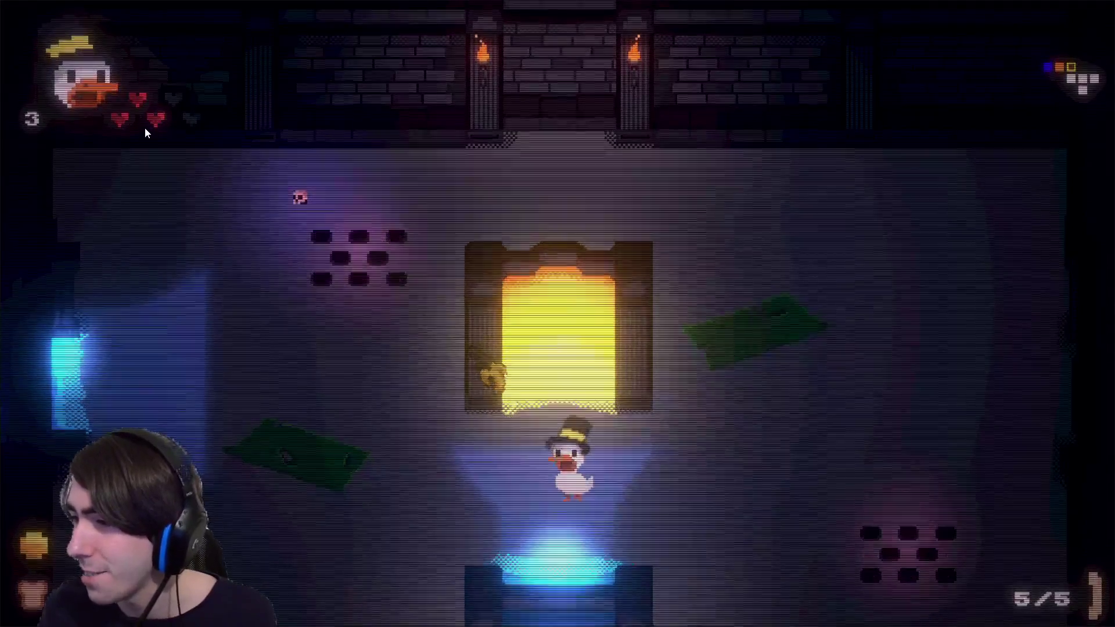
key("w")
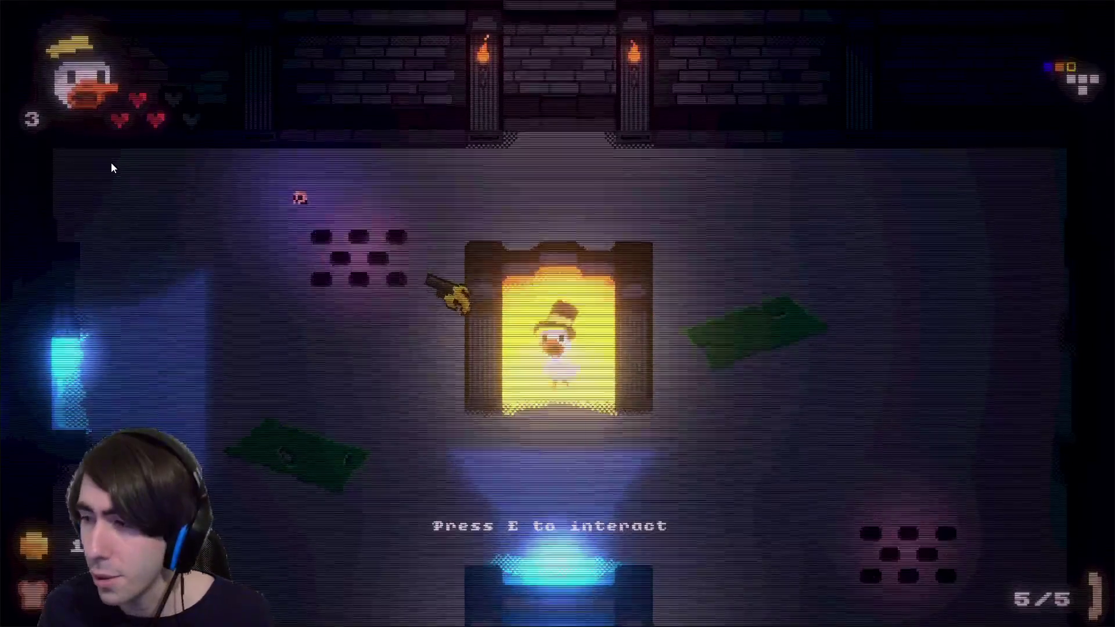
key("s")
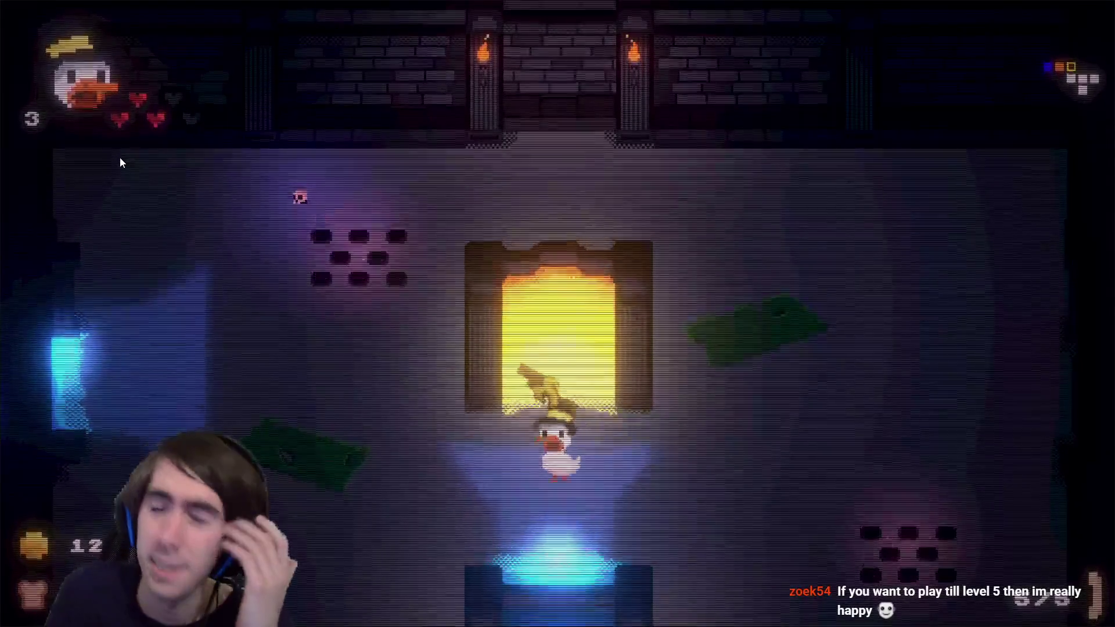
key("w")
key("e")
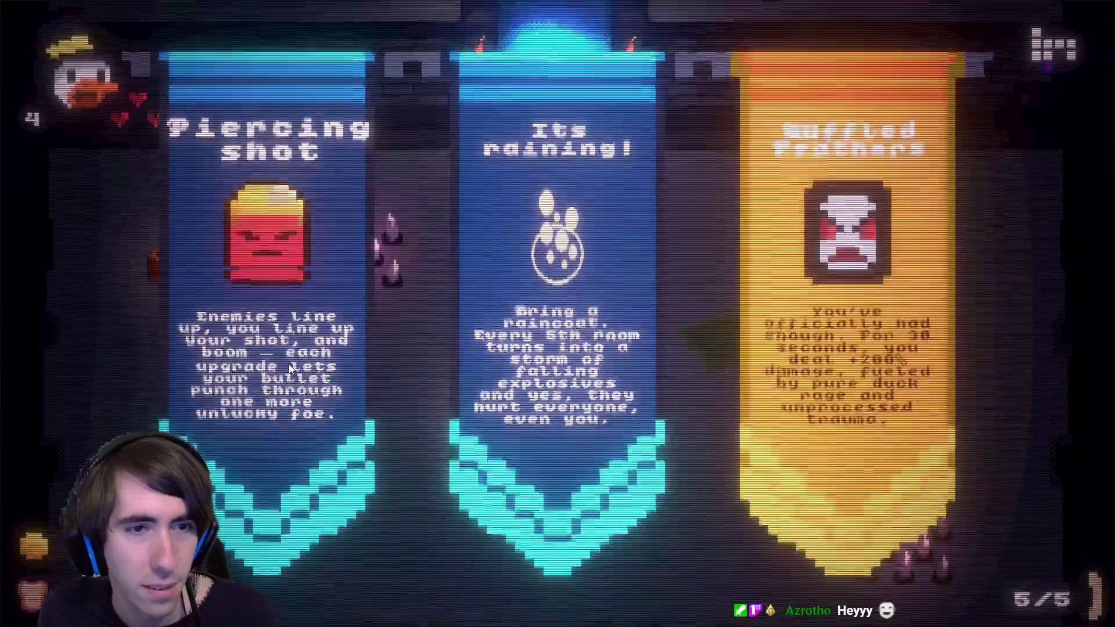
Take one of the three upgrades offered on reaching level 4.
left_click(288, 367)
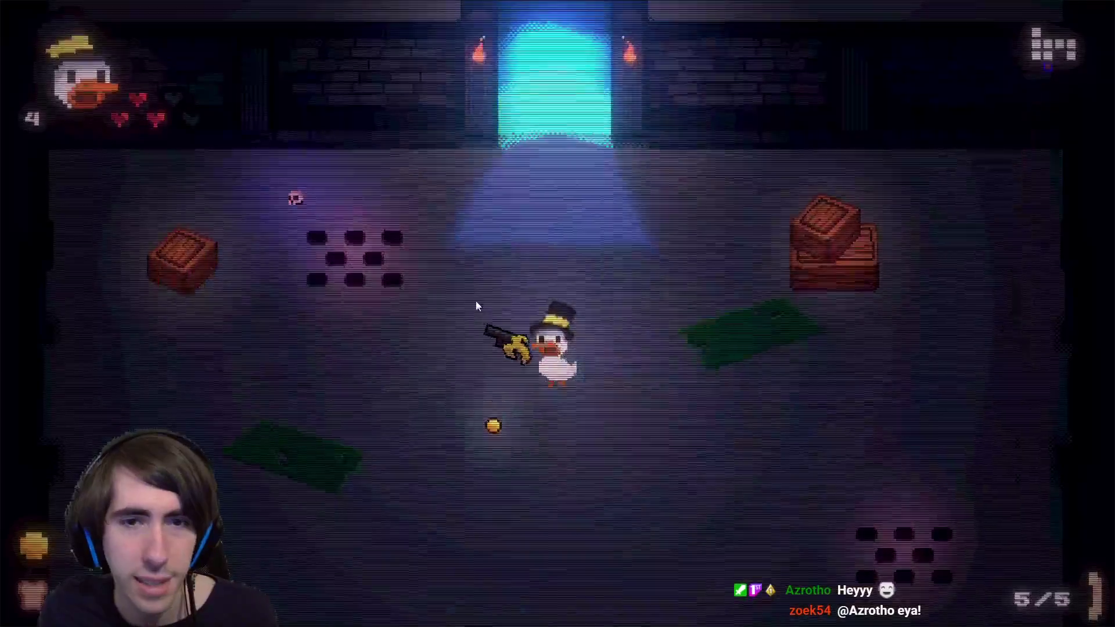
Walk the duck through the top doorway into the next room and open fire on the spawning mushrooms.
key("a")
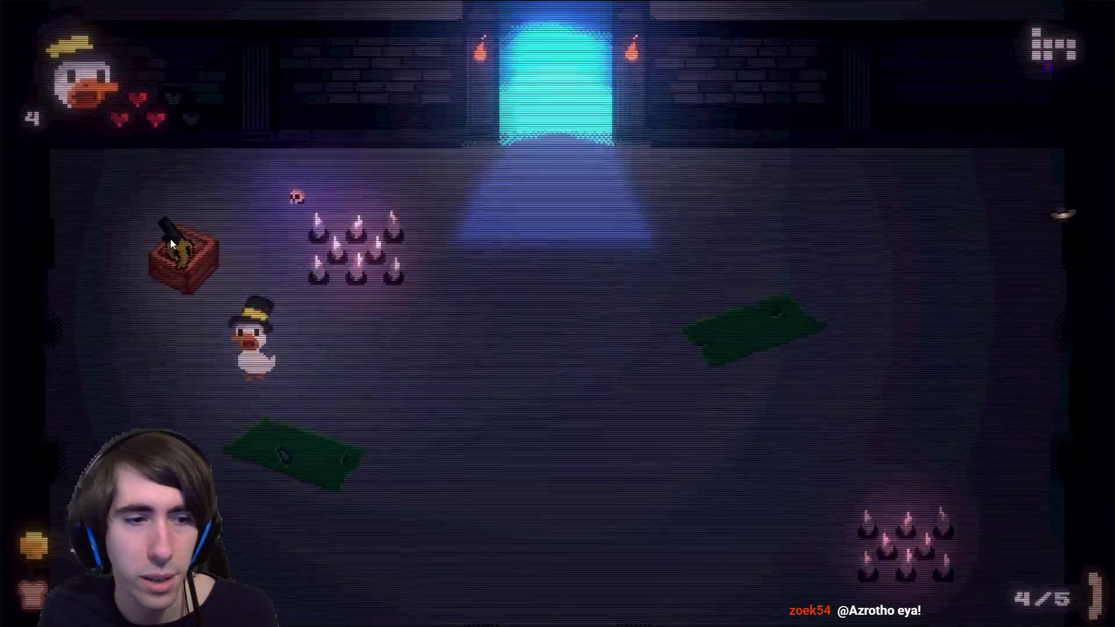
key("s")
key("w")
key("d")
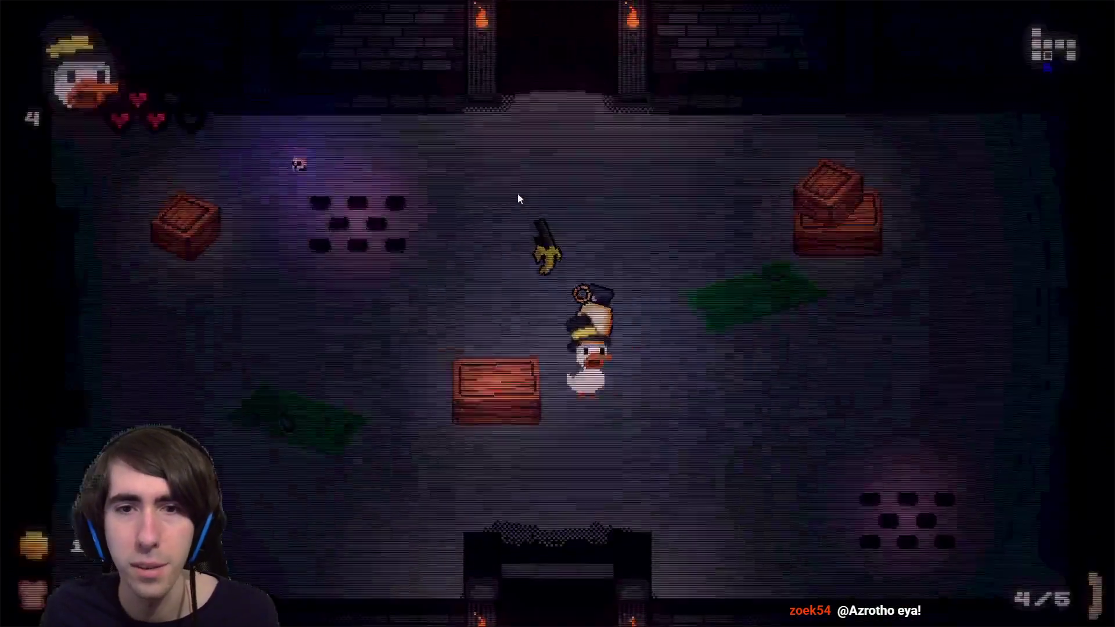
key("s")
left_click(244, 294)
key("a")
left_click(309, 316)
left_click(587, 365)
key("d")
left_click(587, 366)
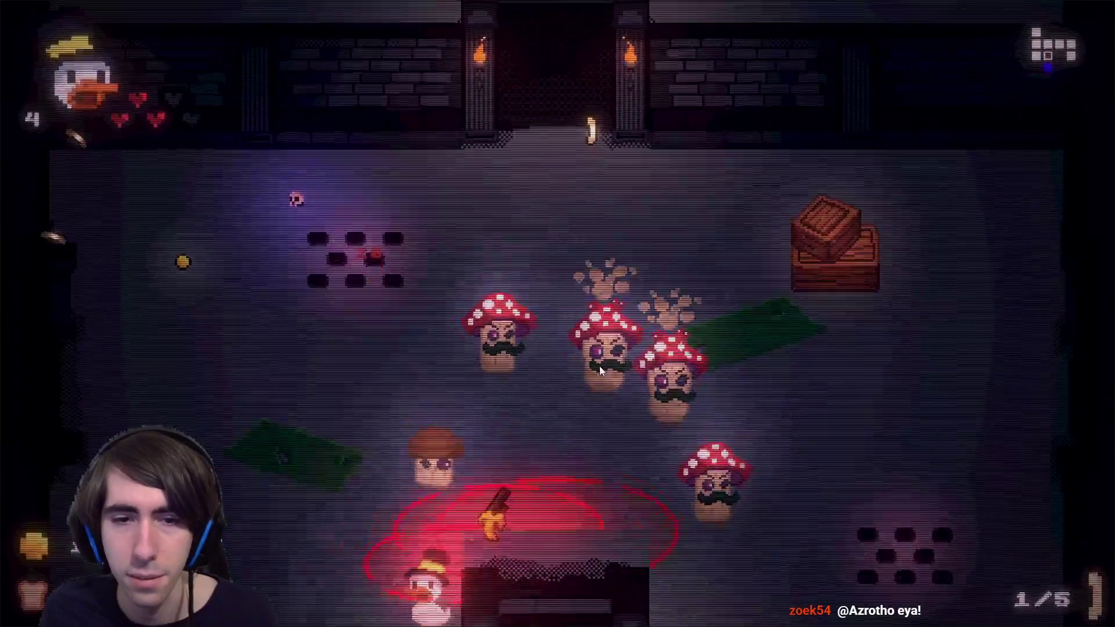
key("a")
key("w")
key("w")
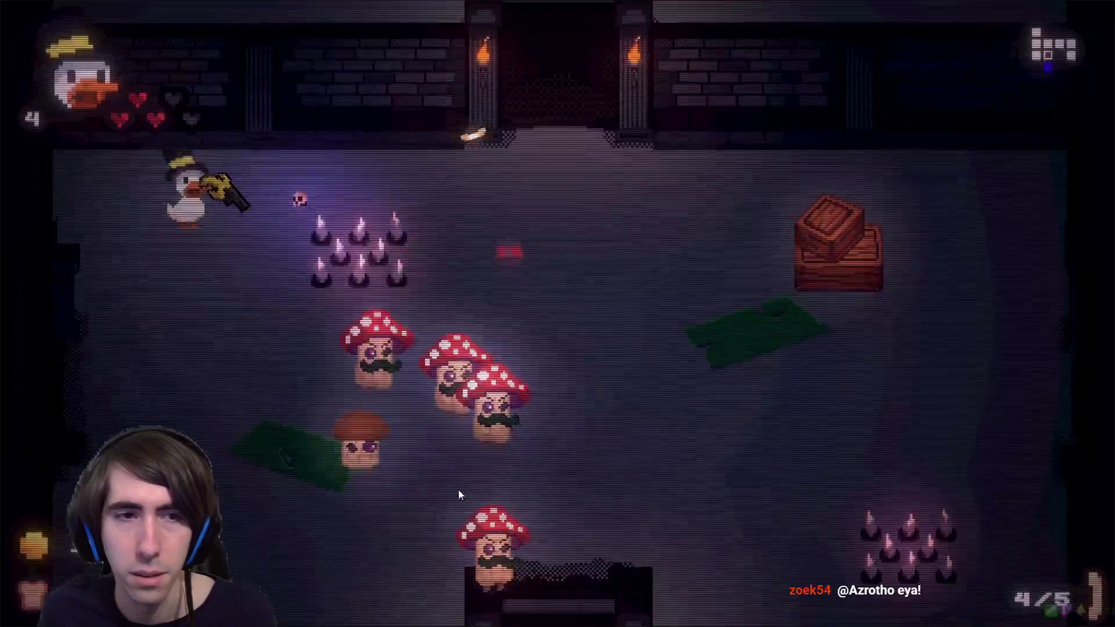
Dodge around the room while shooting until the mushroom group is wiped out.
left_click(466, 487)
left_click(451, 487)
left_click(478, 453)
key("s")
key("s")
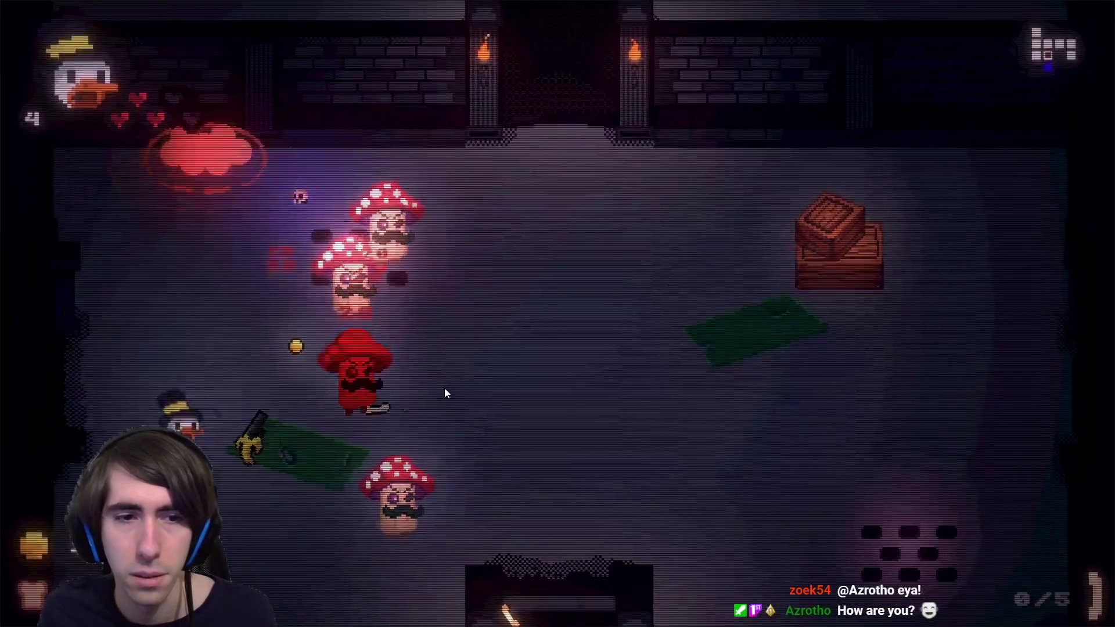
left_click(420, 397)
key("d")
left_click(401, 400)
key("d")
left_click(337, 438)
key("w")
left_click(330, 465)
left_click(375, 429)
key("d")
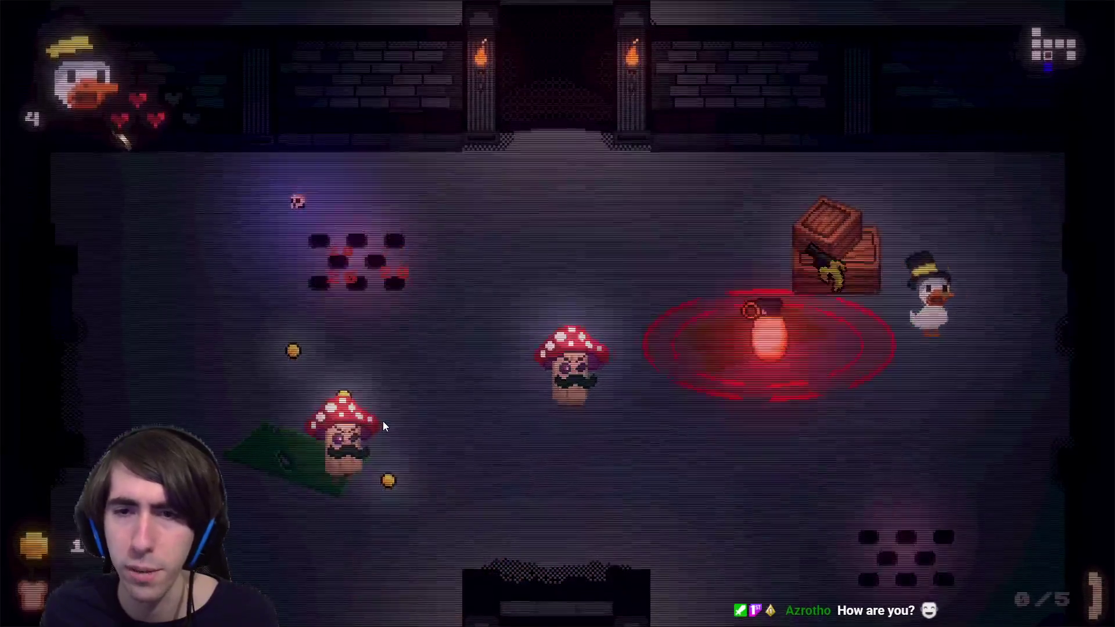
left_click(341, 430)
left_click(334, 426)
Collect the dropped coins, exit through the left door, and fire at the newly spawned mushrooms.
key("a")
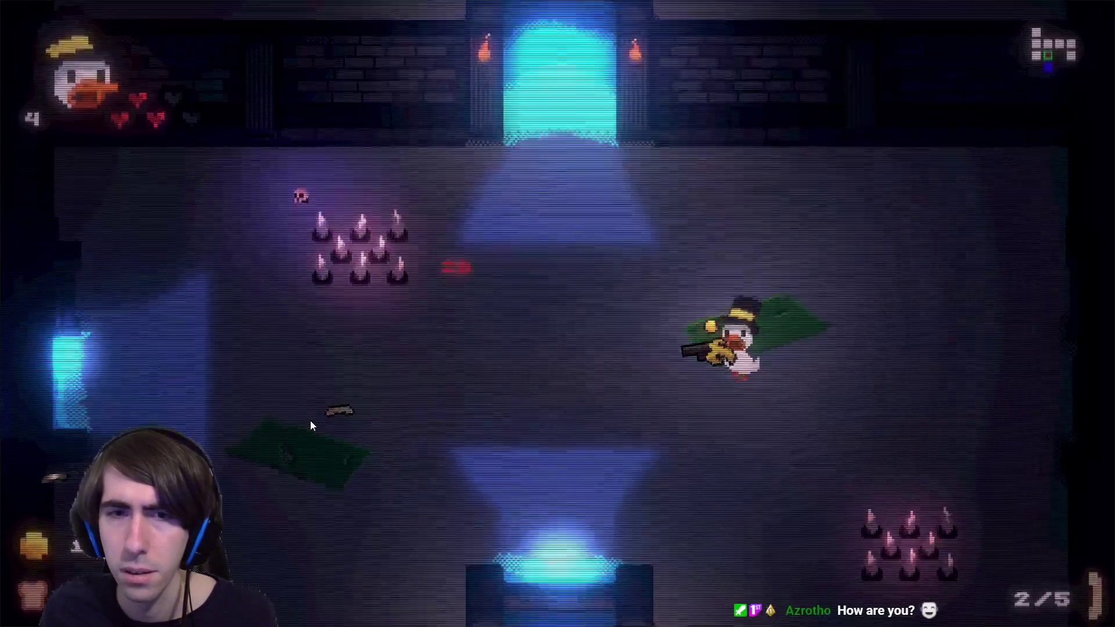
key("a")
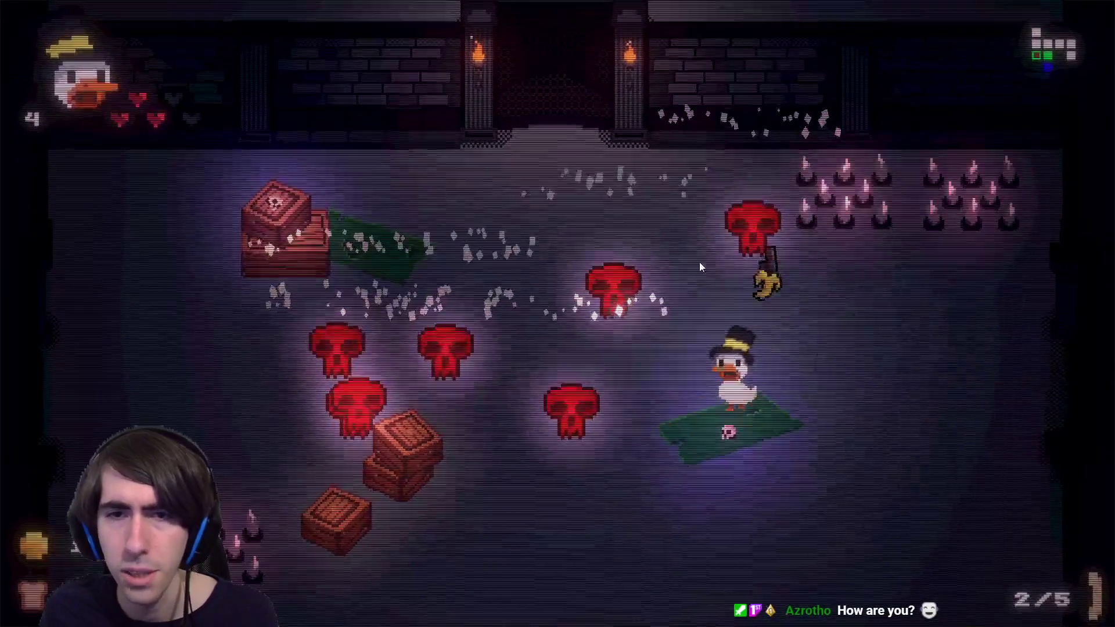
left_click(546, 312)
key("s")
left_click(619, 301)
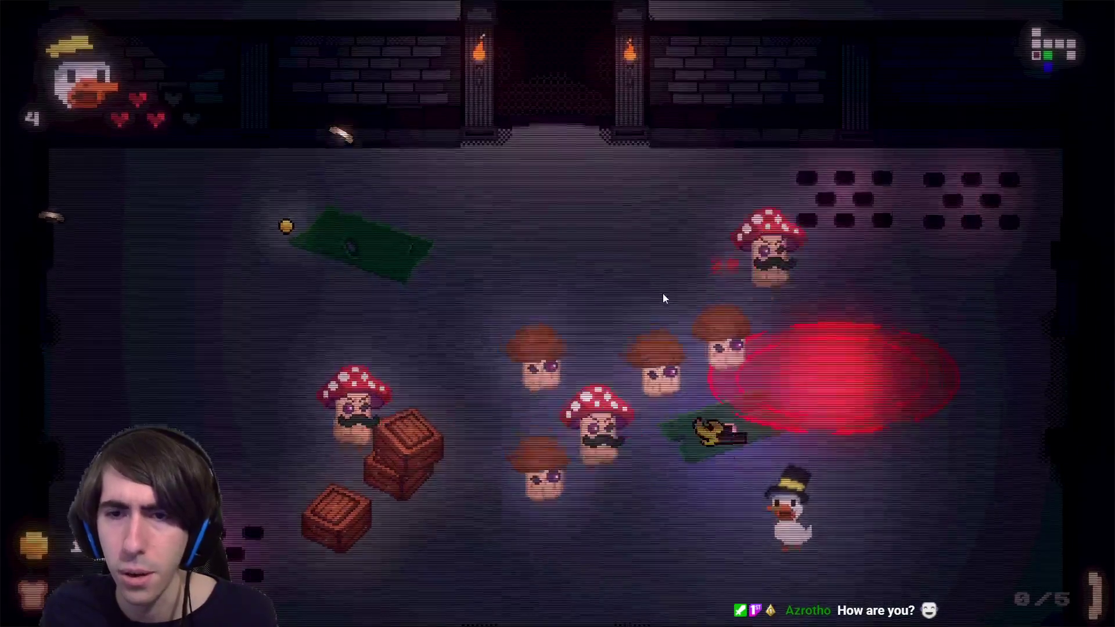
key("d")
left_click(681, 292)
left_click(682, 292)
key("w")
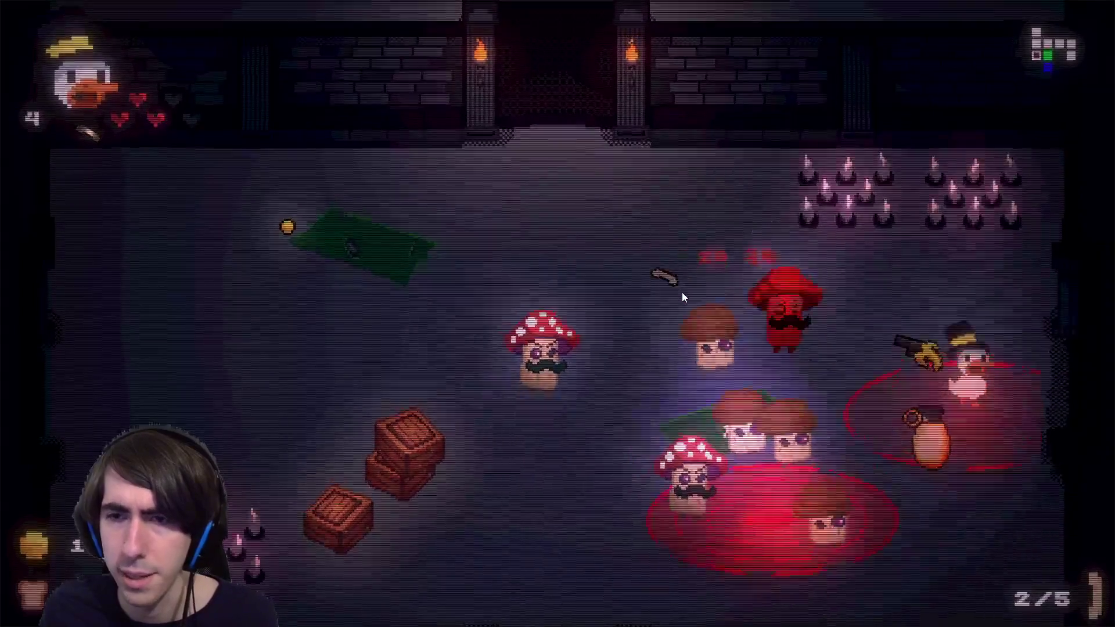
left_click(682, 292)
left_click(681, 294)
Finish off the remaining mushrooms in the crate room, gather coins, and shoot the crate.
key("s")
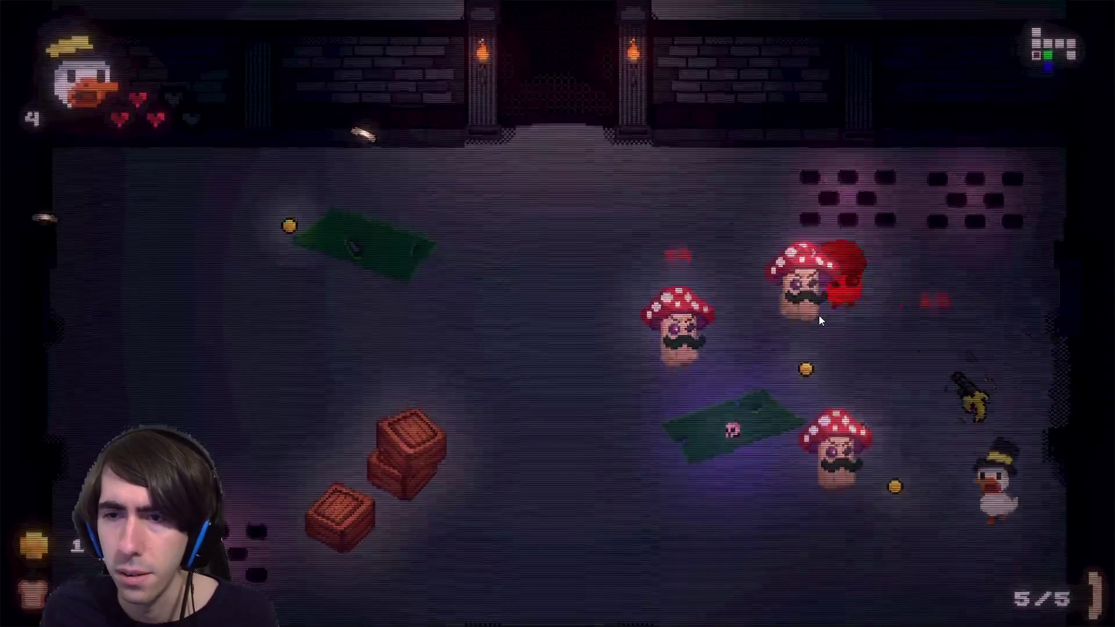
left_click(768, 351)
key("a")
left_click(754, 360)
key("a")
left_click(755, 373)
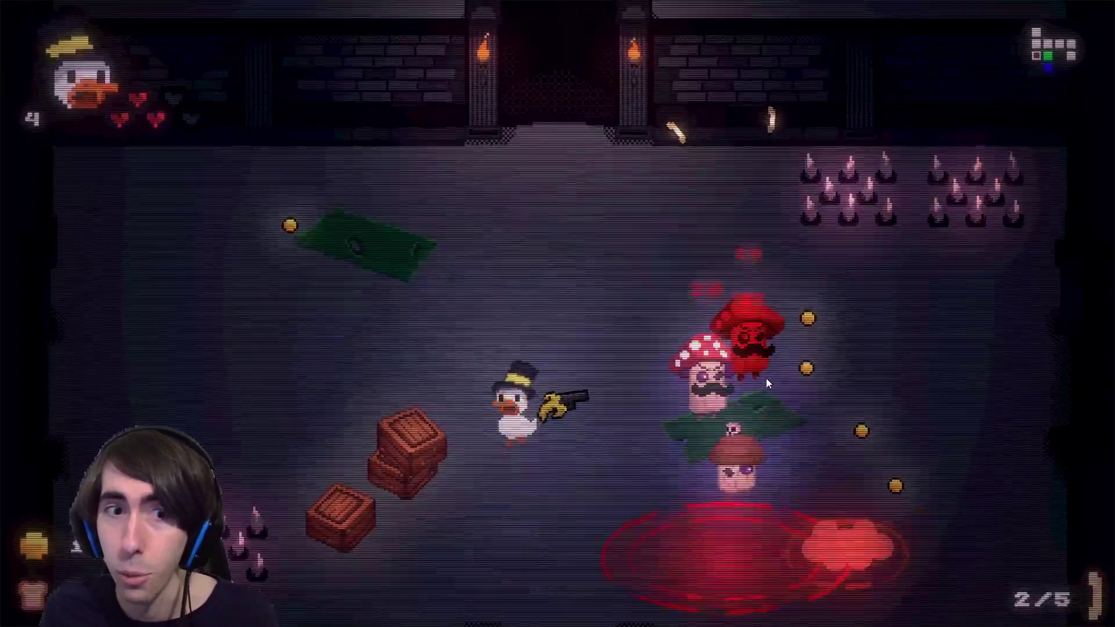
left_click(768, 389)
left_click(772, 406)
left_click(699, 346)
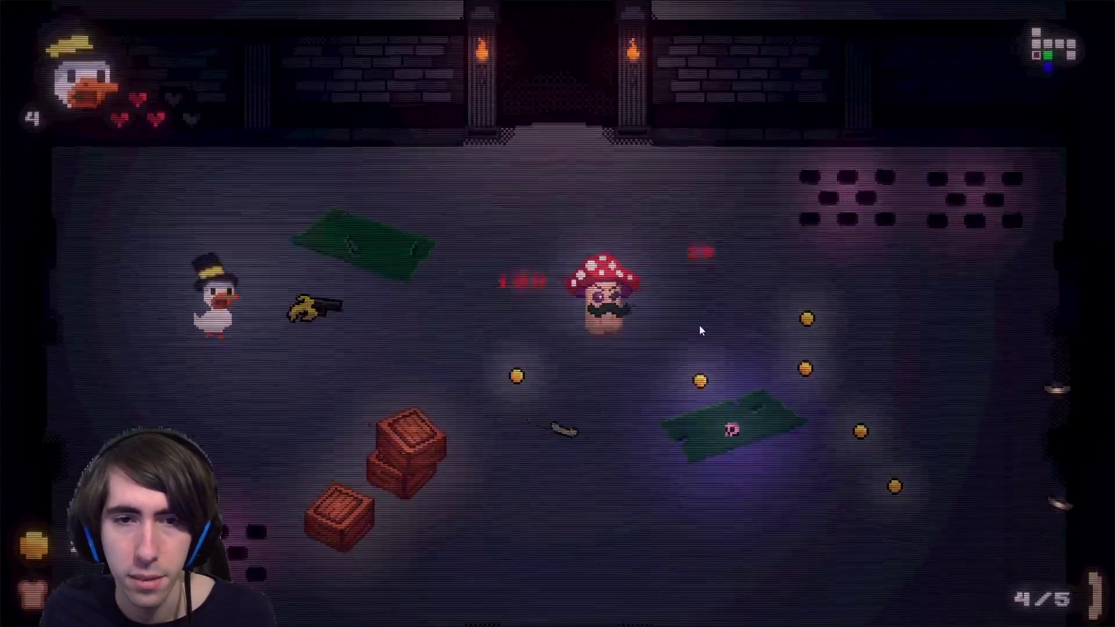
key("s")
left_click(697, 316)
left_click(629, 350)
key("d")
left_click(481, 485)
left_click(350, 562)
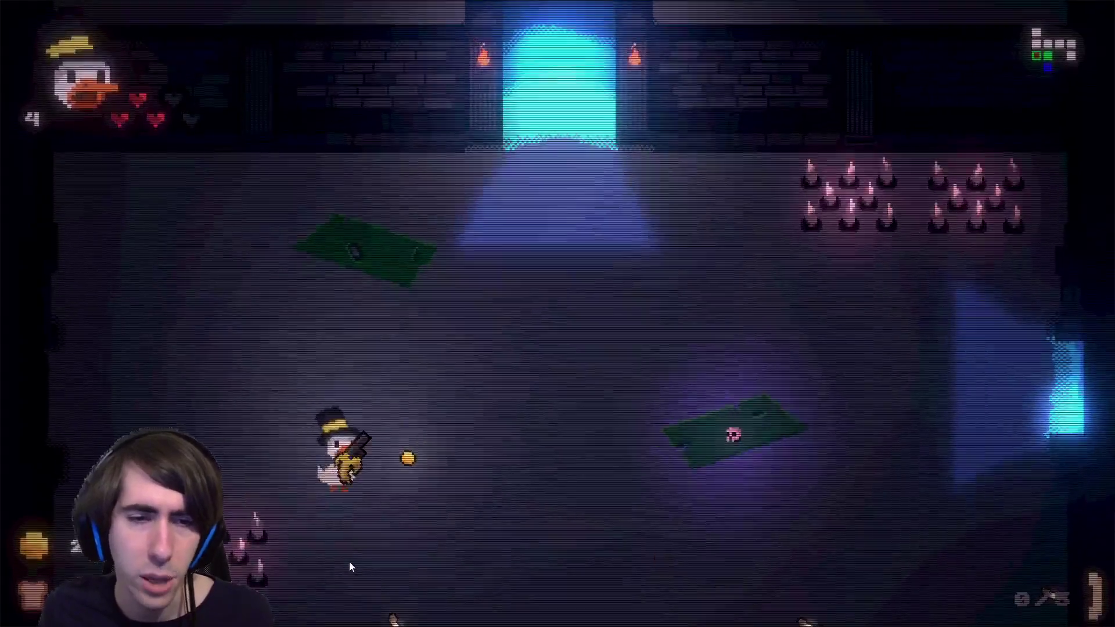
Walk up through the open top door and shoot at the mushrooms and crate stack in the new room.
key("d")
key("w")
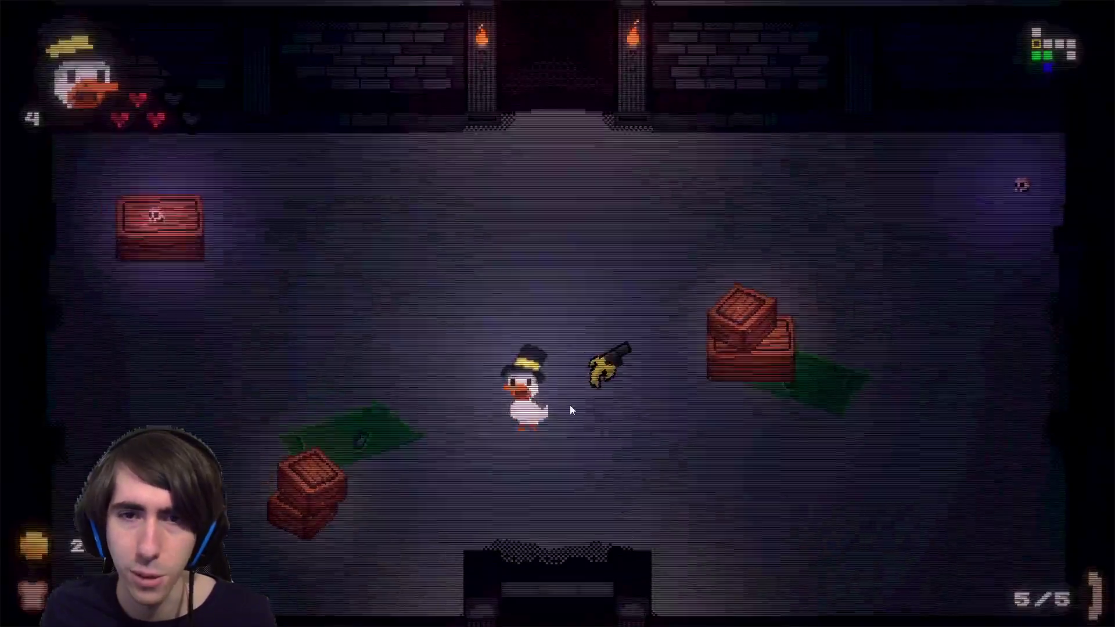
left_click(570, 406)
key("s")
left_click(772, 363)
left_click(779, 363)
key("a")
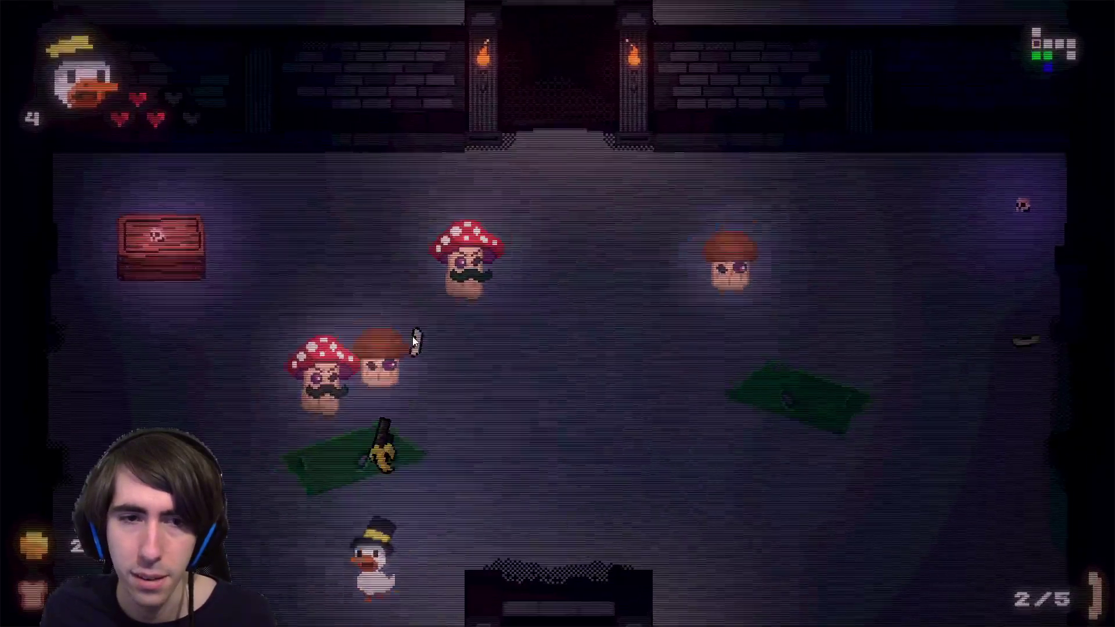
left_click(454, 386)
key("d")
left_click(403, 412)
Keep moving and firing until the last mushroom falls, then gather the coins.
key("d")
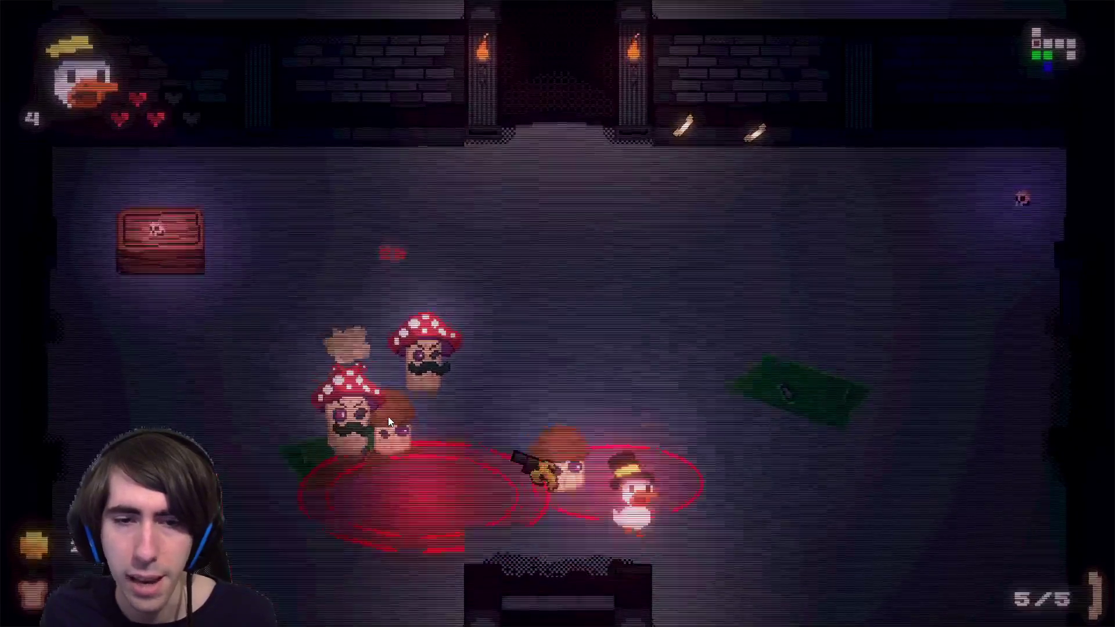
key("w")
left_click(384, 413)
left_click(382, 406)
left_click(381, 402)
key("d")
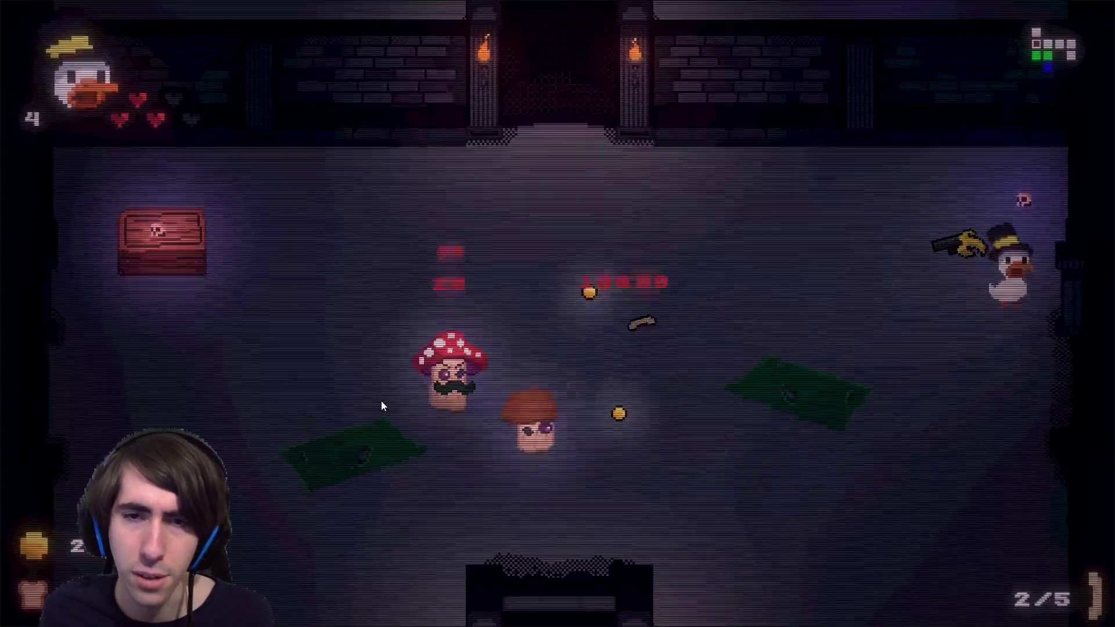
left_click(385, 413)
key("s")
key("a")
left_click(387, 426)
key("a")
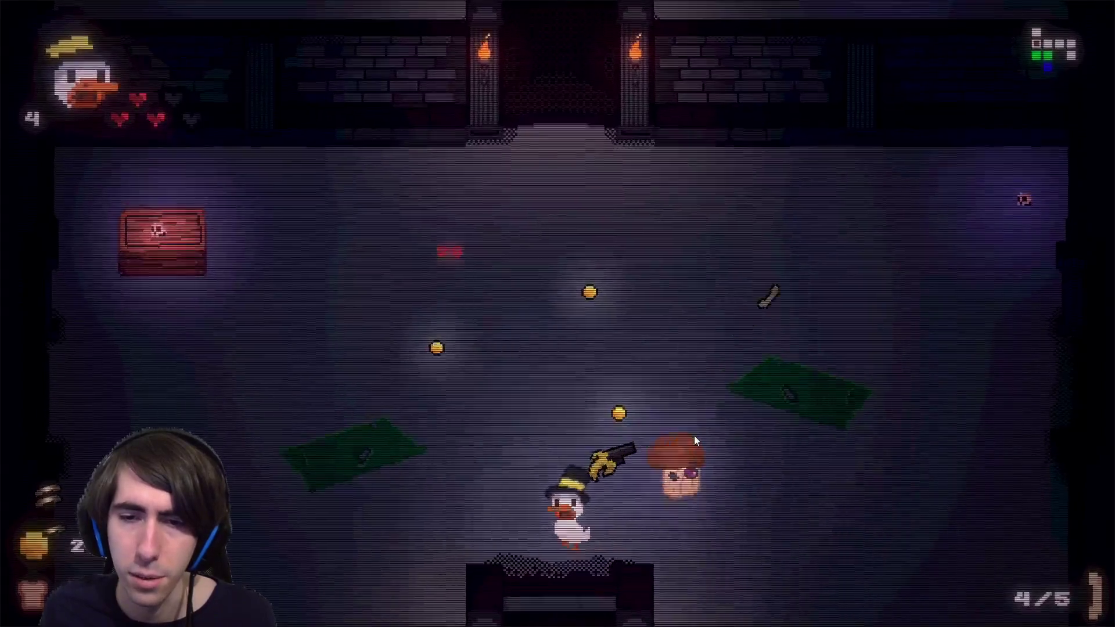
left_click(692, 436)
key("w")
Pick up the dropped gun, walk into the glowing portal, and fire up the carpet at Dreamrot.
key("a")
key("w")
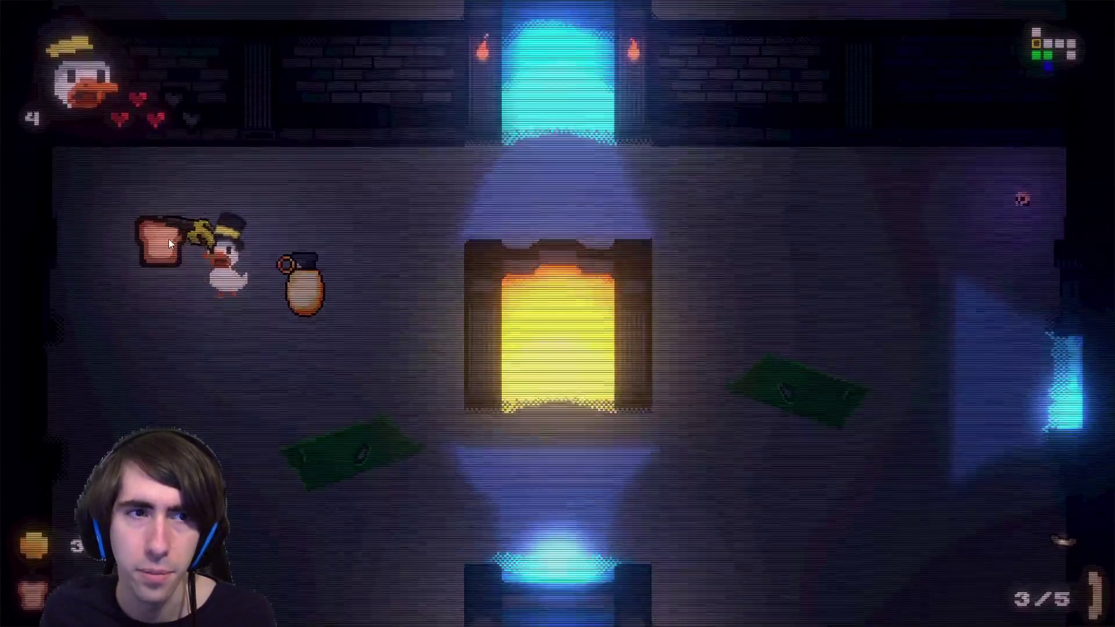
key("s")
key("d")
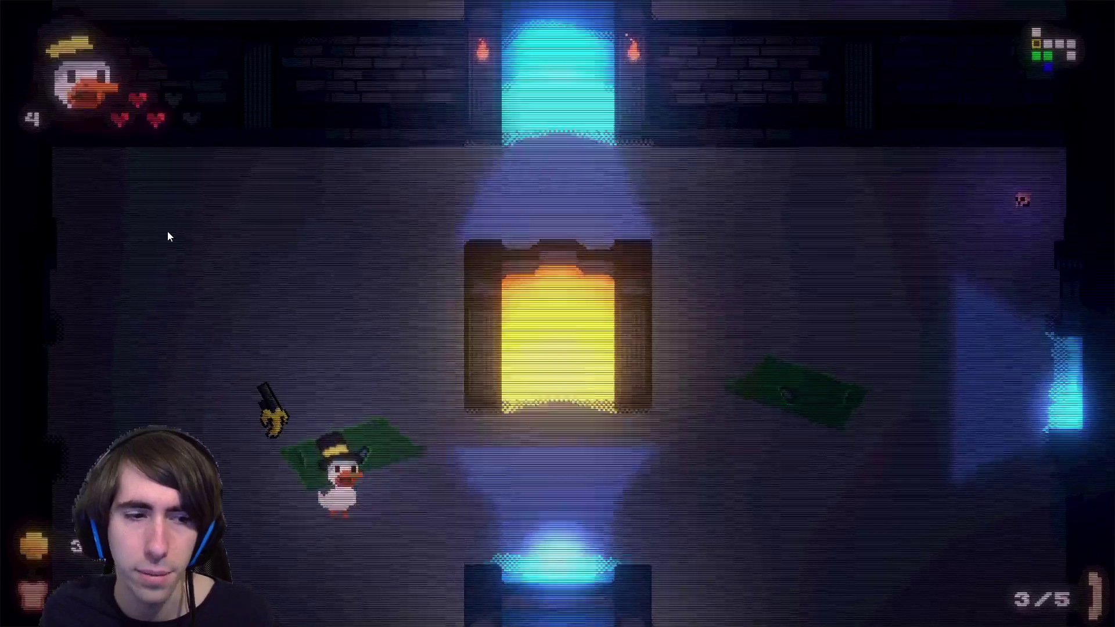
key("s")
key("d")
key("s")
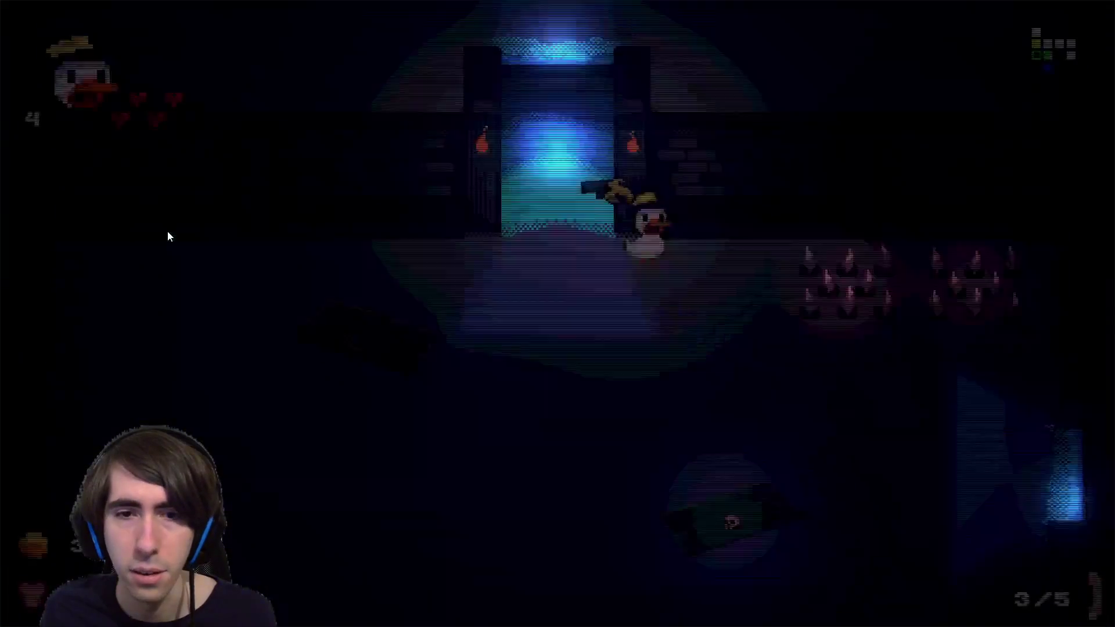
key("w")
key("w")
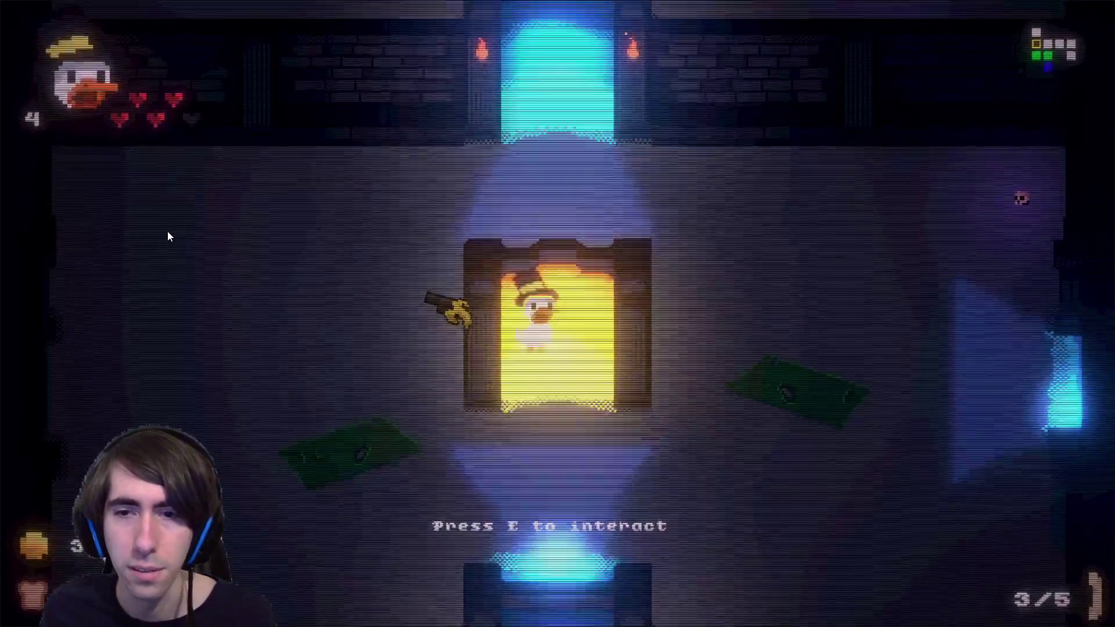
key("e")
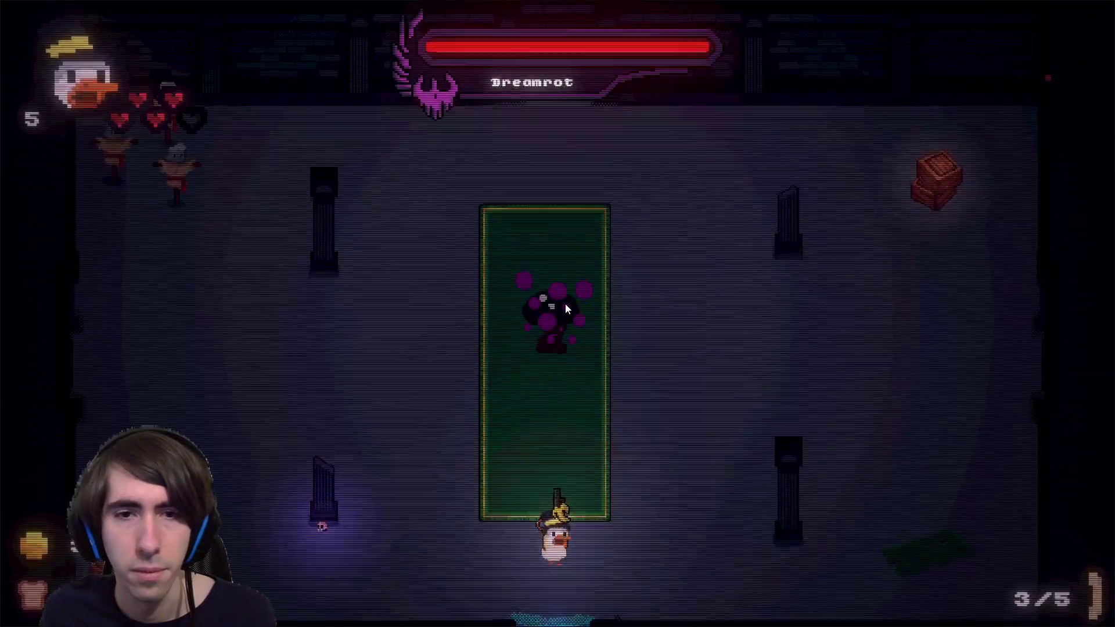
left_click(562, 305)
left_click(562, 304)
Recover the gun and start shooting Dreamrot, reloading with R whenever the gun empties.
left_click(550, 305)
key("d")
key("w")
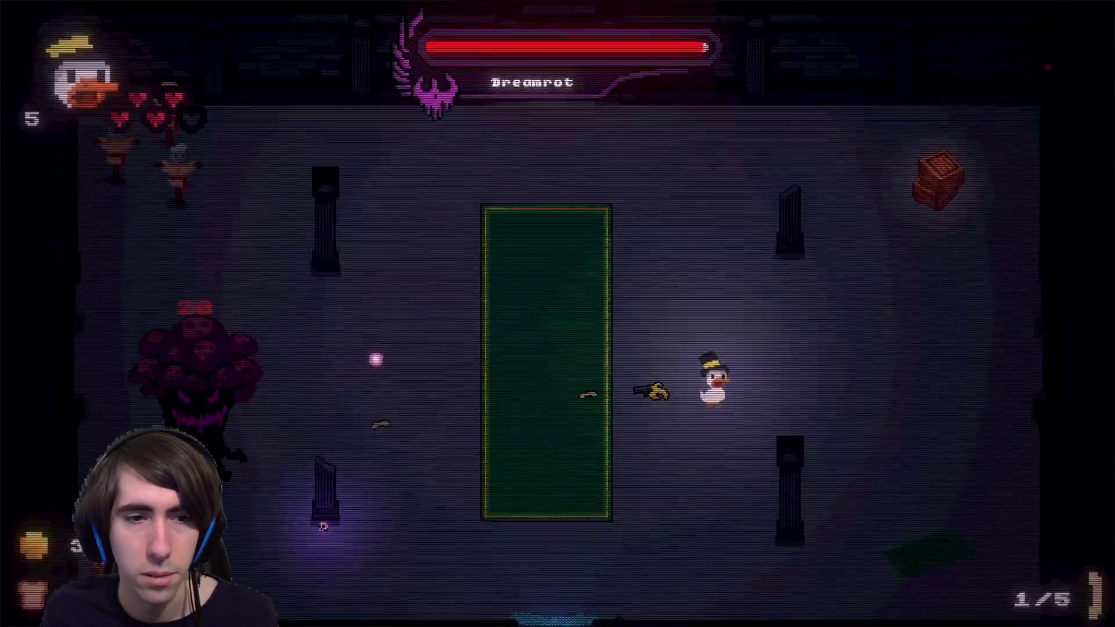
key("a")
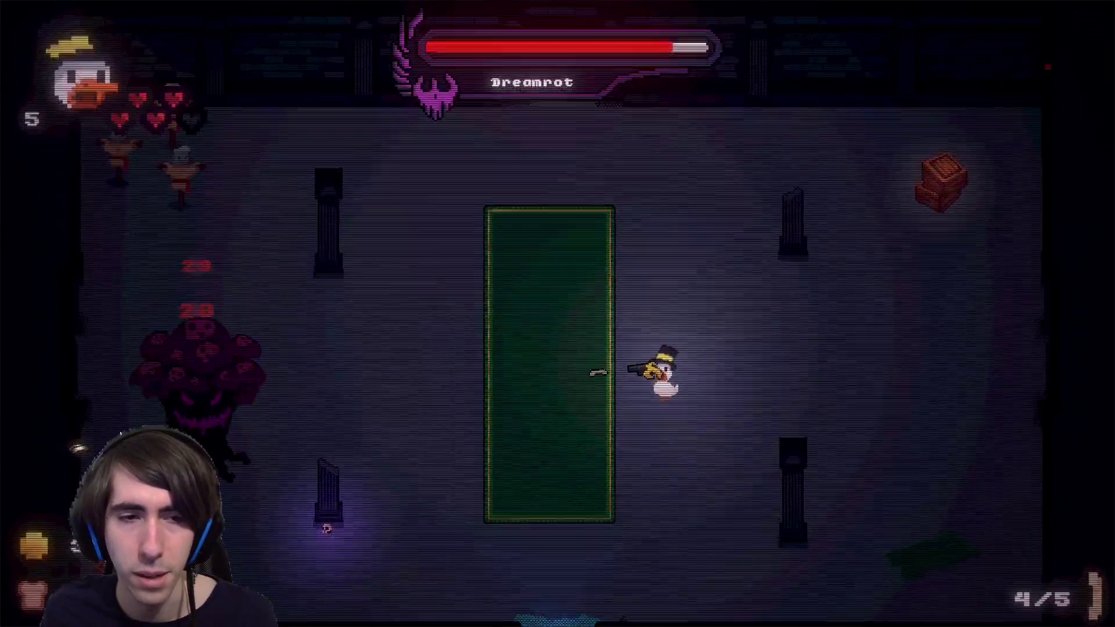
left_click(122, 426)
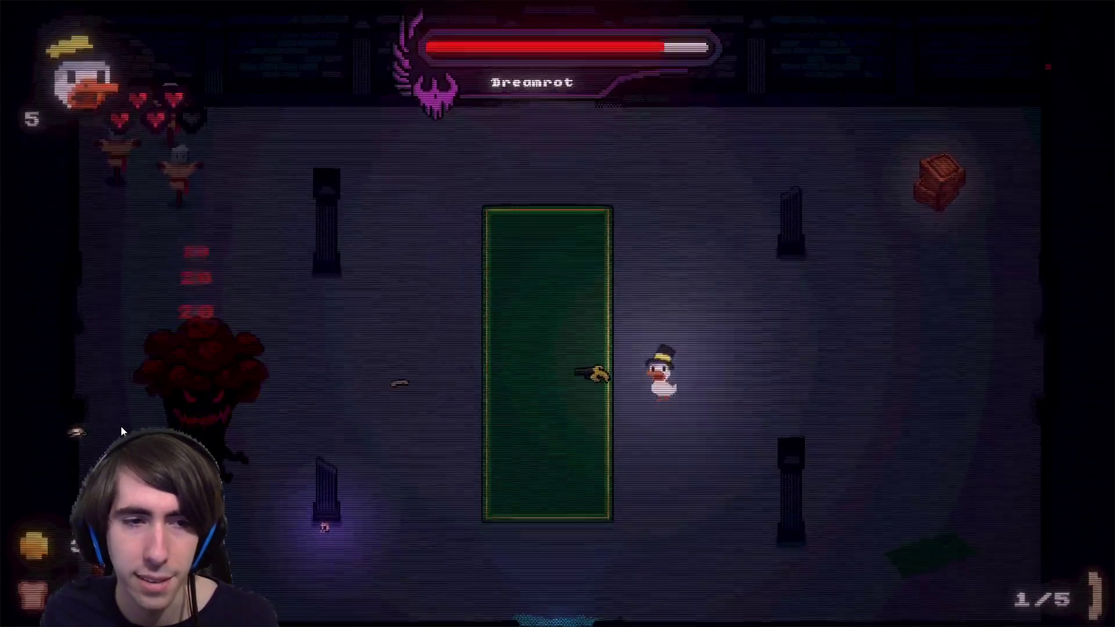
left_click(131, 425)
key("r")
left_click(130, 425)
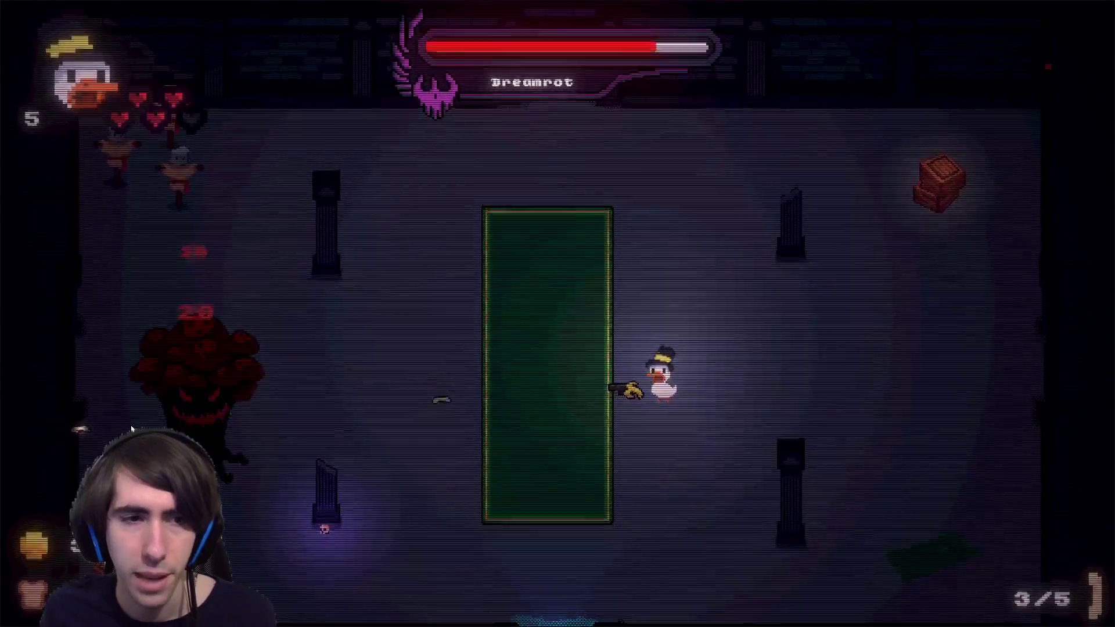
left_click(131, 425)
left_click(131, 425)
left_click(132, 418)
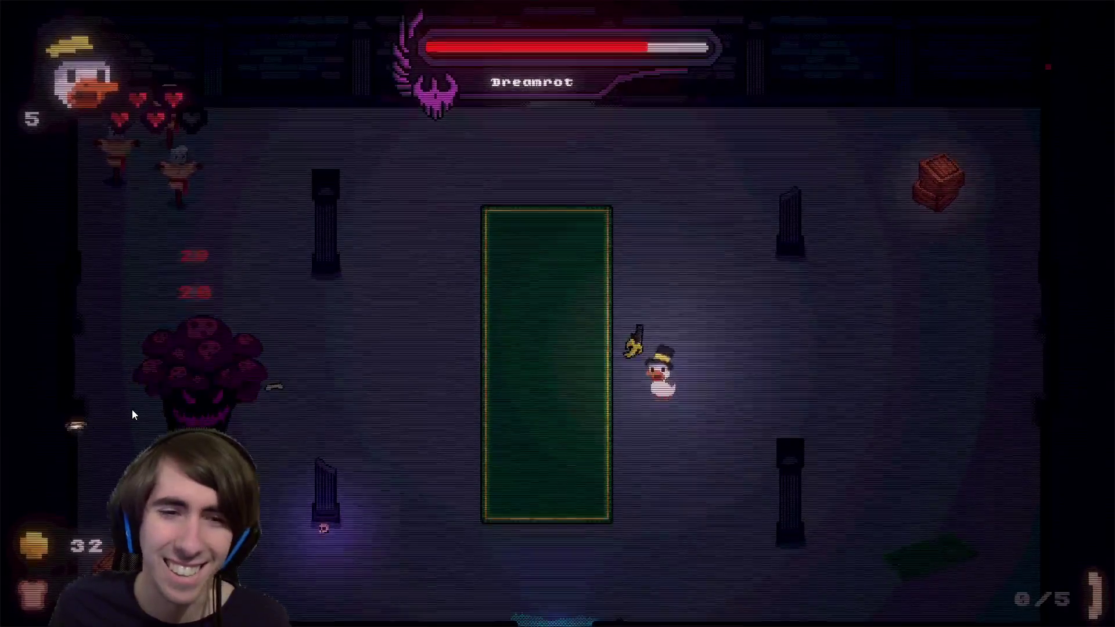
key("r")
left_click(134, 397)
left_click(135, 400)
left_click(138, 412)
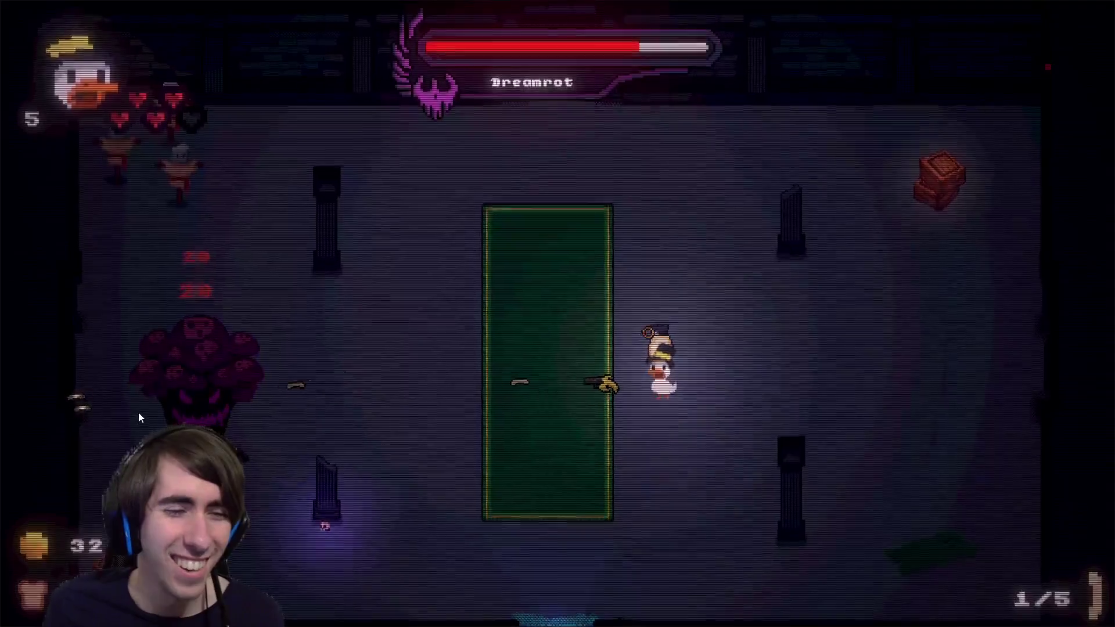
left_click(139, 412)
key("r")
Keep up steady fire on Dreamrot from the left side, reloading between bursts.
left_click(138, 412)
left_click(138, 409)
left_click(139, 409)
left_click(139, 410)
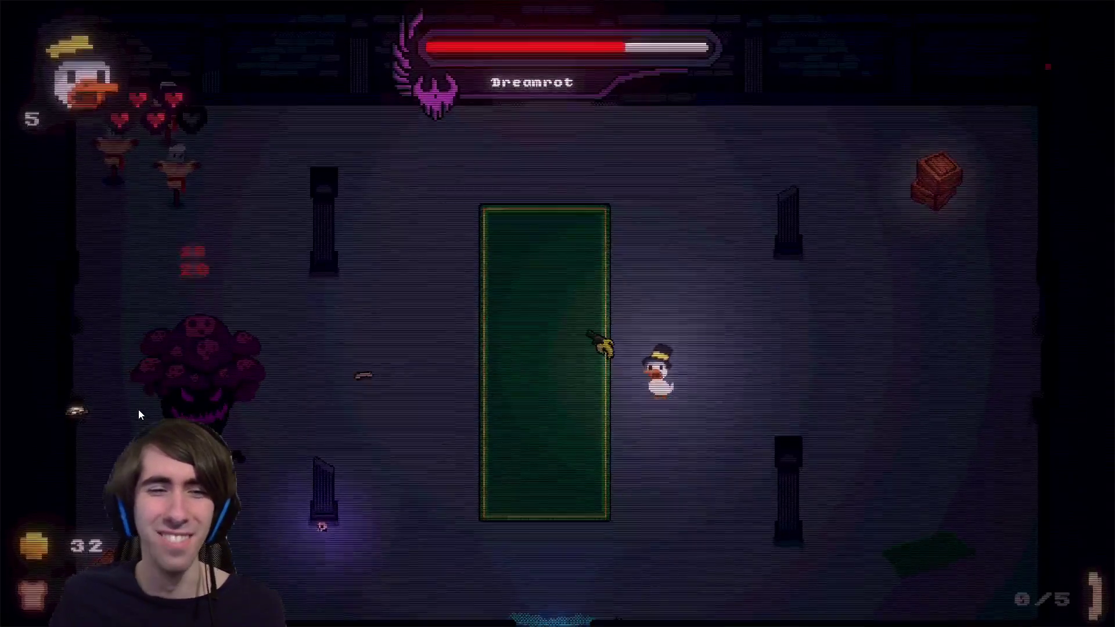
key("r")
left_click(138, 410)
left_click(138, 409)
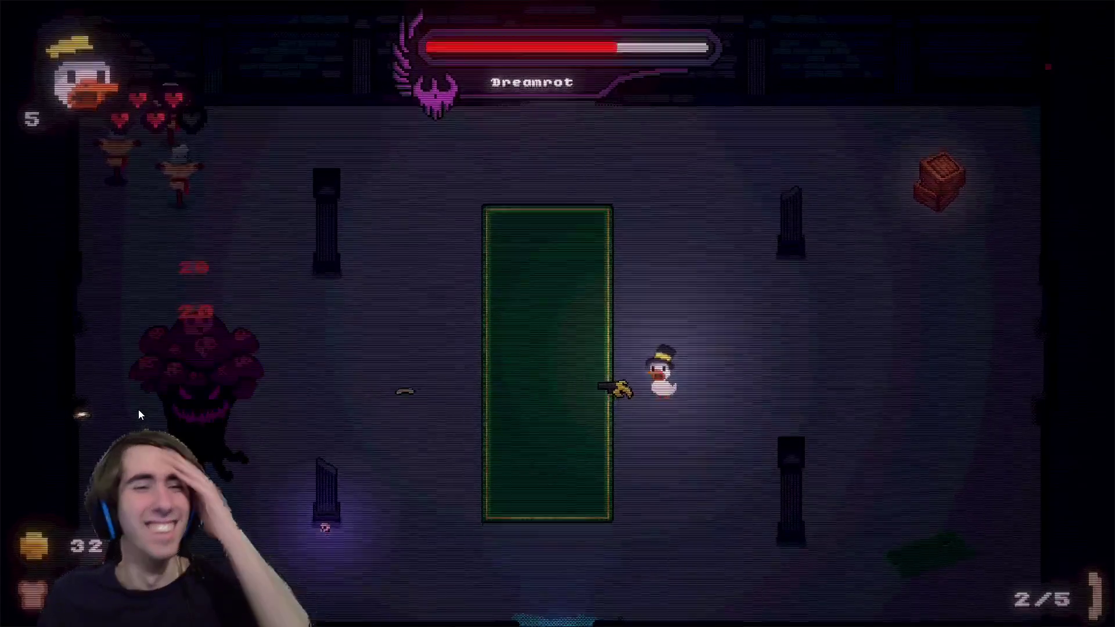
left_click(138, 408)
left_click(138, 410)
key("r")
left_click(138, 409)
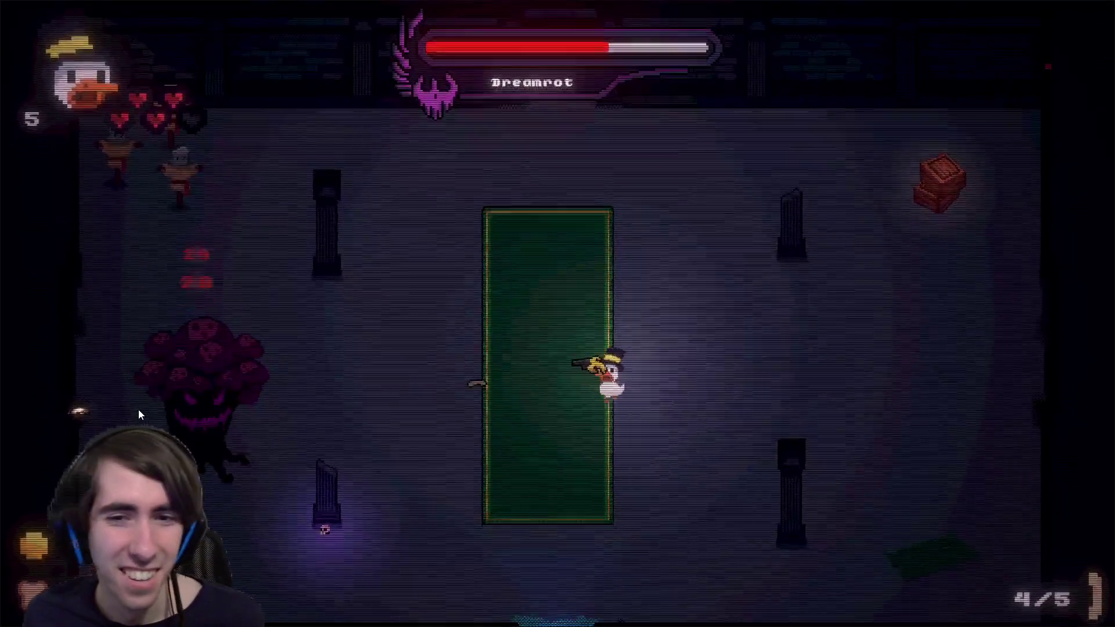
left_click(138, 409)
left_click(138, 409)
left_click(139, 409)
left_click(138, 409)
key("r")
Shift right across the arena while firing and reloading until Dreamrot drops to about half health.
left_click(139, 409)
left_click(138, 409)
left_click(139, 408)
left_click(138, 408)
left_click(138, 409)
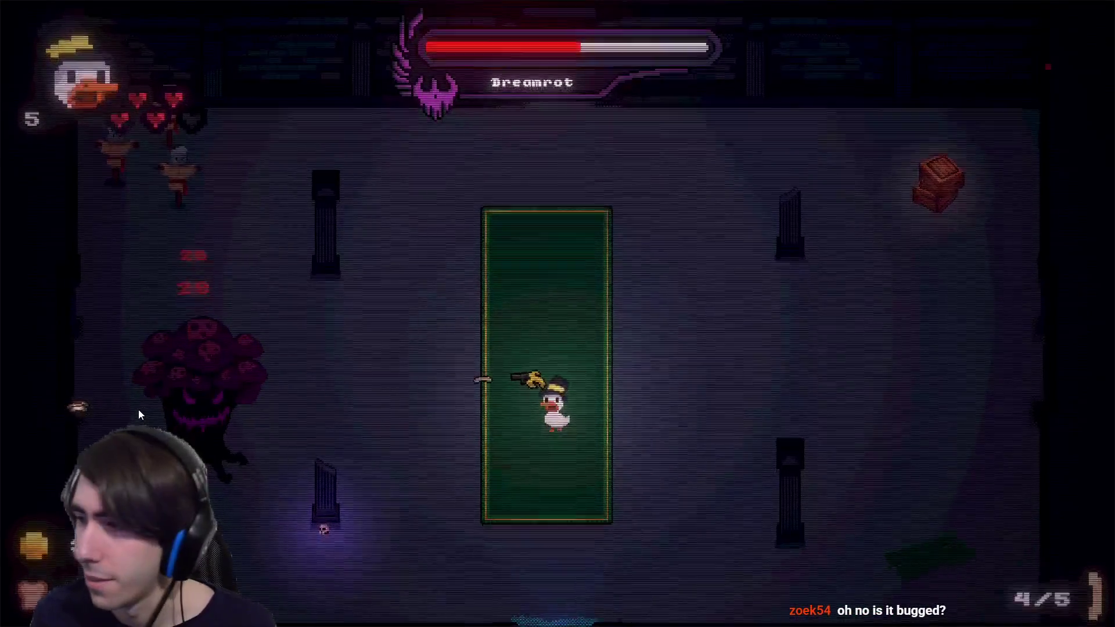
key("d")
left_click(138, 409)
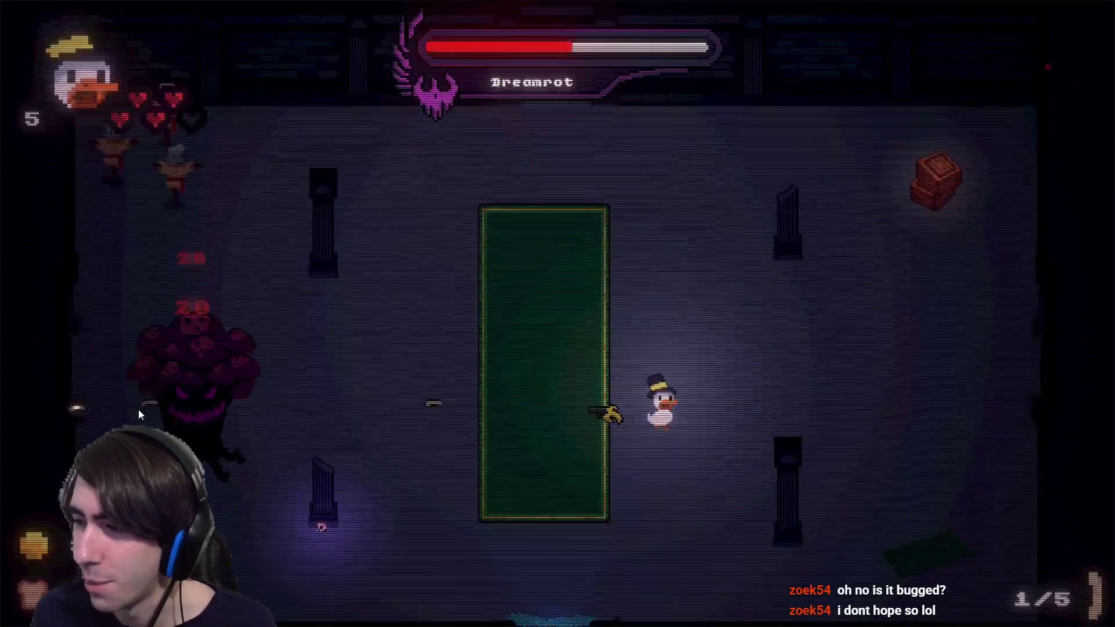
left_click(138, 409)
key("d")
key("r")
left_click(371, 200)
Strafe around the carpet firing at the Dreamrot boss above it, reloading when empty.
key("a")
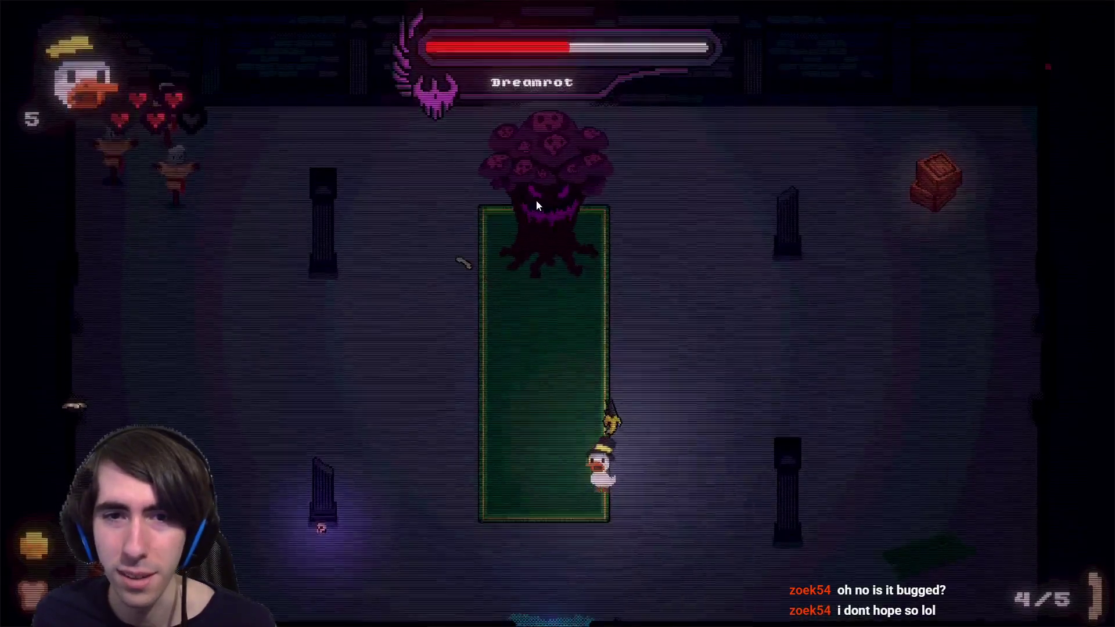
left_click(557, 216)
key("w")
left_click(558, 217)
left_click(550, 219)
key("d")
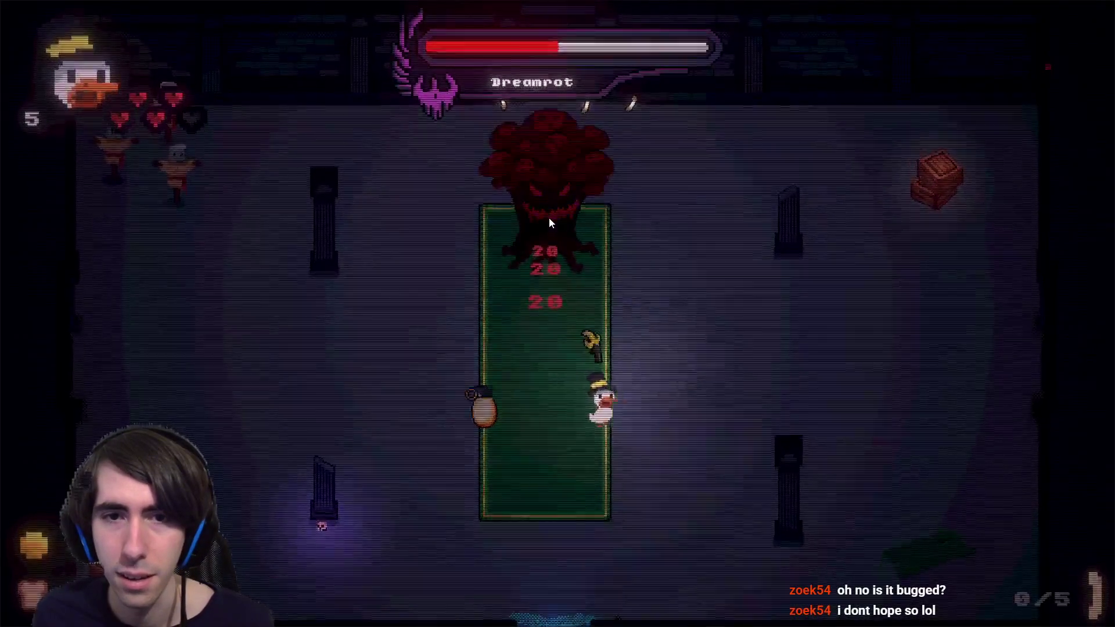
key("r")
left_click(542, 221)
key("a")
left_click(549, 219)
left_click(559, 219)
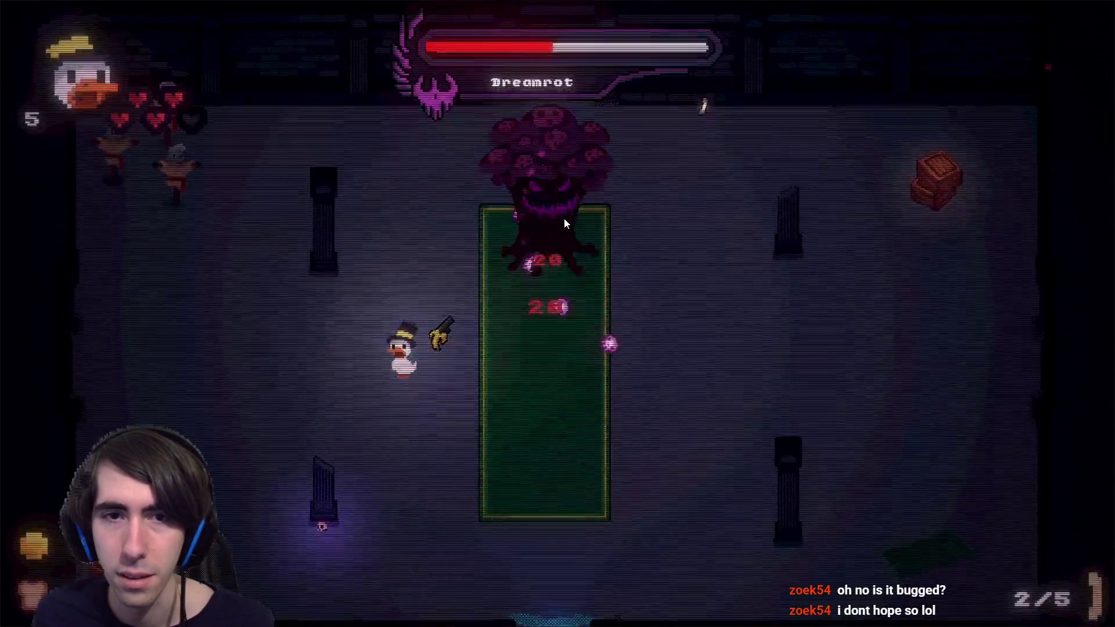
left_click(564, 218)
key("s")
left_click(560, 219)
key("d")
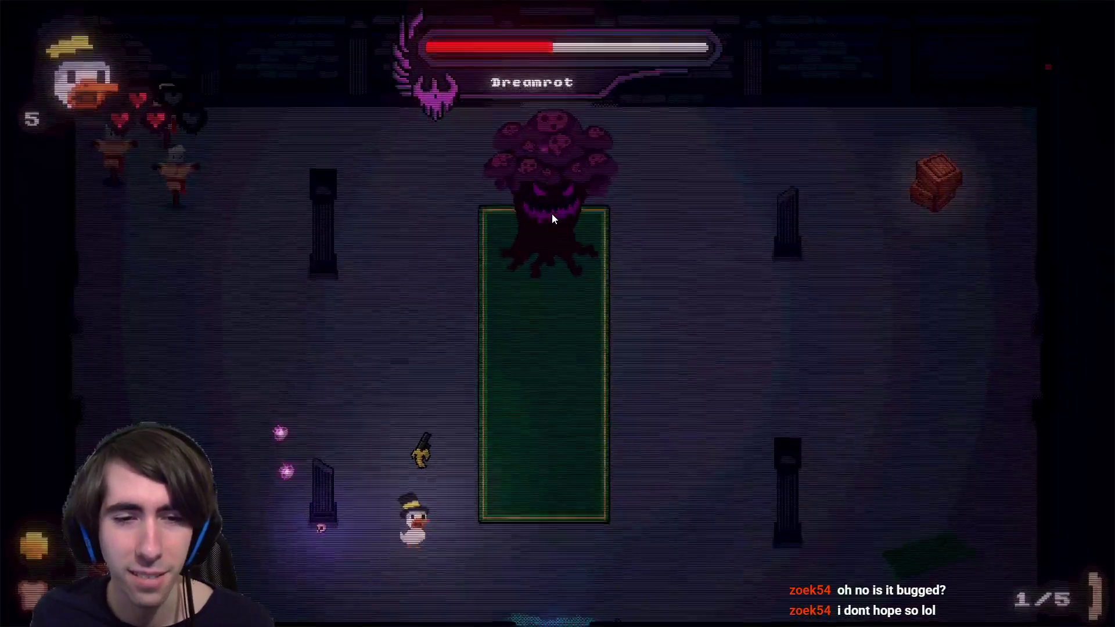
key("w")
key("r")
key("d")
Keep shooting Dreamrot while moving left, down, then right, and reload again.
left_click(541, 198)
left_click(546, 202)
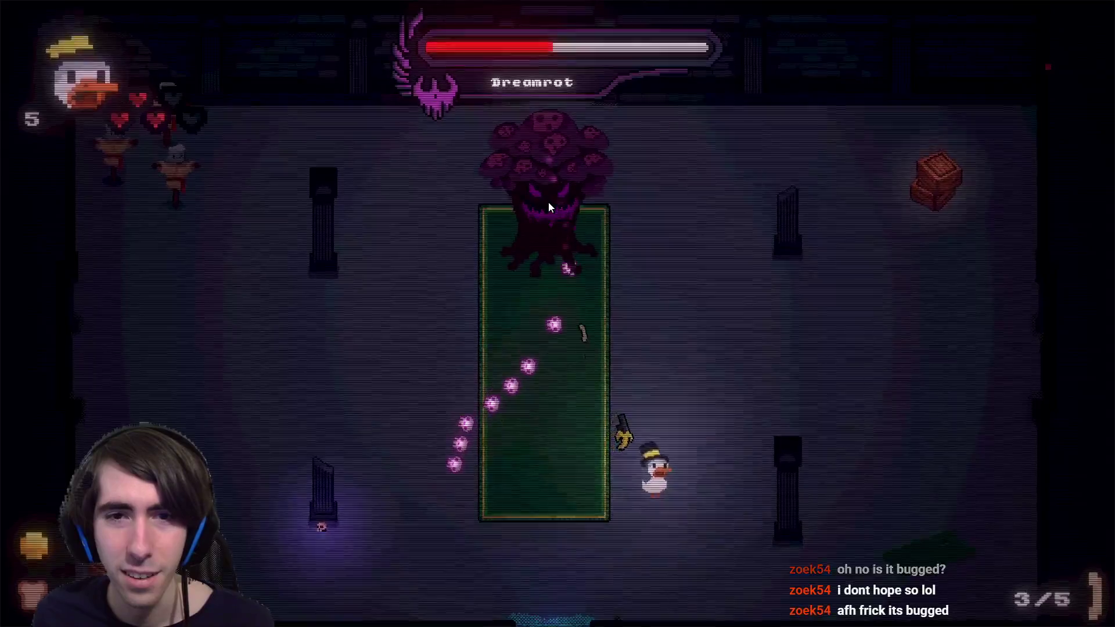
left_click(548, 201)
key("a")
key("s")
left_click(553, 206)
left_click(551, 203)
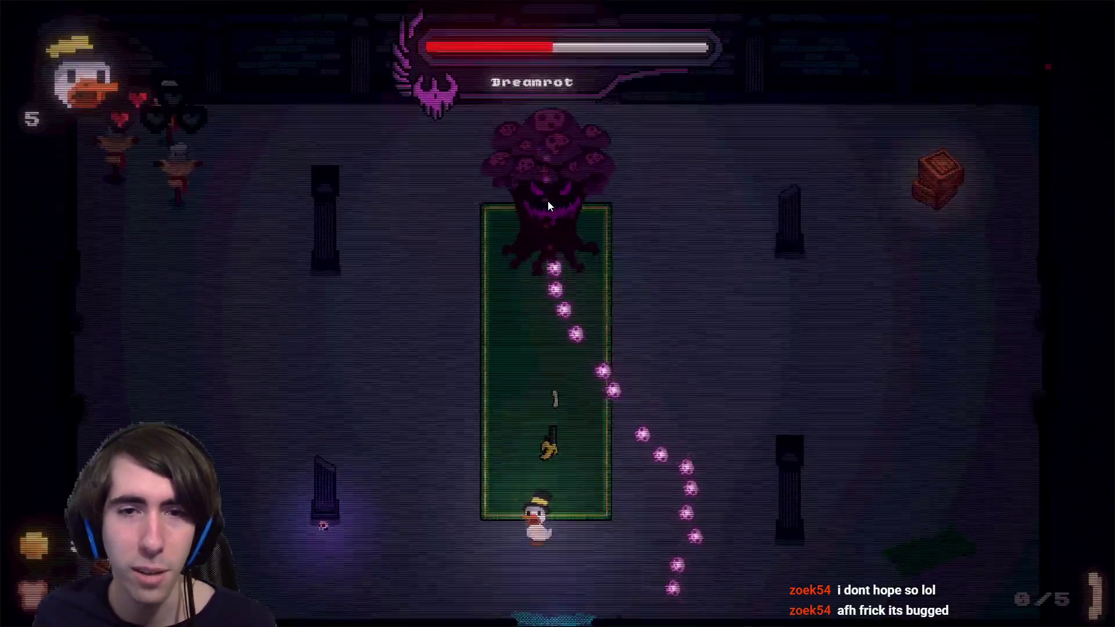
key("r")
key("d")
Shoot at the boss on the left while moving away from its spores, reloading twice.
left_click(577, 249)
left_click(528, 256)
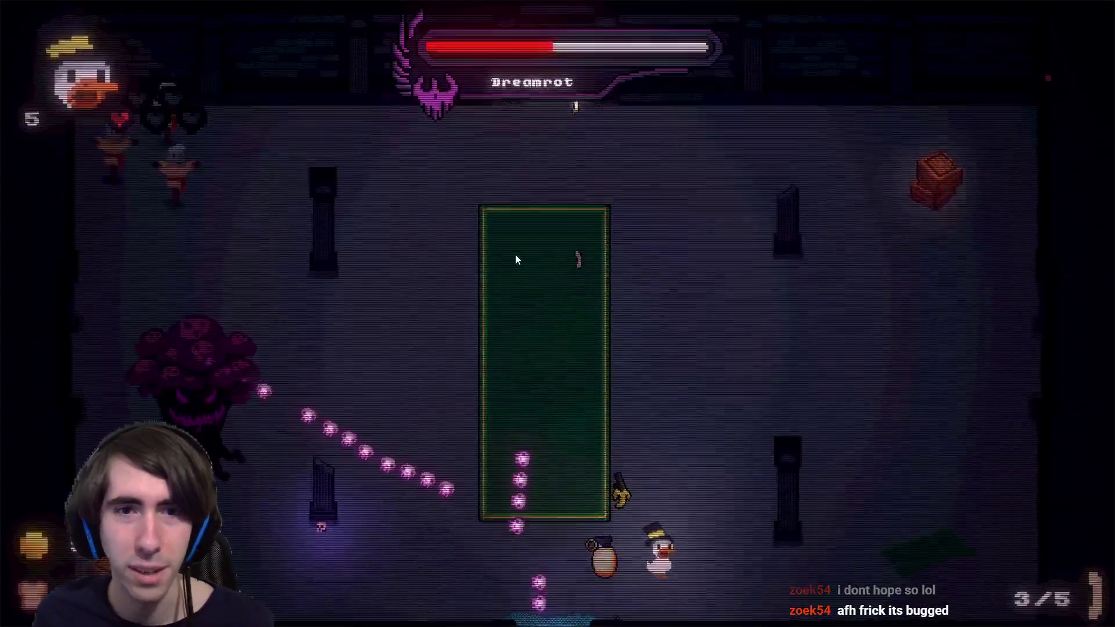
key("w")
left_click(310, 433)
key("w")
left_click(267, 440)
left_click(174, 419)
key("r")
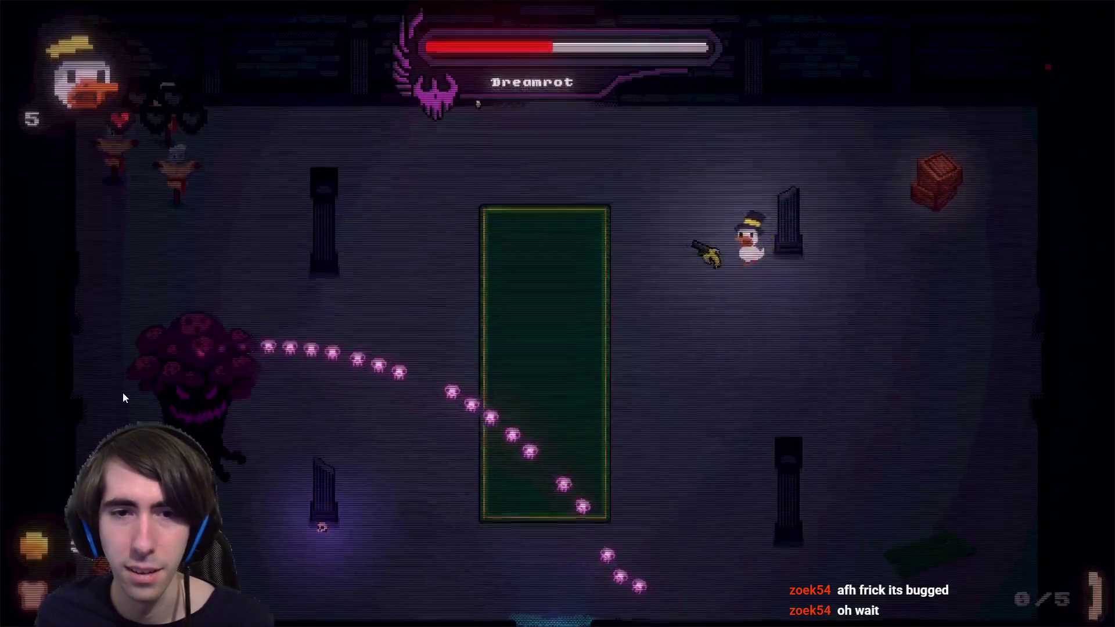
left_click(138, 395)
key("s")
key("d")
left_click(139, 386)
left_click(142, 378)
left_click(143, 375)
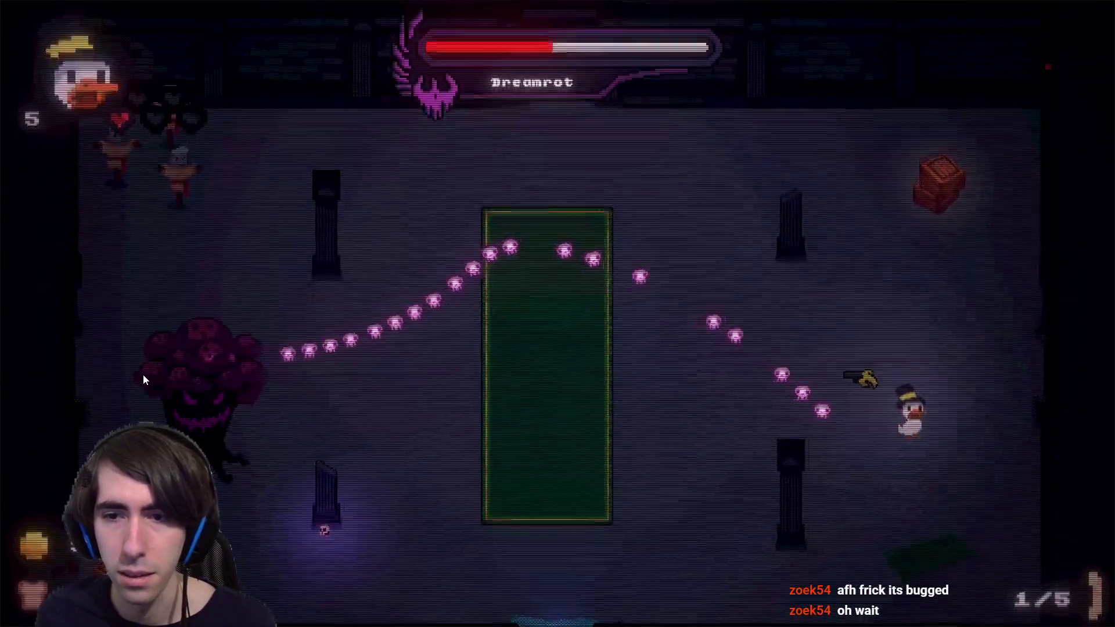
left_click(139, 366)
key("r")
Dodge the spore trails with movement and two dashes, then fire left until ammo reaches 0/5.
key("a")
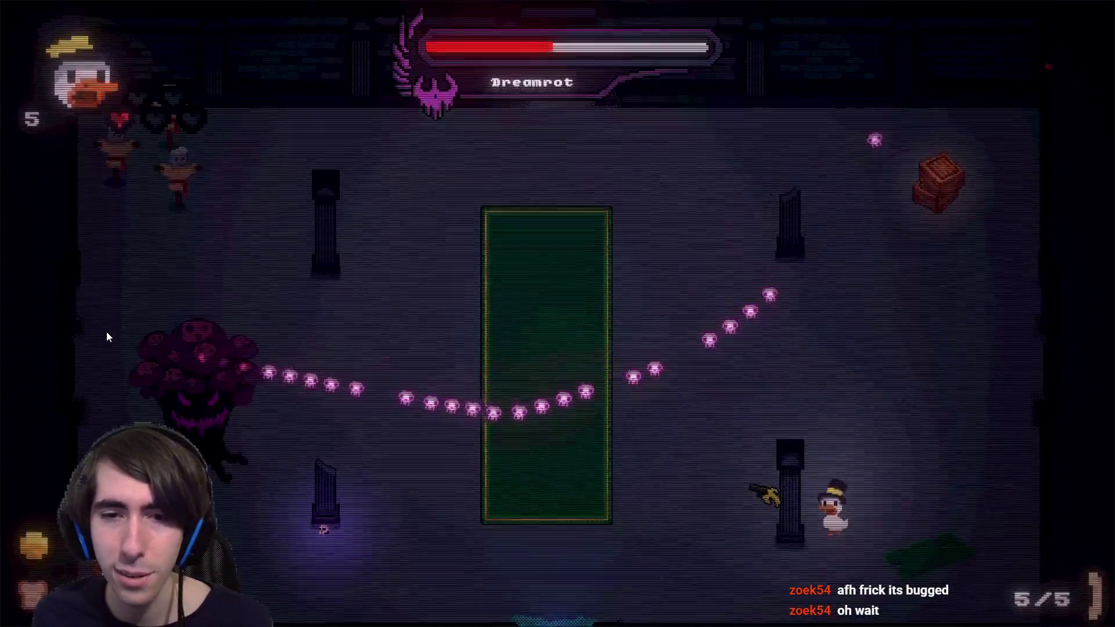
key("d")
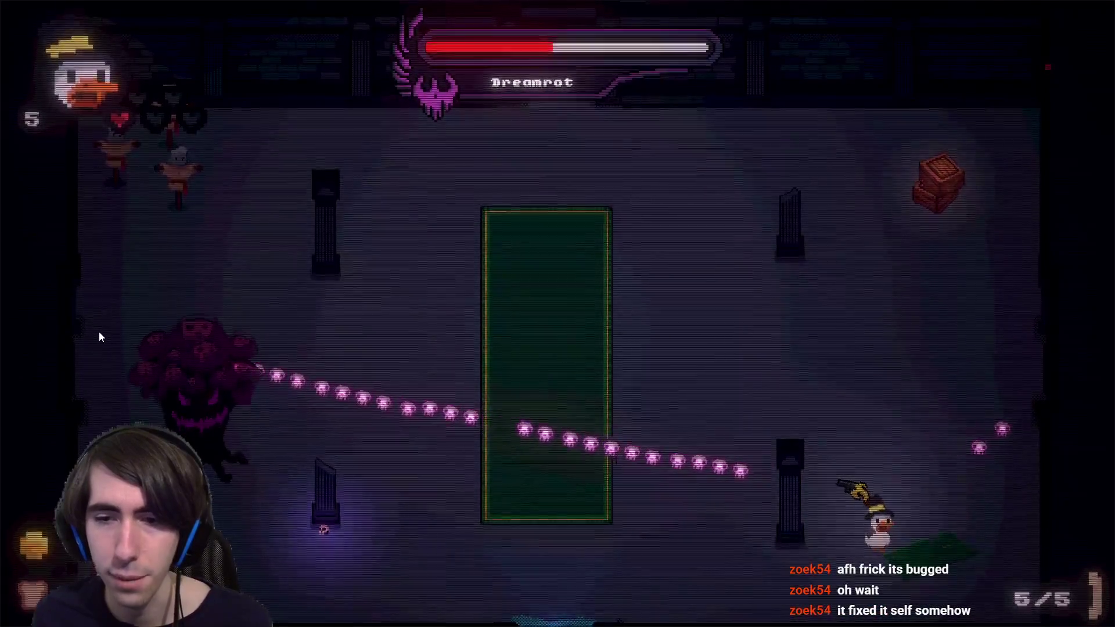
key("w")
key("space")
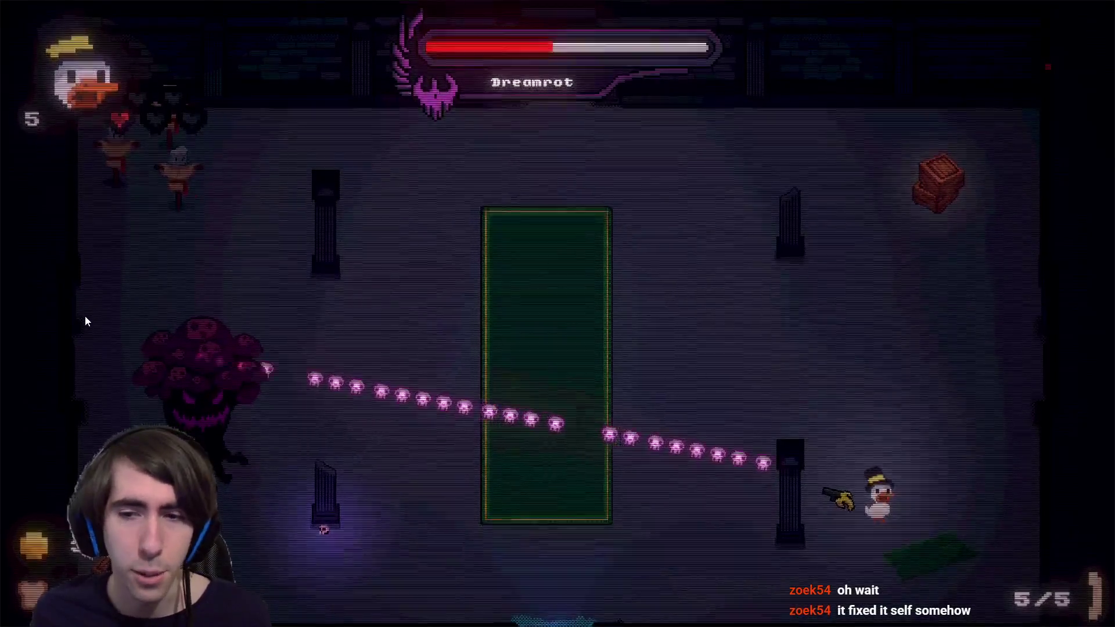
key("space")
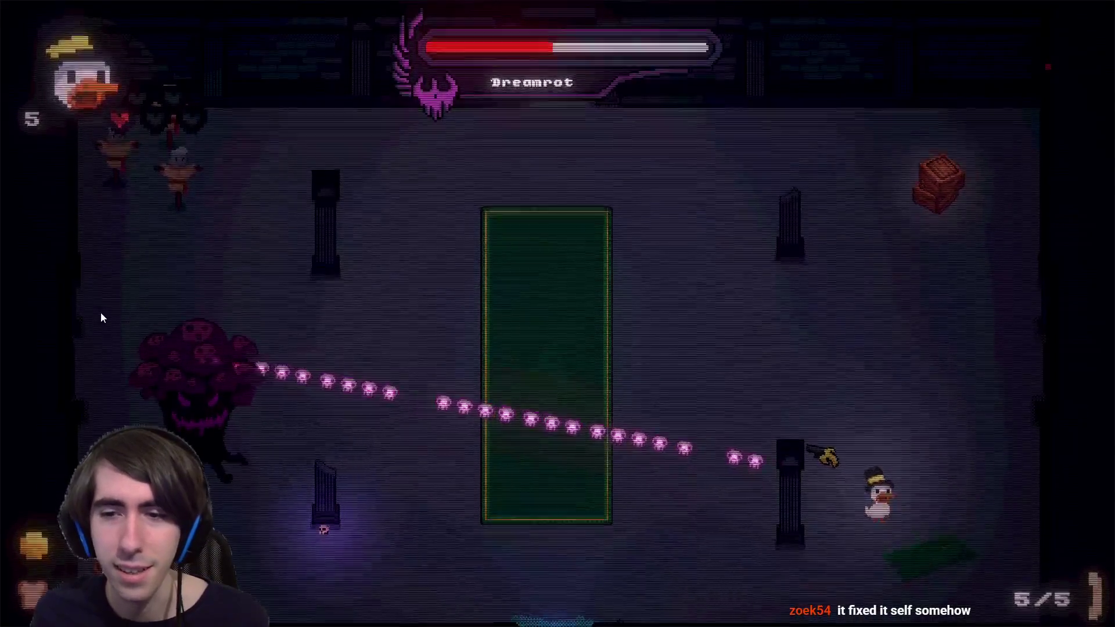
left_click(98, 375)
left_click(110, 384)
left_click(94, 399)
left_click(94, 400)
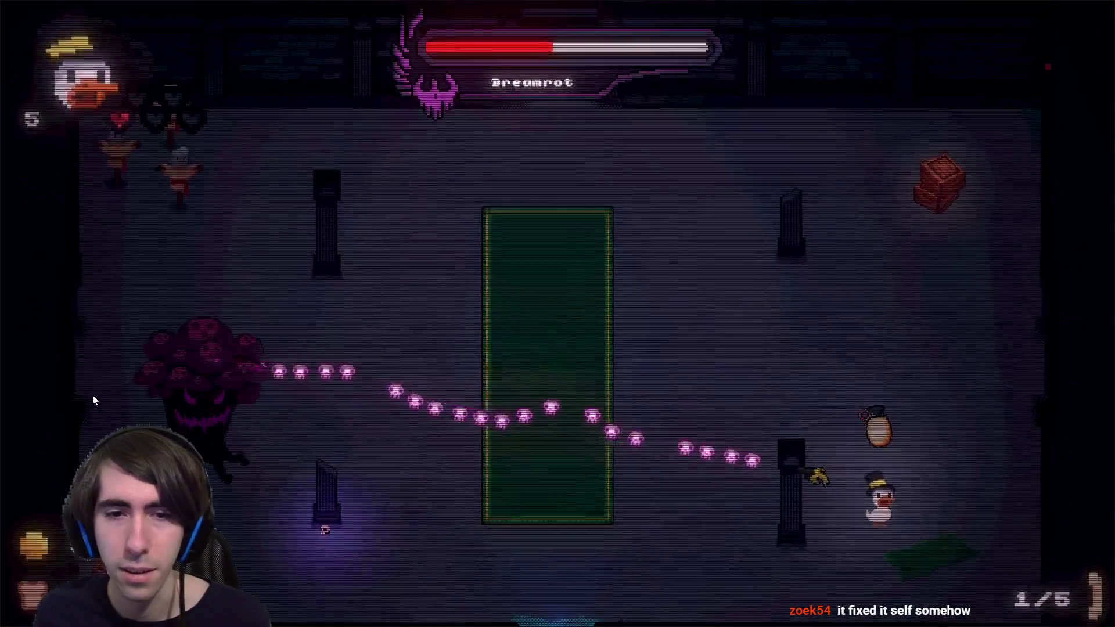
left_click(35, 417)
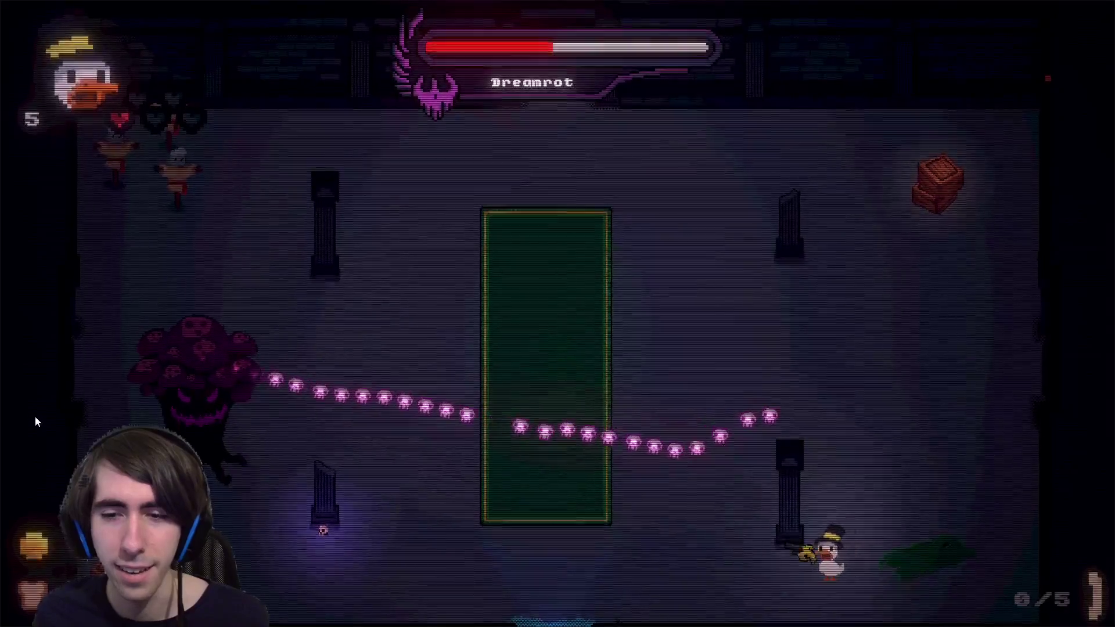
left_click(2, 436)
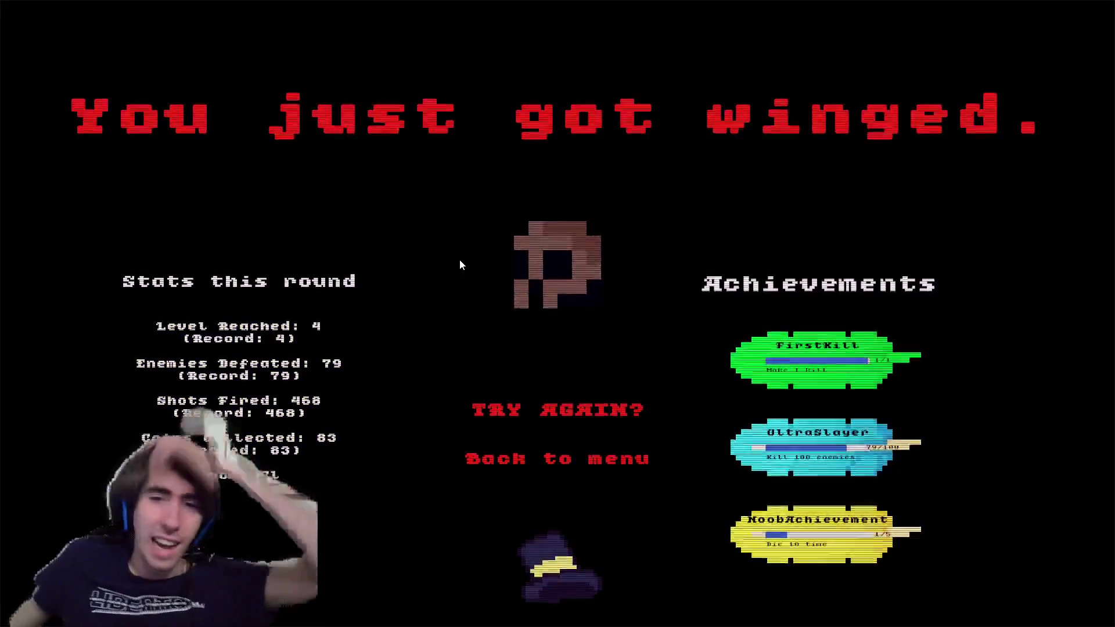
Exit fullscreen to return to the Featherless itch.io page.
key("Escape")
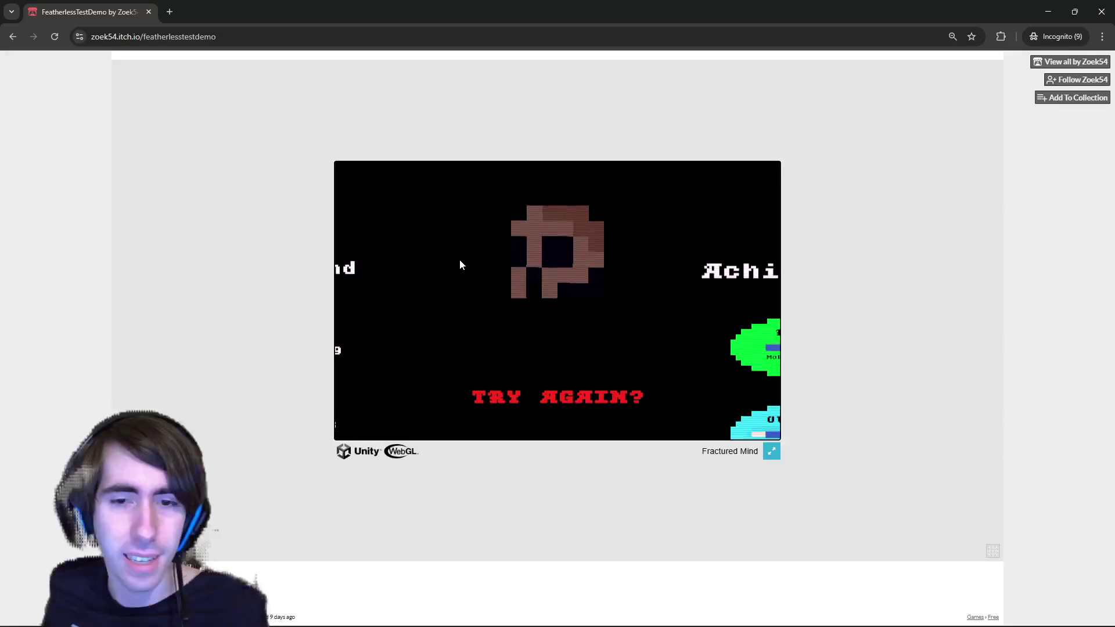
Toggle the embedded game in and out of fullscreen until it fills the screen again.
scroll(879, 283, "down", 4, "ctrl")
scroll(826, 304, "up", 4, "ctrl")
left_click(772, 453)
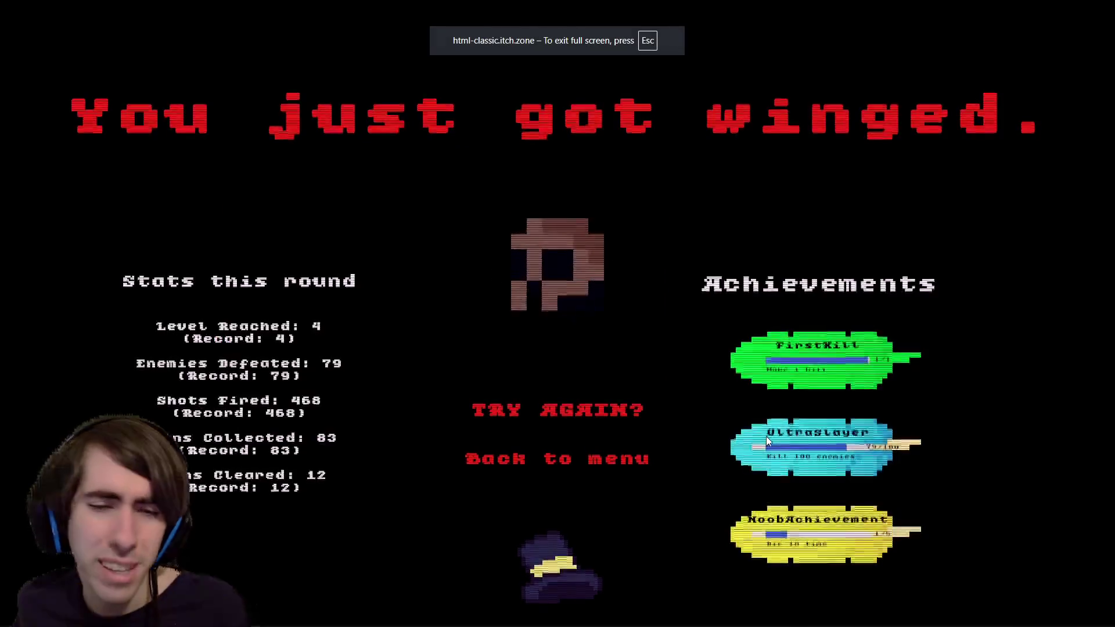
key("Escape")
left_click(775, 456)
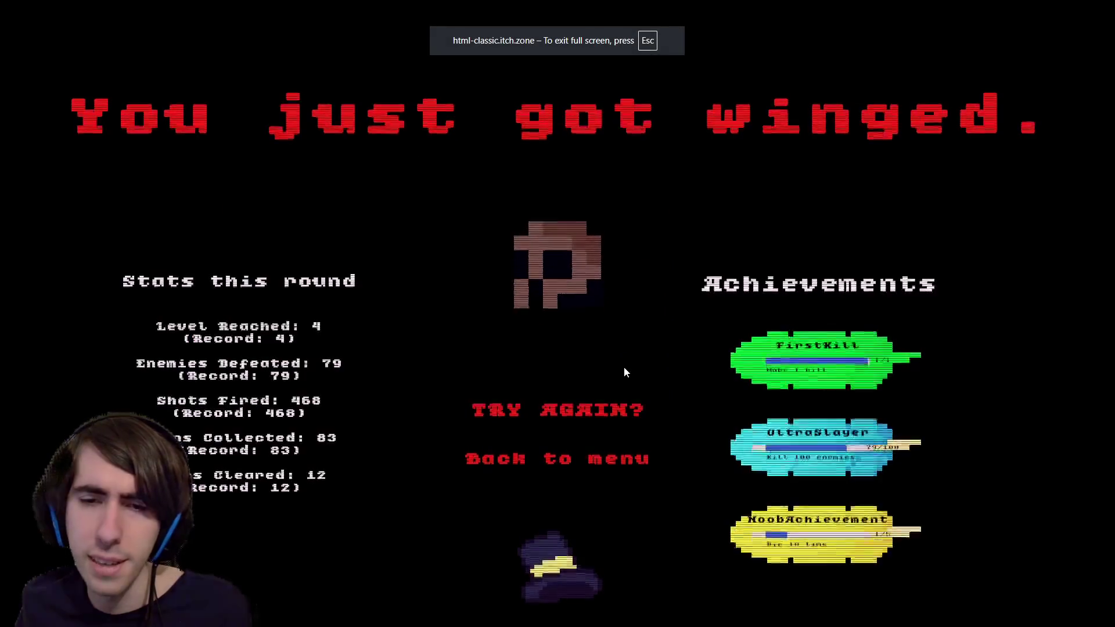
key("Escape")
scroll(813, 366, "down", 4, "ctrl")
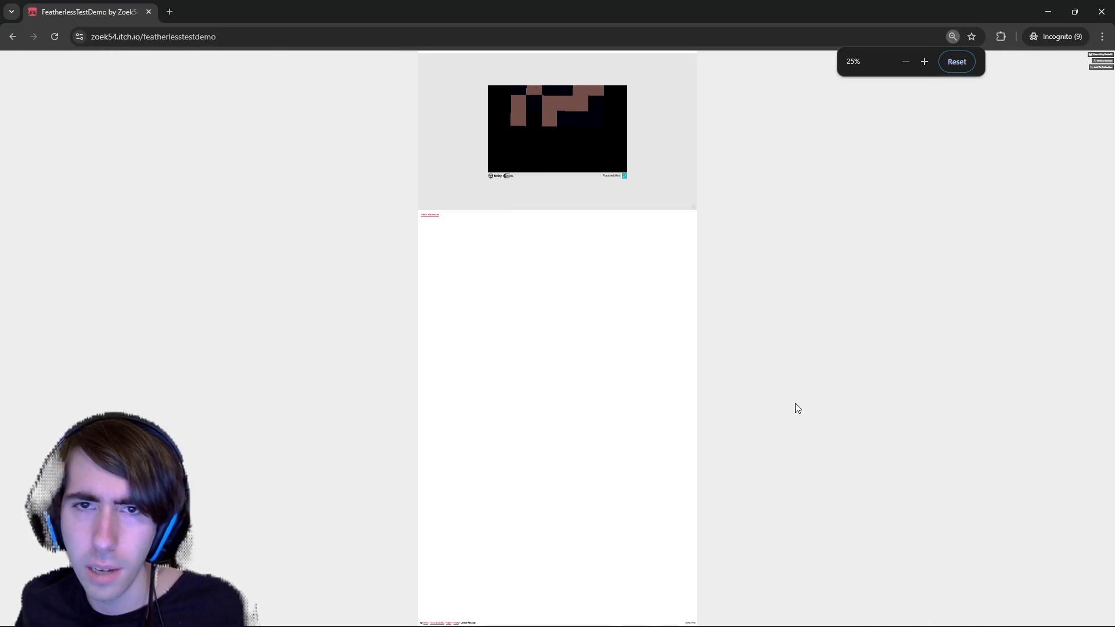
scroll(793, 395, "up", 4, "ctrl")
left_click(774, 450)
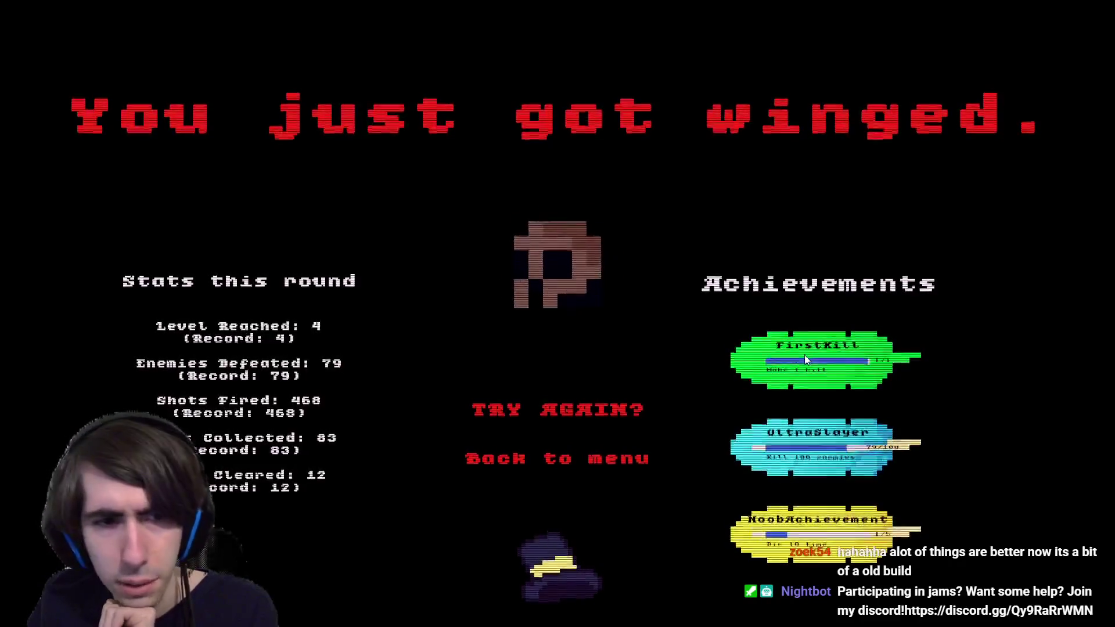
Return from the death screen to the Featherless main menu via Back to menu.
left_click(568, 463)
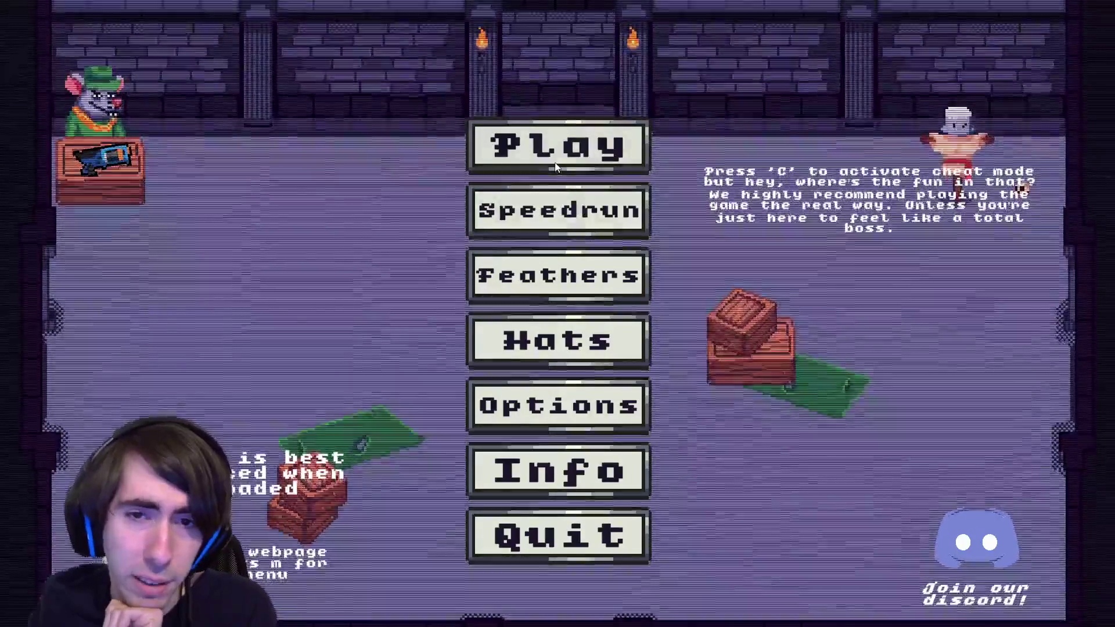
Browse the Feathers and Hats screens, then open the Info controls page and the pause menu.
left_click(600, 259)
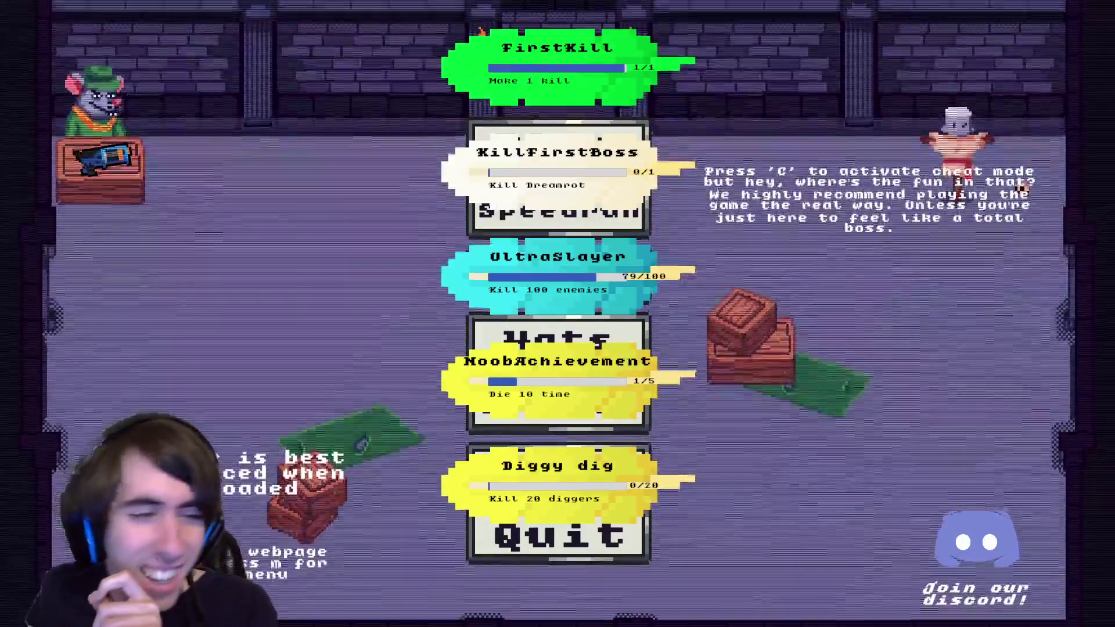
left_click(460, 281)
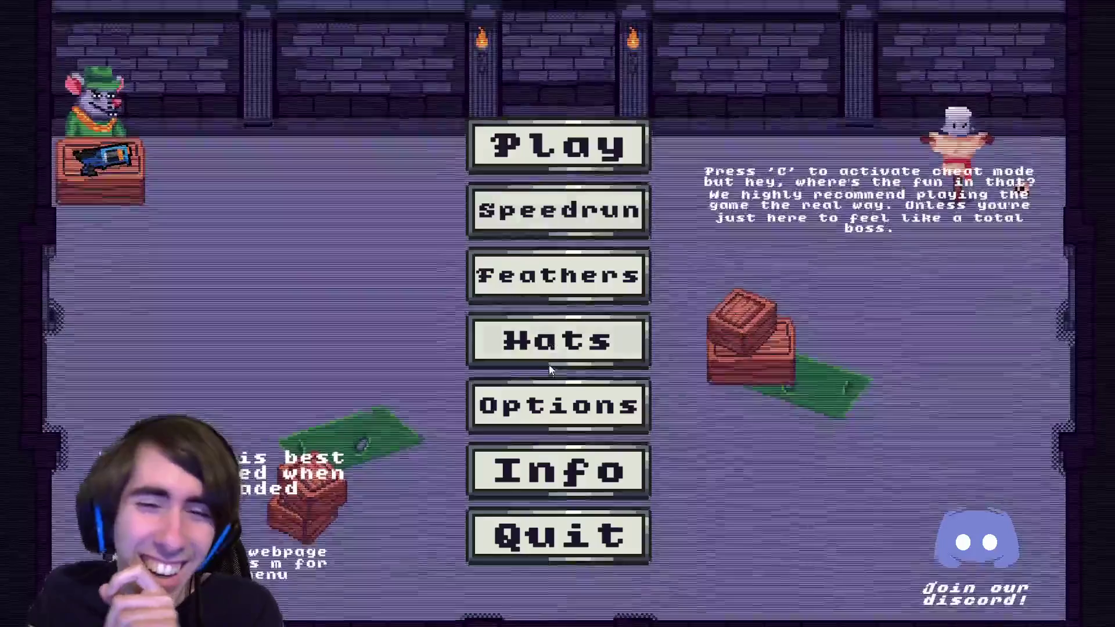
left_click(562, 348)
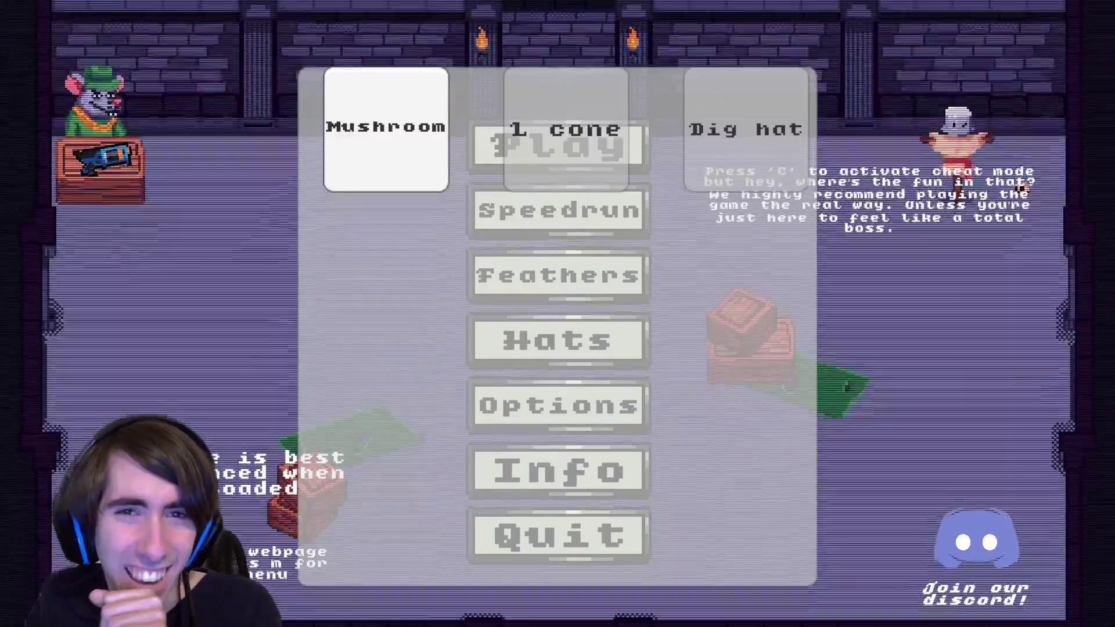
left_click(464, 186)
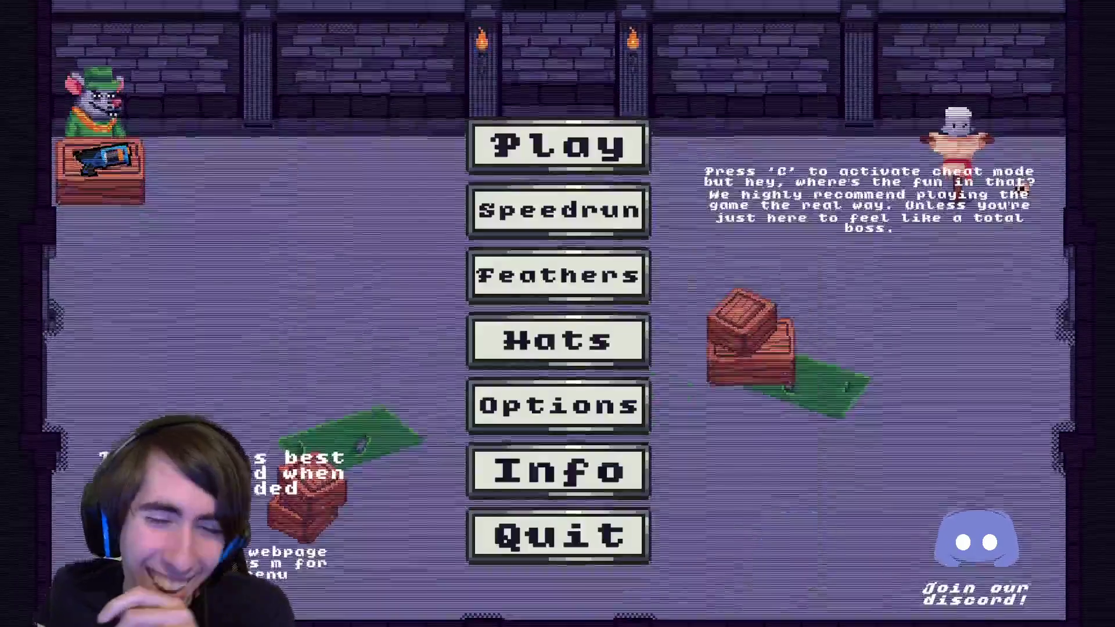
left_click(557, 470)
key("Escape")
key("Escape")
key("Escape")
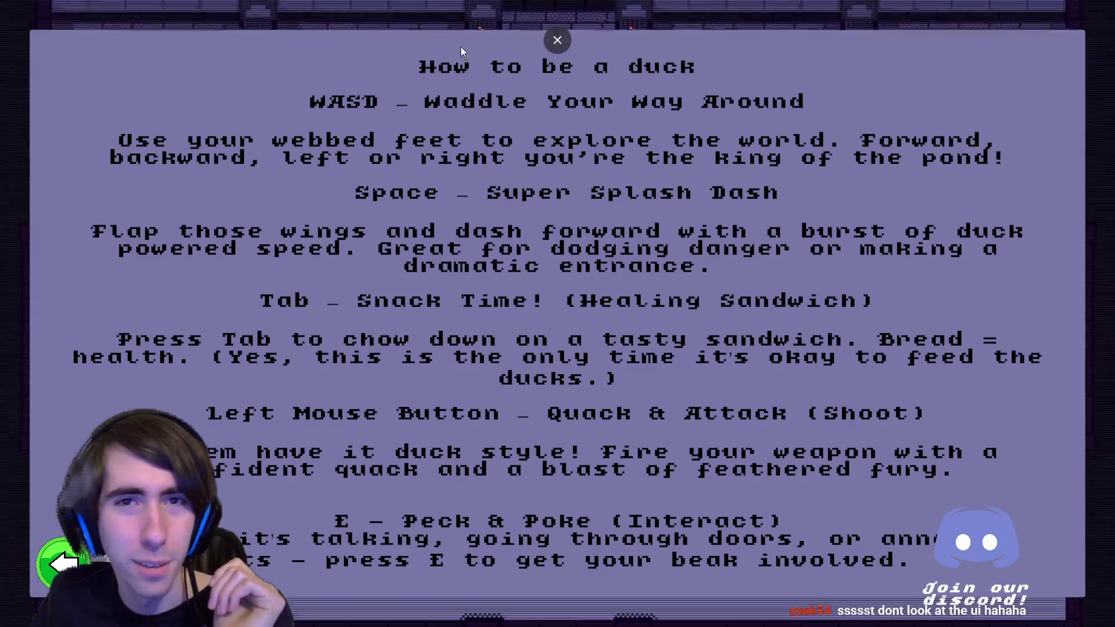
Dismiss the pause menu via Waddle away and leave browser fullscreen.
key("Escape")
key("Escape")
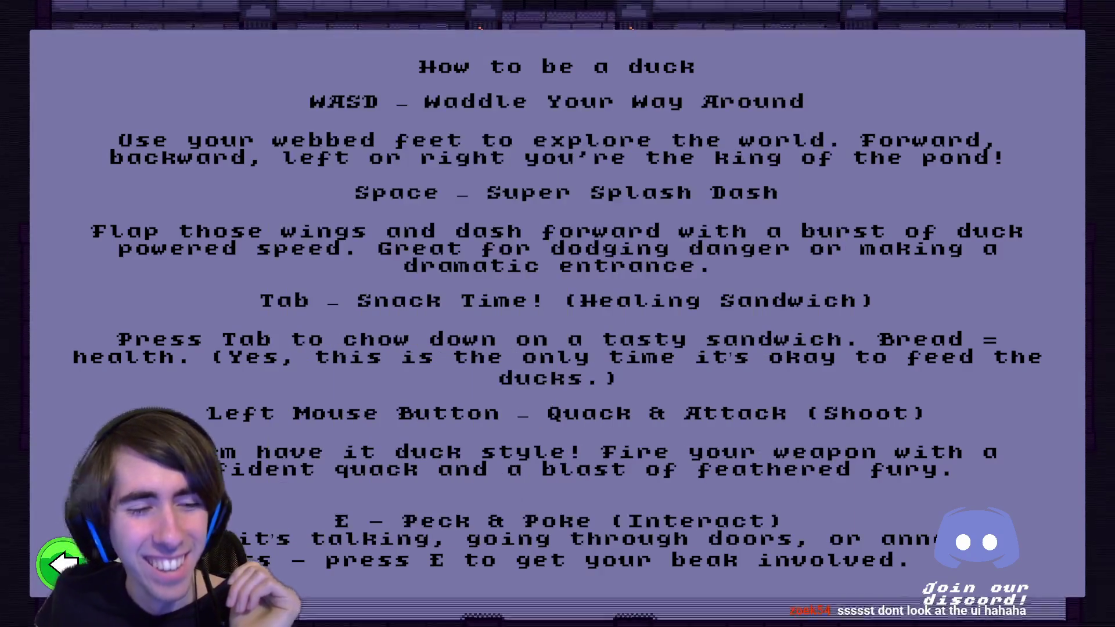
key("Escape")
key("Escape")
key("Escape")
key("Escape")
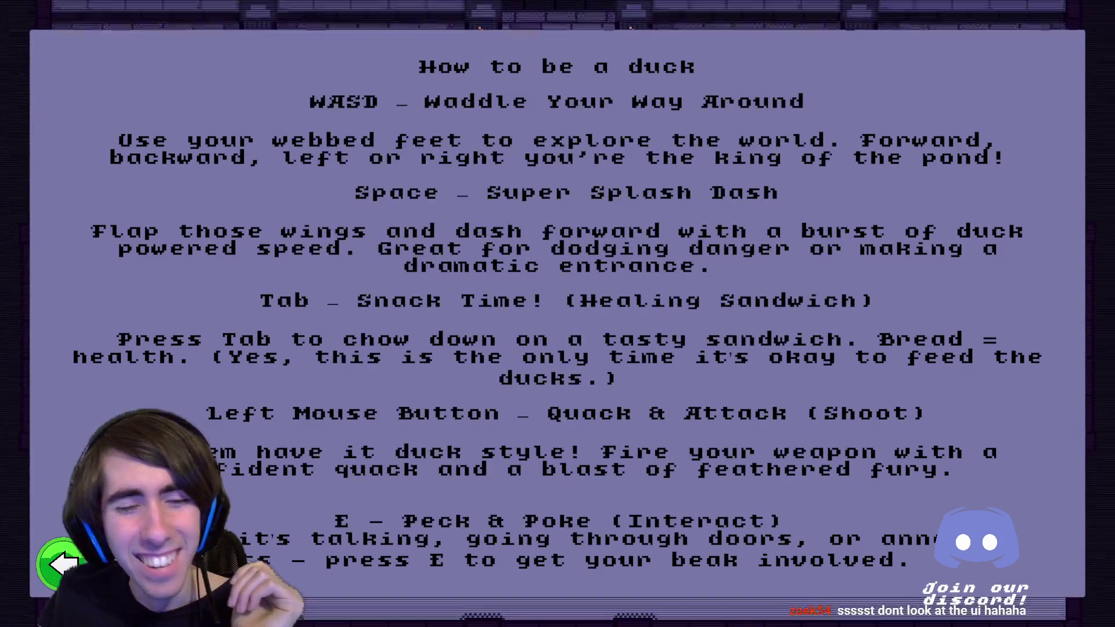
key("Escape")
key("Escape")
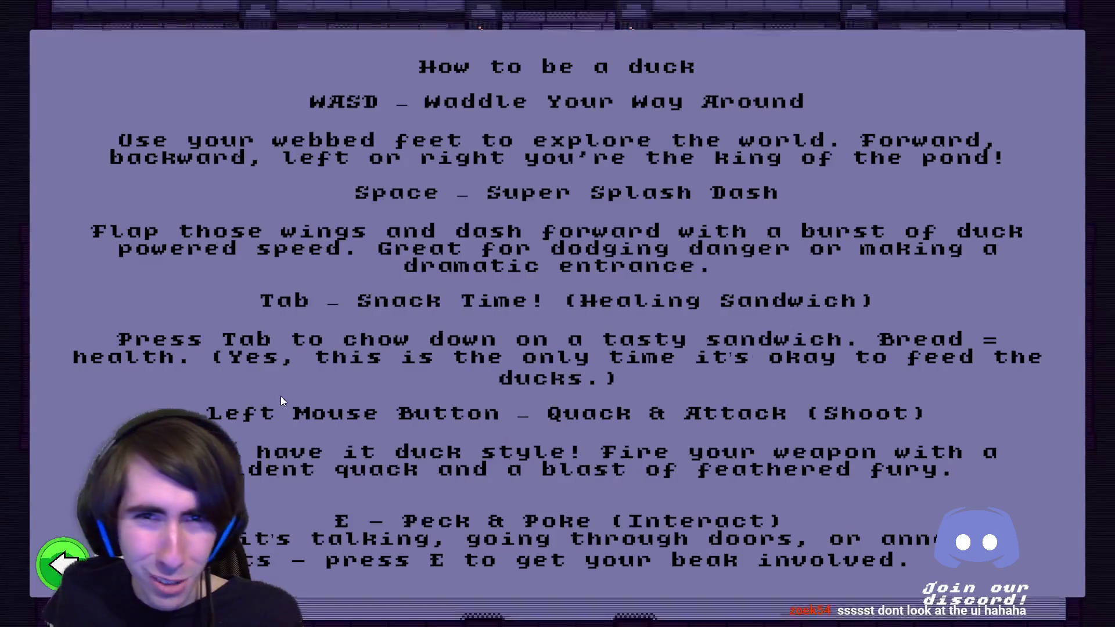
key("Escape")
key("Escape")
key("Escape")
left_click(566, 227)
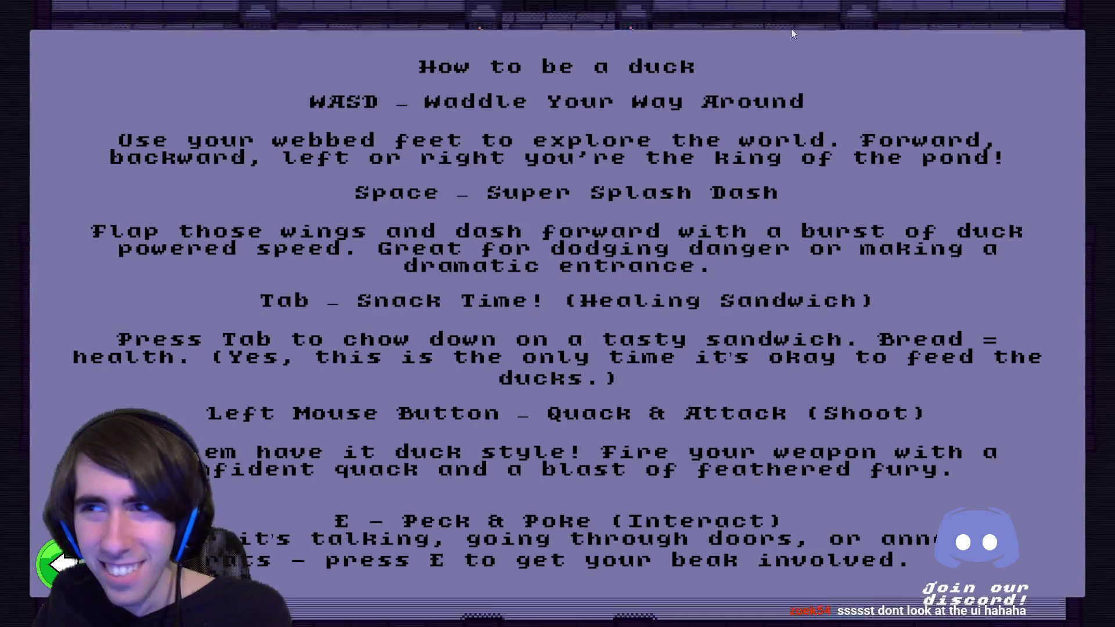
key("Escape")
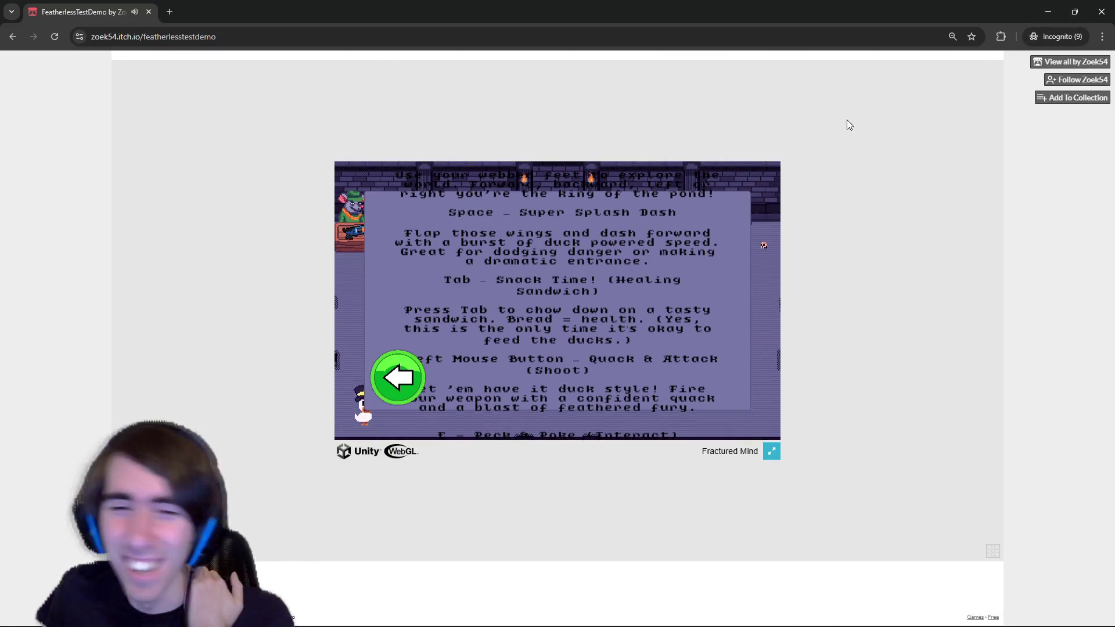
Close the Chrome window to reveal the Onsento debug game.
left_click(1103, 7)
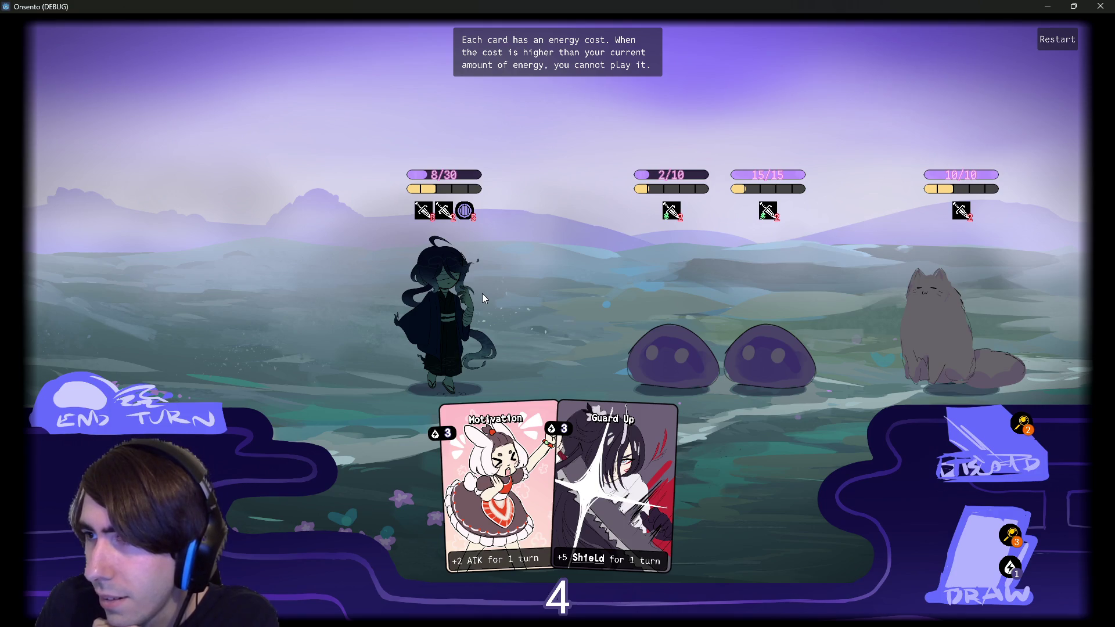
End the turn despite the draw warning, then play Motivation for +2 ATK.
left_click(174, 401)
left_click(137, 407)
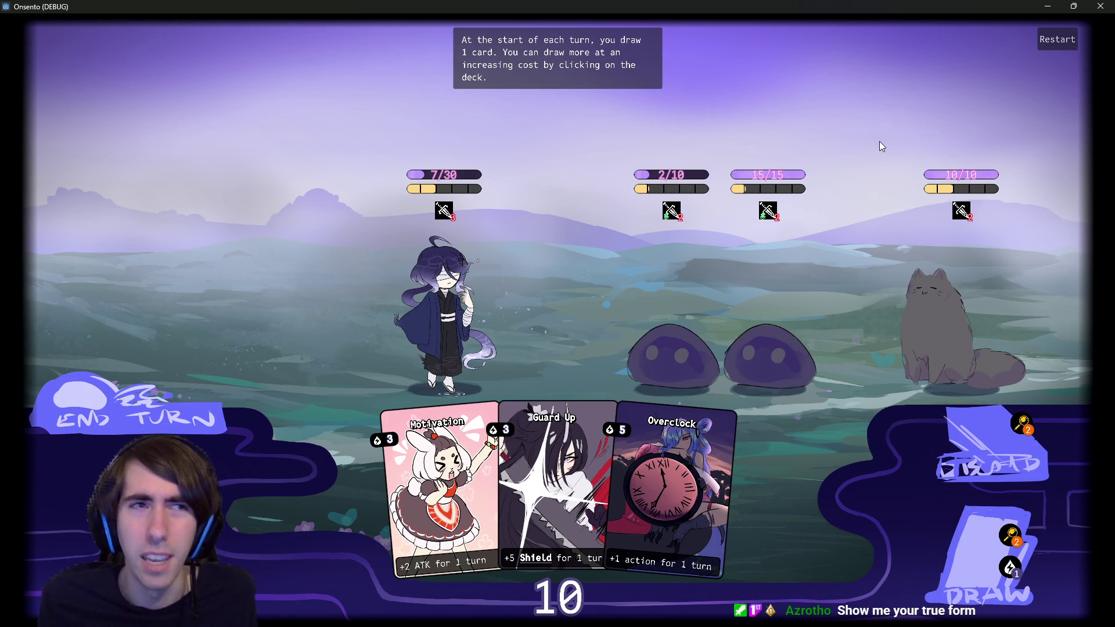
left_click_drag(440, 494, 514, 329)
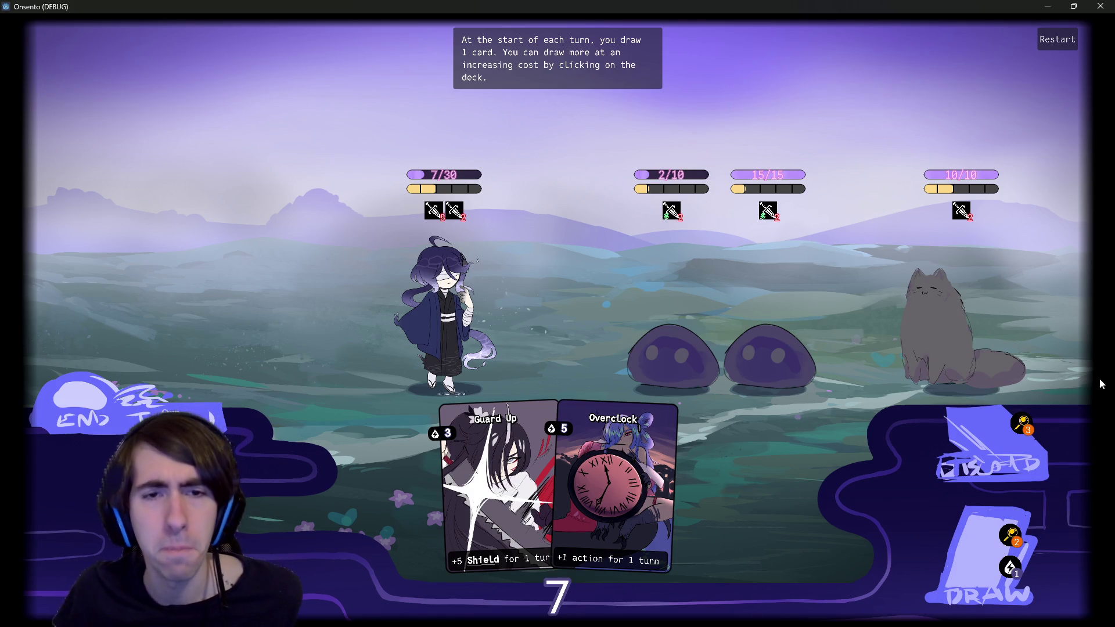
Target the hero to show her portrait, then close the running debug game.
left_click(491, 336)
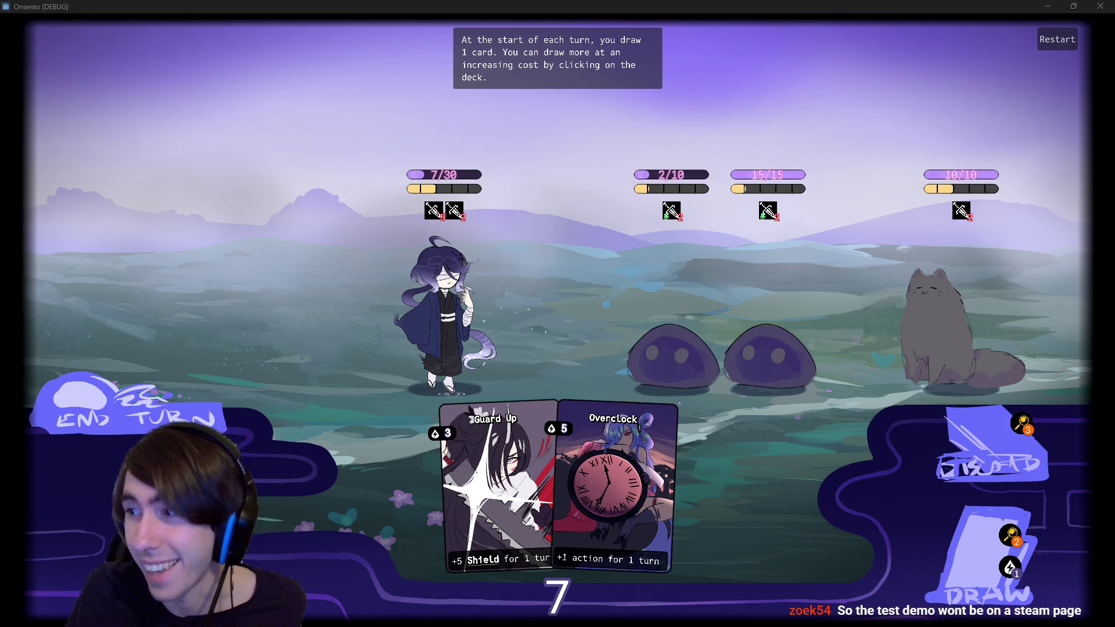
key("alt+Tab")
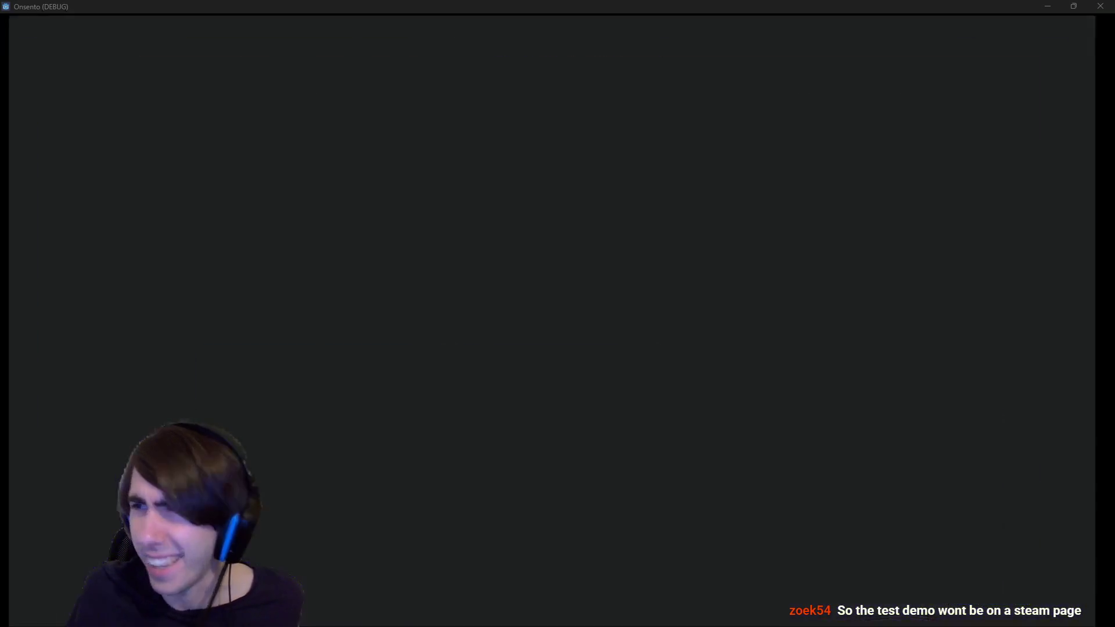
Middle-click links on the Onsento Steam page and select, then clear, the description text.
middle_click(947, 262)
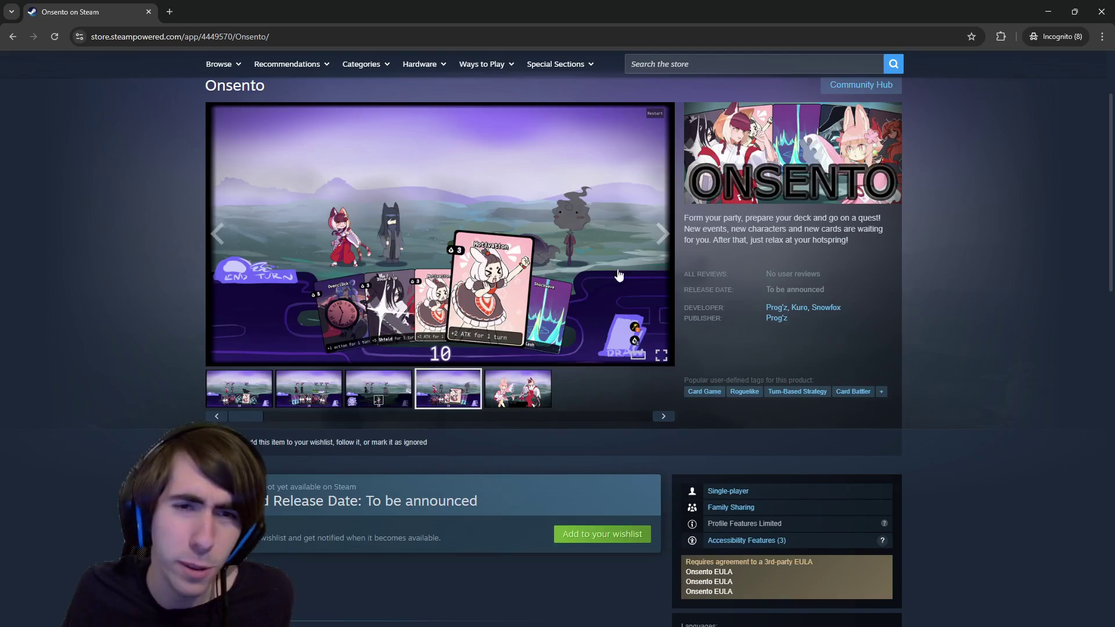
left_click_drag(697, 218, 836, 245)
left_click(836, 245)
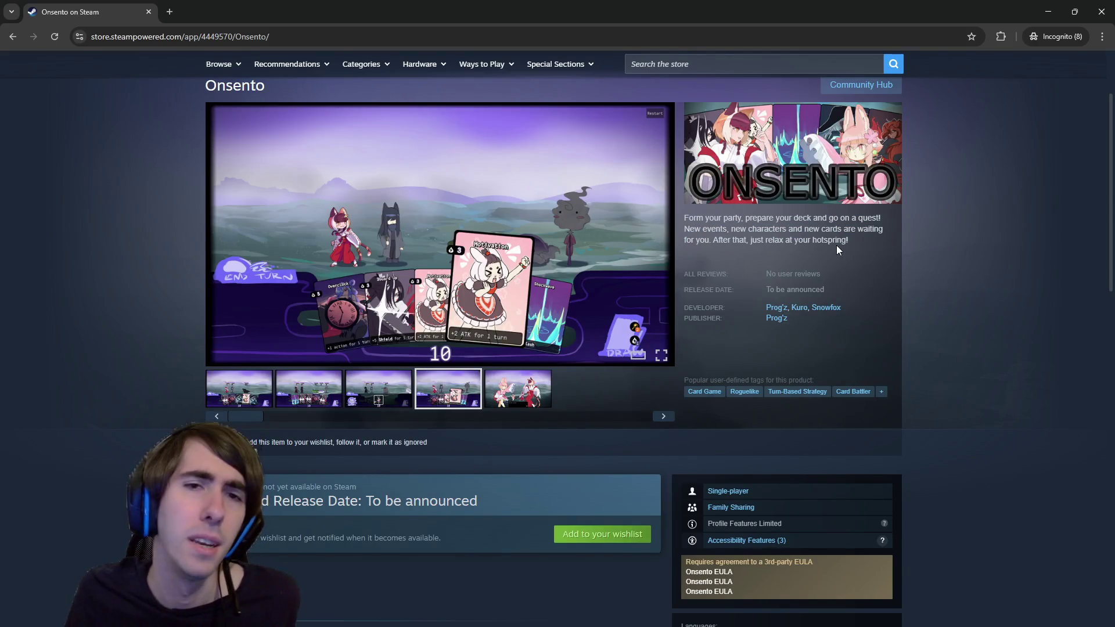
middle_click(835, 240)
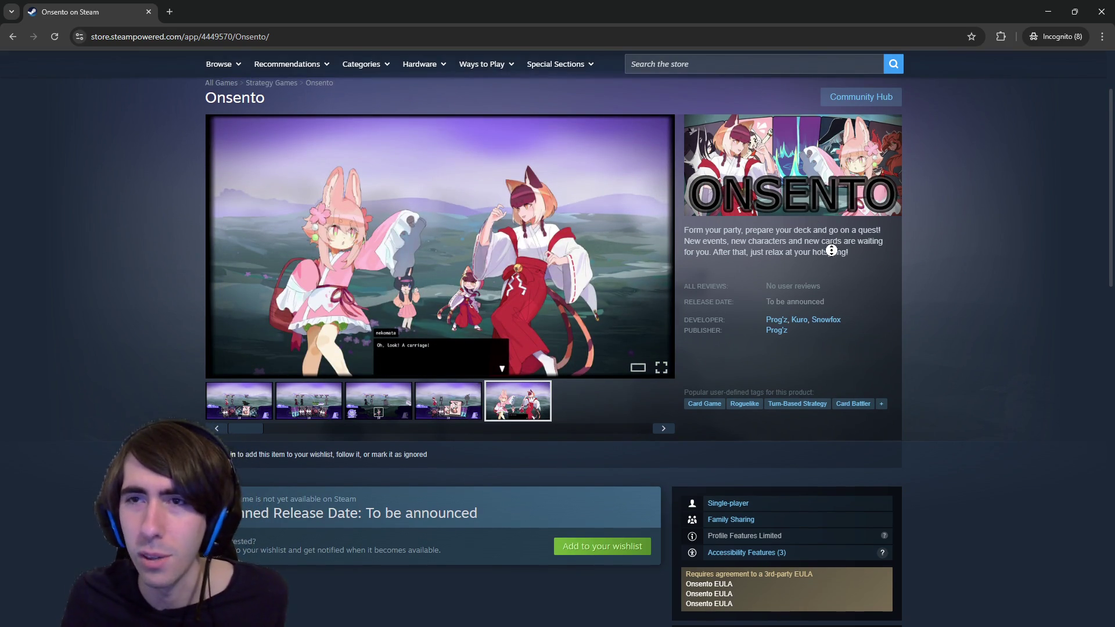
middle_click(832, 250)
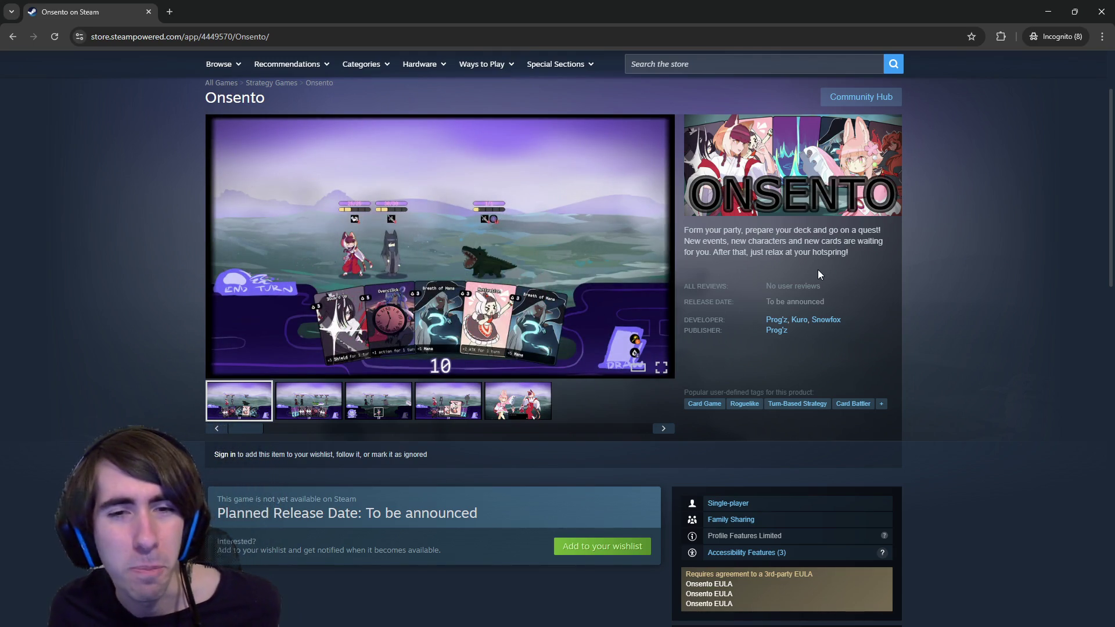
Step through the gallery to the fifth screenshot, then view the third battle screenshot.
left_click(308, 401)
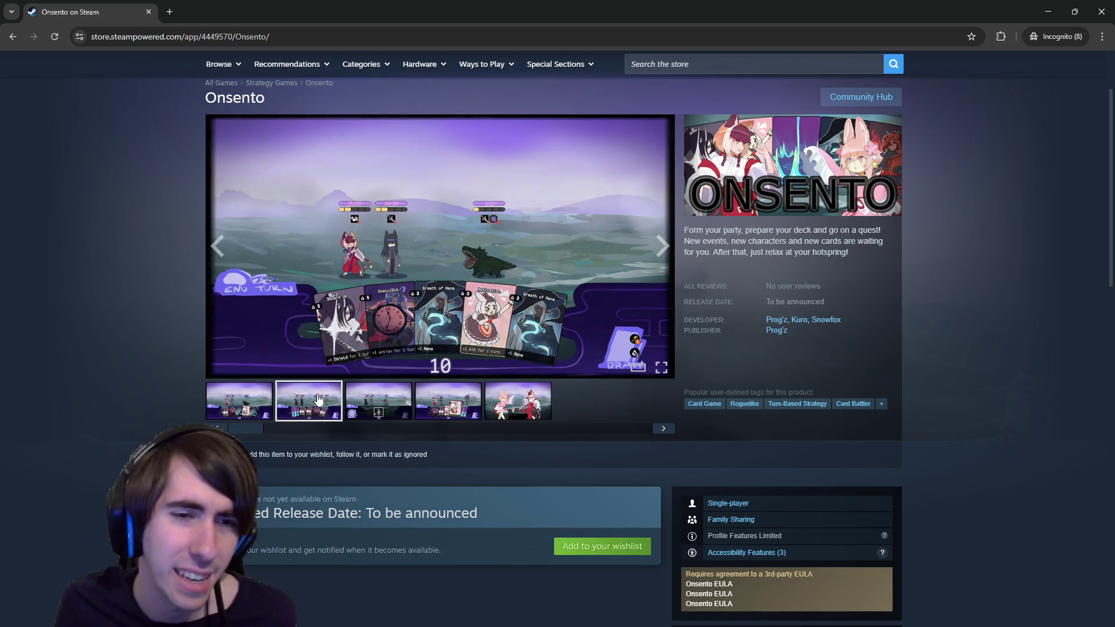
left_click(378, 400)
left_click(447, 401)
left_click(517, 401)
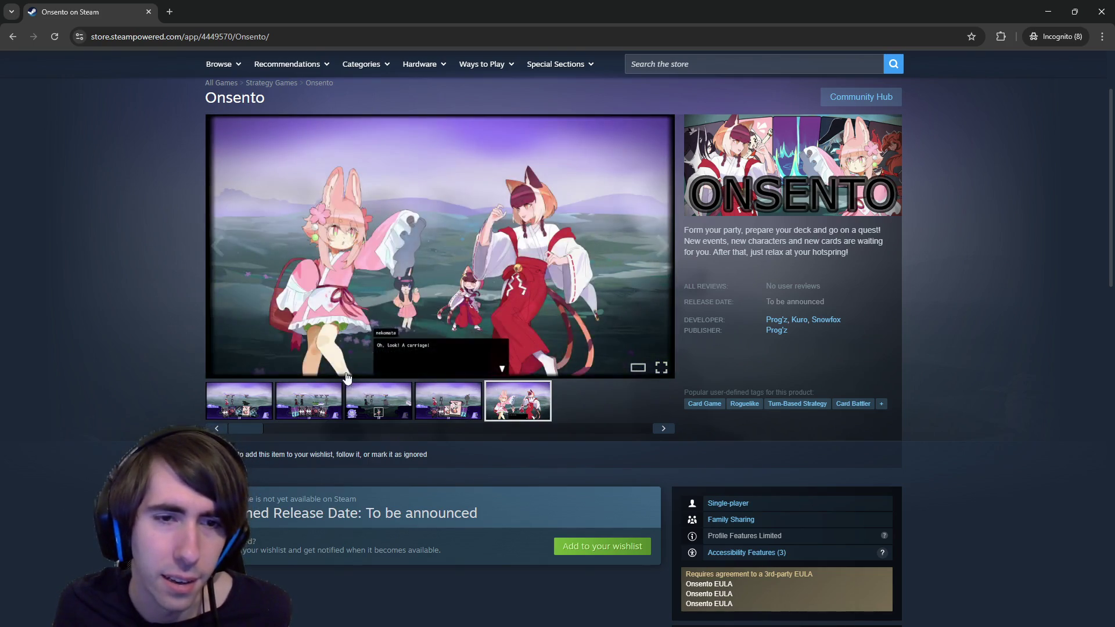
left_click(355, 395)
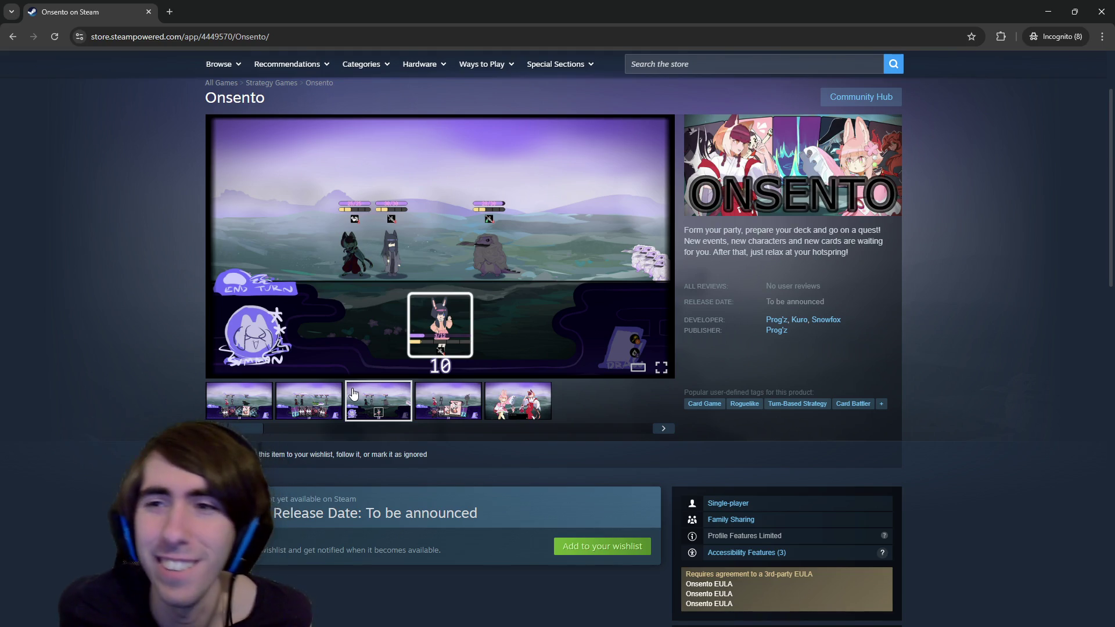
Defeat the 2/10 slime with a card, end the turn despite remaining draws, and close the game.
left_click(1048, 11)
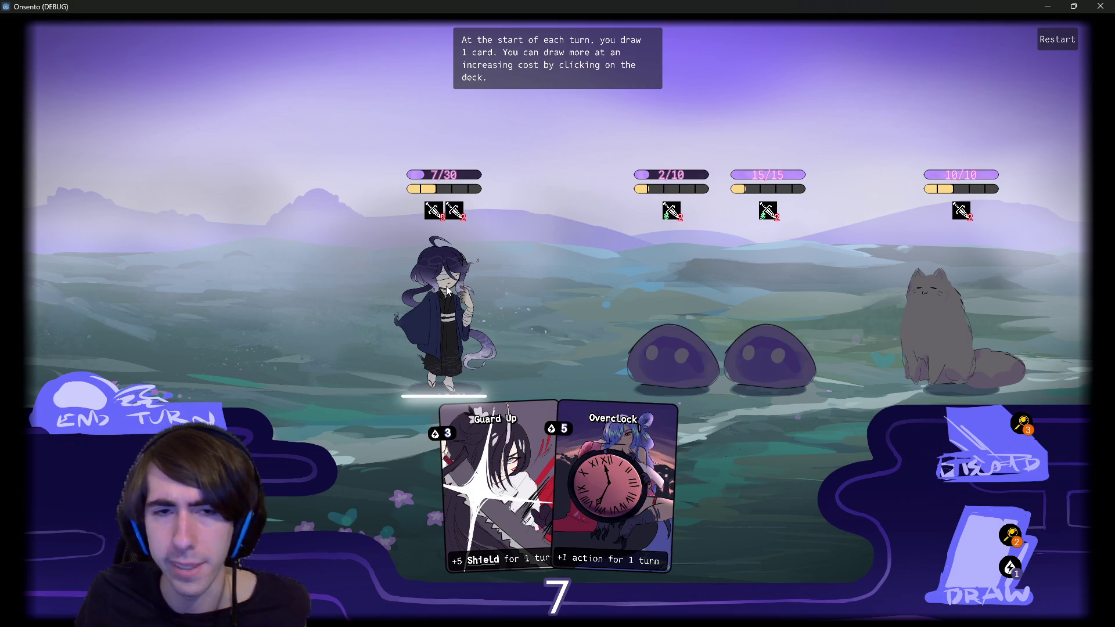
left_click_drag(442, 289, 671, 348)
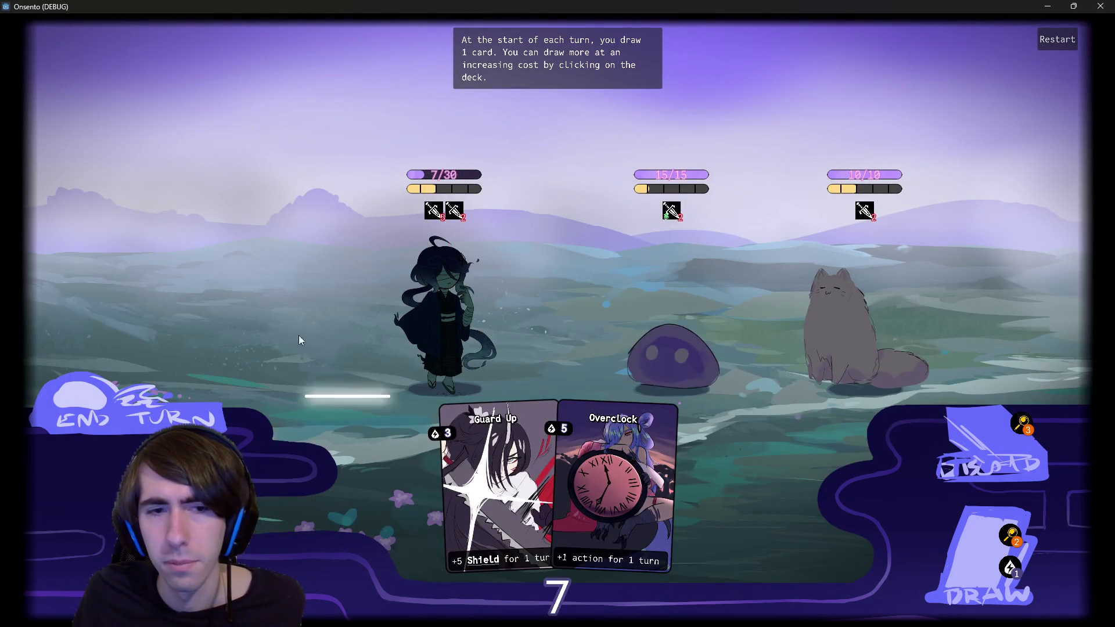
left_click(119, 401)
left_click(123, 394)
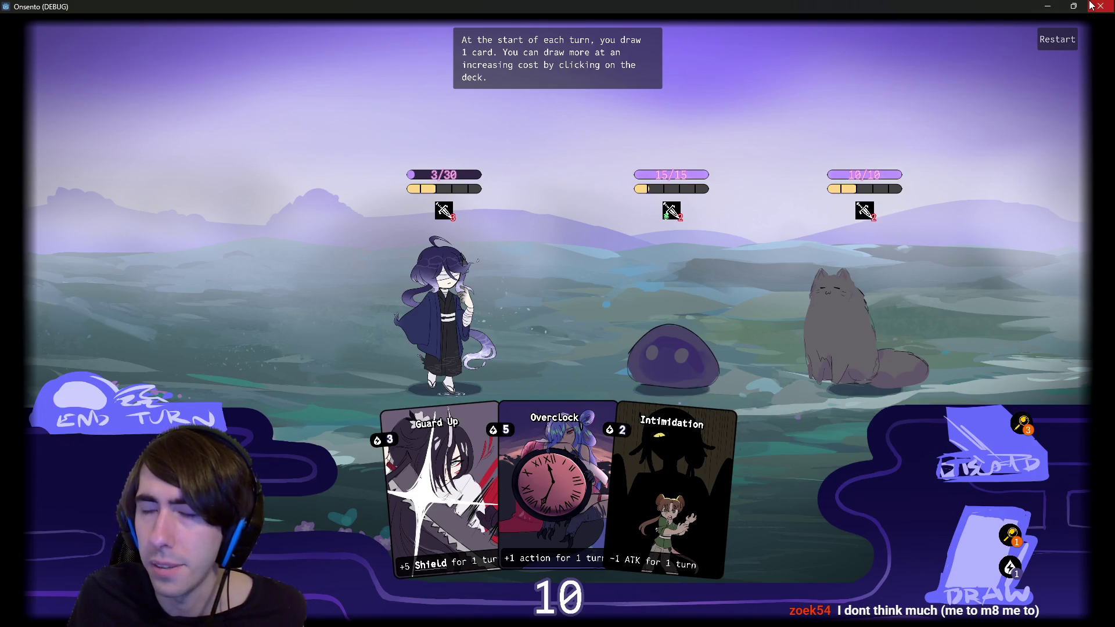
mouse_move(867, 175)
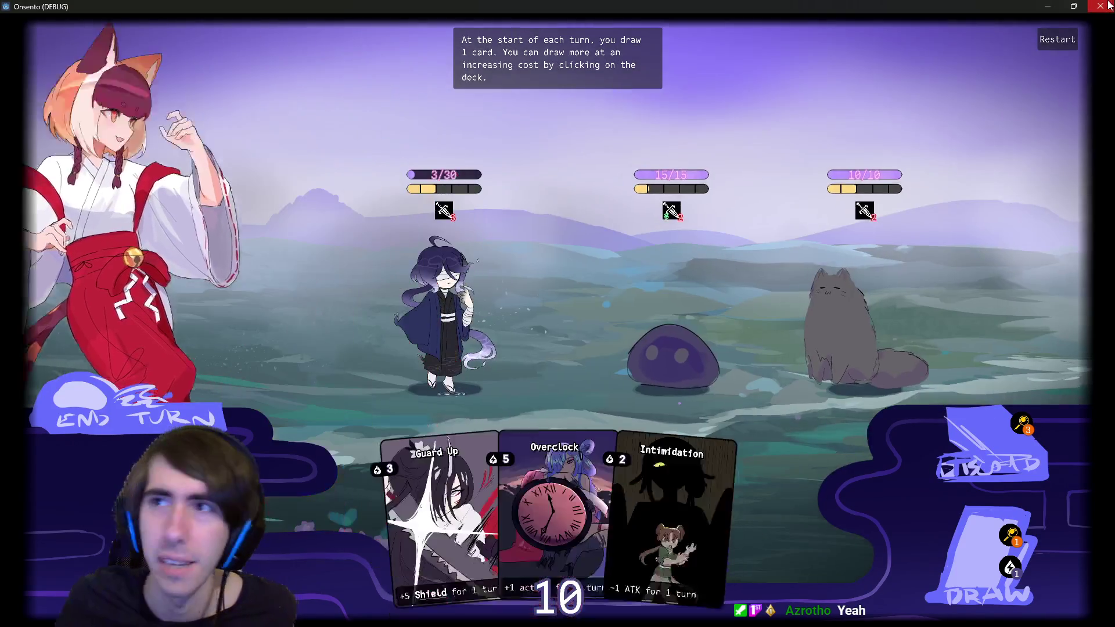
left_click(1101, 7)
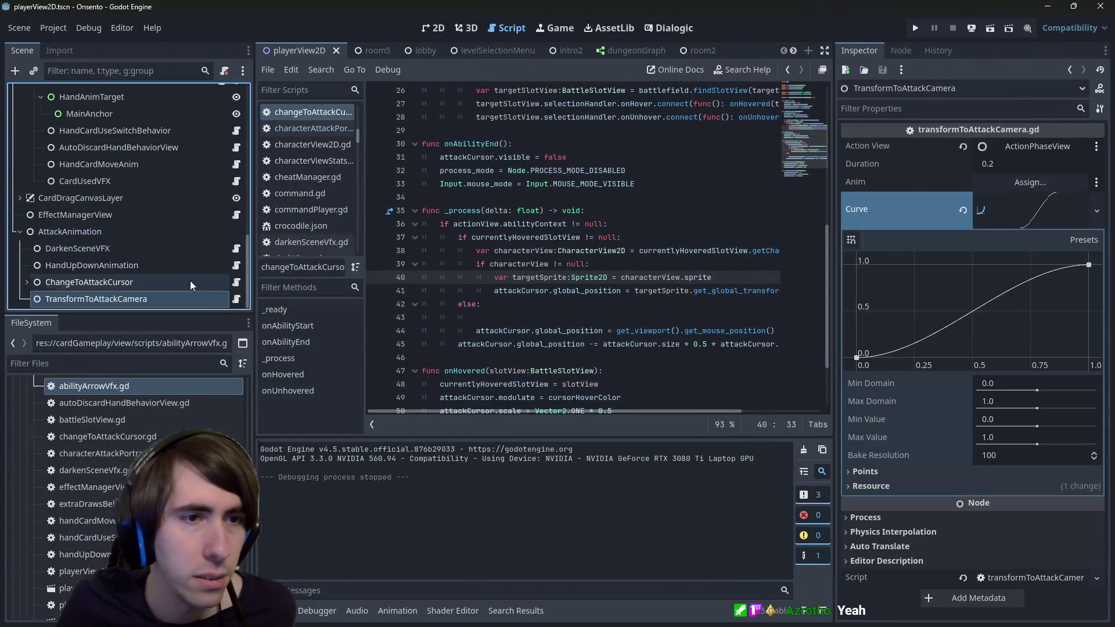
Change the camera.position.x lerp target in transformToAttackCamera.gd from 150 to 140.
left_click(235, 299)
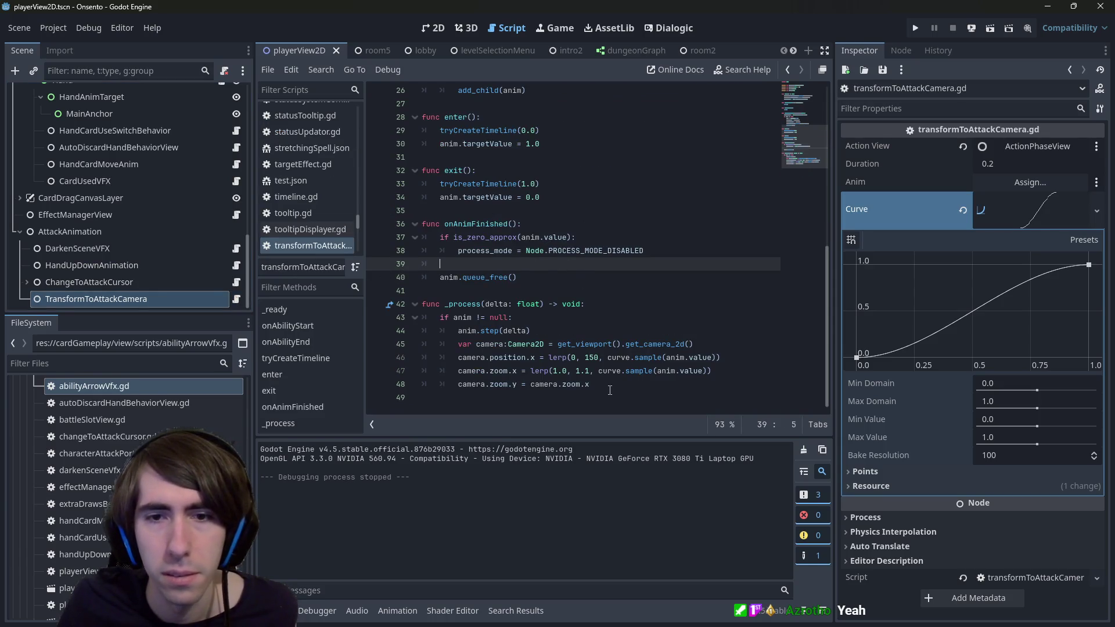
left_click(598, 357)
key("BackSpace")
key("BackSpace")
type("45")
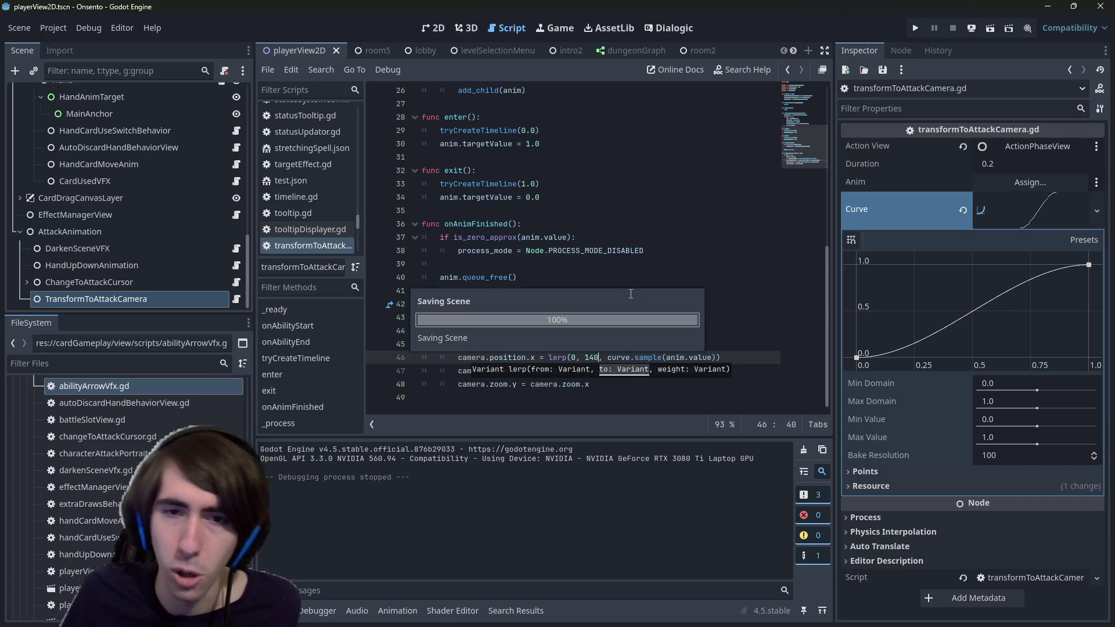
Switch to the room2 scene and run the game to test the camera change.
left_click(686, 53)
left_click(726, 395)
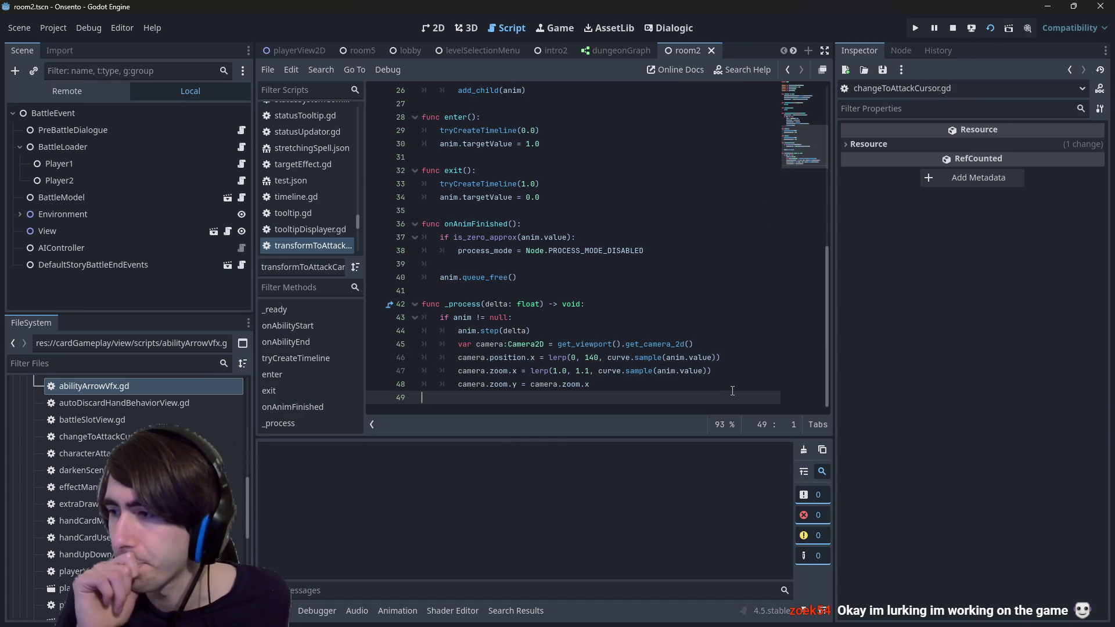
key("F5")
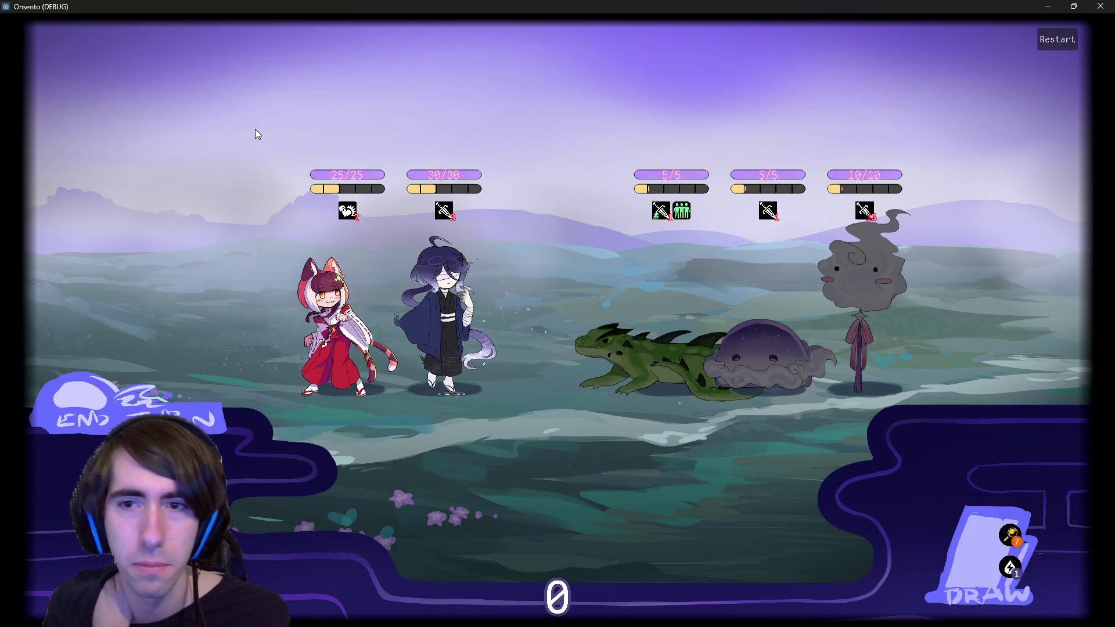
Attack the lizard, play Motivation on the shrine maiden, then close the game and raise the git terminal.
left_click(314, 305)
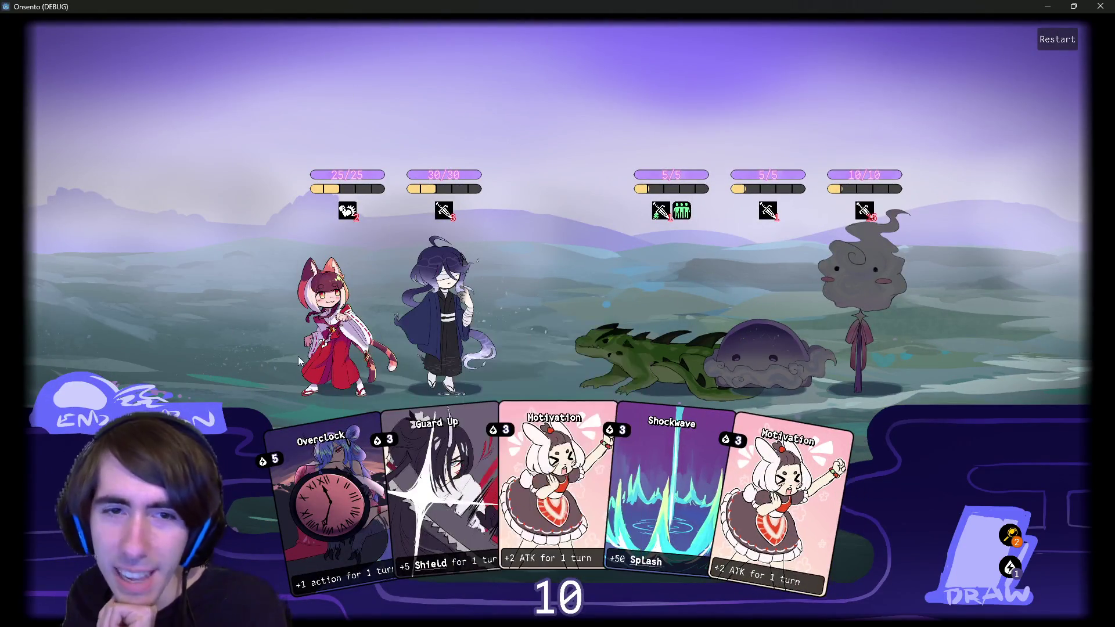
left_click(296, 355)
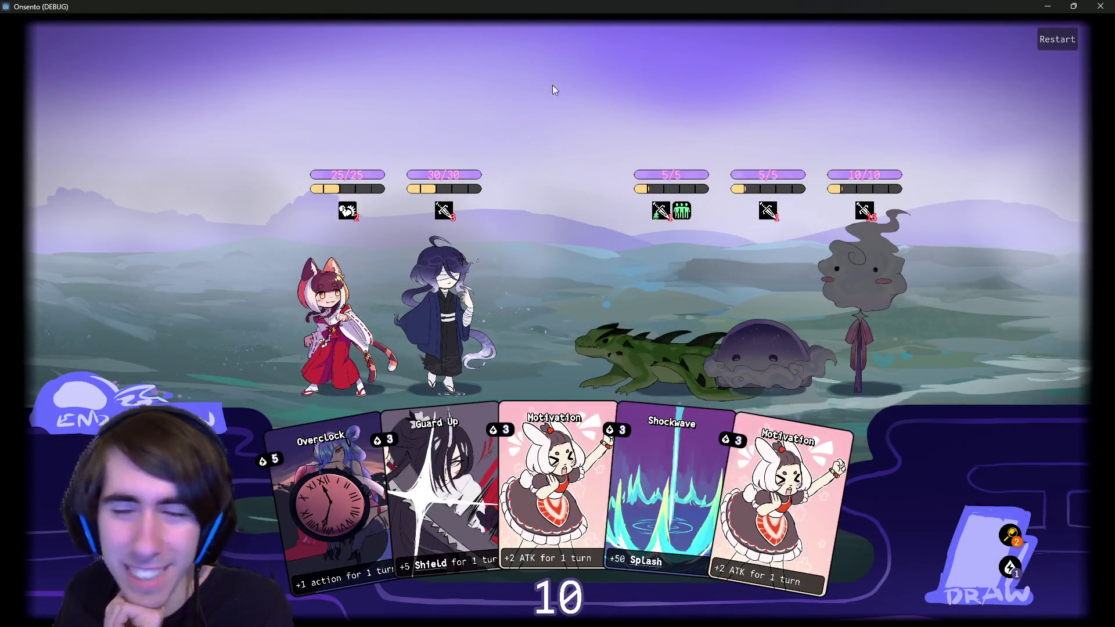
mouse_move(666, 175)
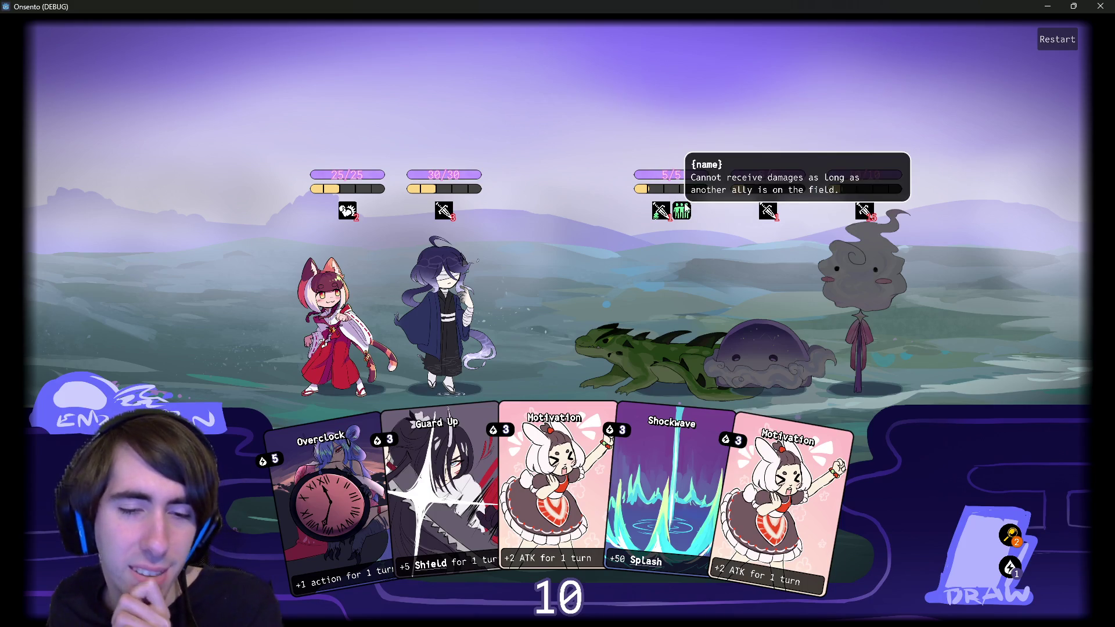
left_click(1105, 7)
left_click(685, 620)
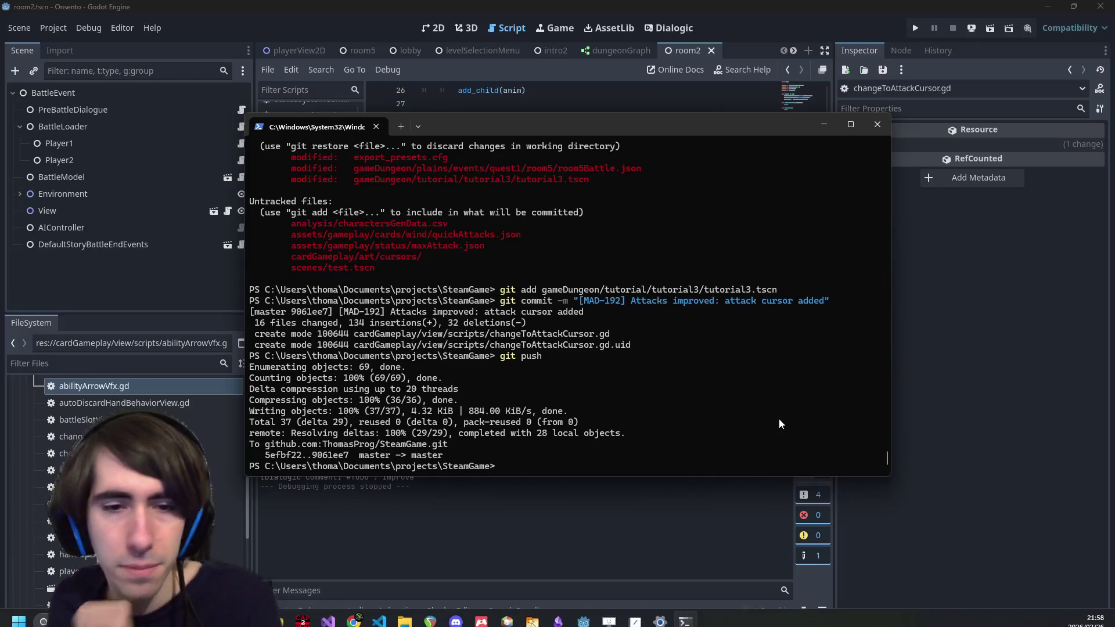
Run git status and start a git add with changeToAttackCursor.gd, playerView2D.tscn and tutorial1.tscn.
type("git status")
key("Return")
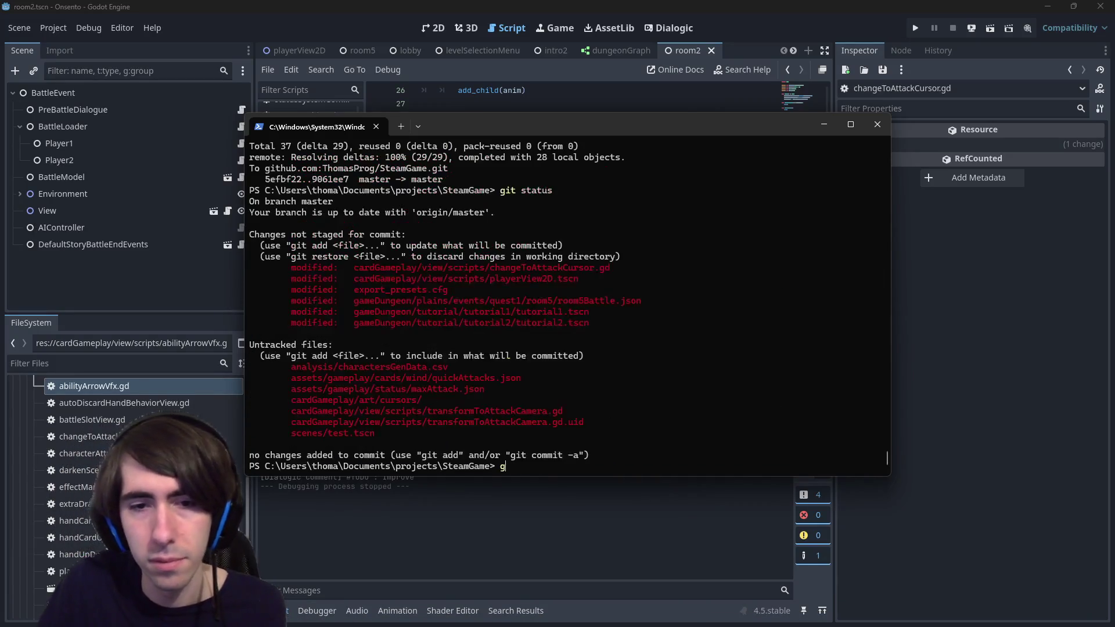
type("git add")
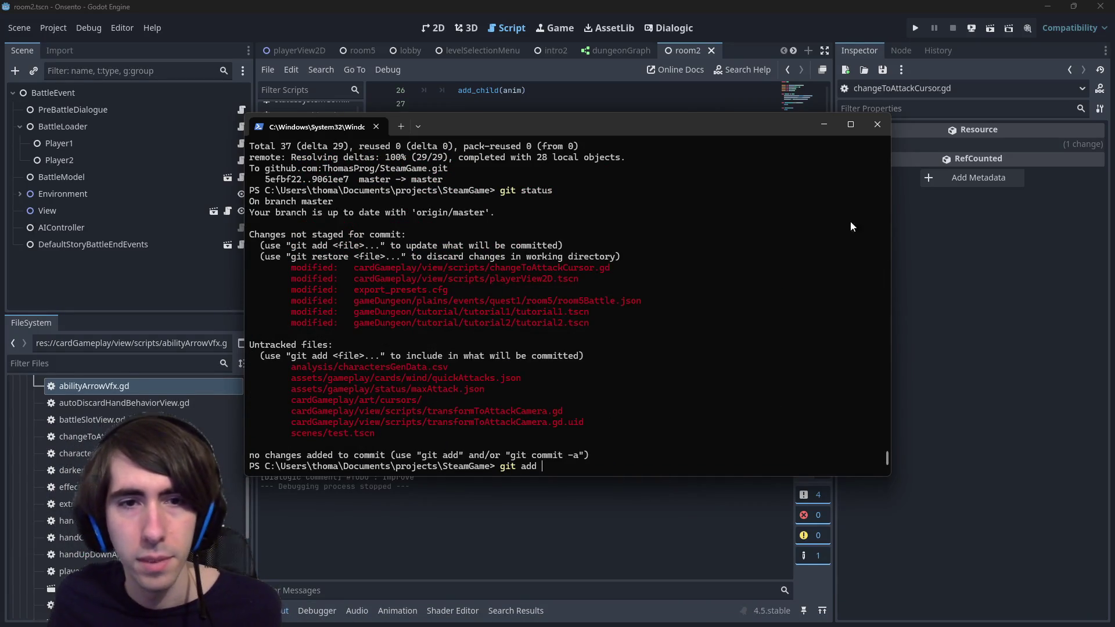
left_click_drag(353, 268, 616, 269)
right_click(617, 269)
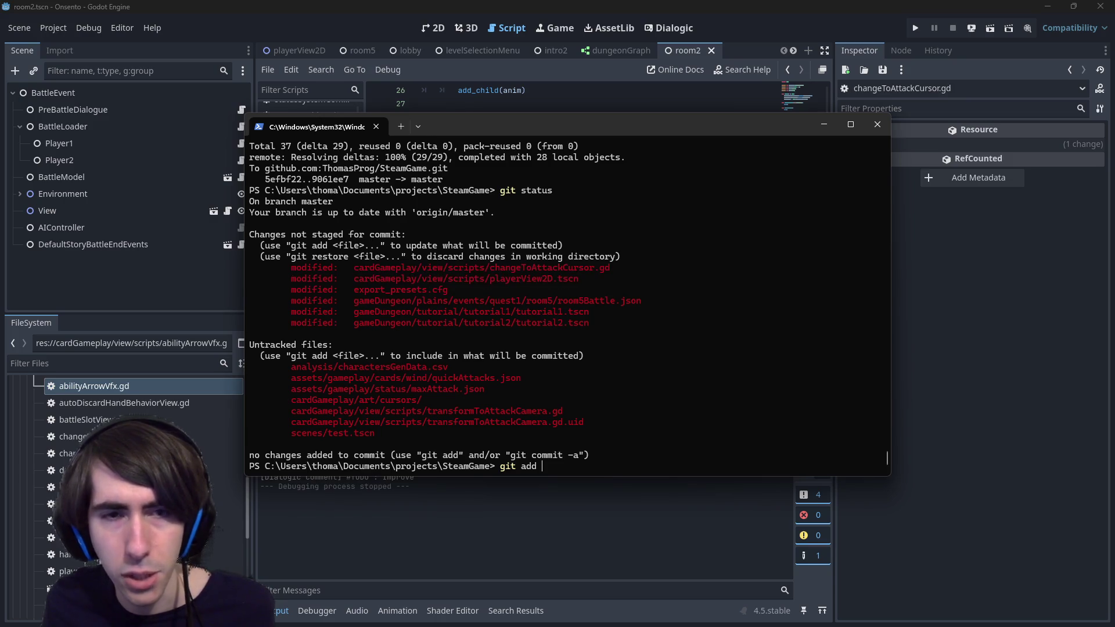
type("cardGameplay/view/scripts/changeToAttackCursor.gd")
left_click_drag(348, 279, 617, 279)
right_click(617, 278)
type("cardGameplay/view/scripts/playerView2D.tscn")
mouse_move(354, 300)
left_mouse_down()
mouse_move(317, 311)
mouse_move(589, 300)
left_mouse_up()
right_click(588, 300)
type("gameDungeon/tutorial/tutorial1/tutorial1.tscn")
Add tutorial2.tscn, transformToAttackCamera.gd, its .uid and the cursors folder, then stage them.
mouse_move(356, 311)
left_mouse_down()
mouse_move(599, 301)
mouse_move(588, 311)
left_mouse_up()
key("ctrl+c")
right_click(589, 312)
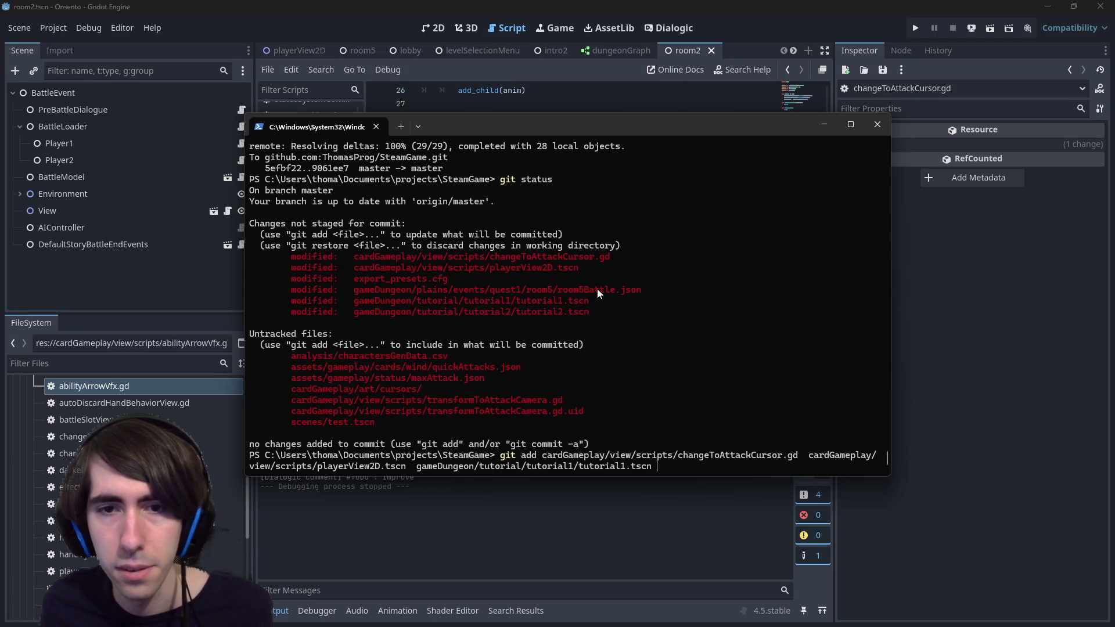
key("ctrl+v")
left_click_drag(292, 390, 563, 390)
right_click(451, 389)
type("cardGameplay/view/scripts/transformToAttackCamera.gd")
mouse_move(293, 403)
left_mouse_down()
mouse_move(581, 410)
mouse_move(583, 400)
left_mouse_up()
right_click(569, 396)
type("cardGameplay/view/scripts/transformToAttackCamera.gd.uid")
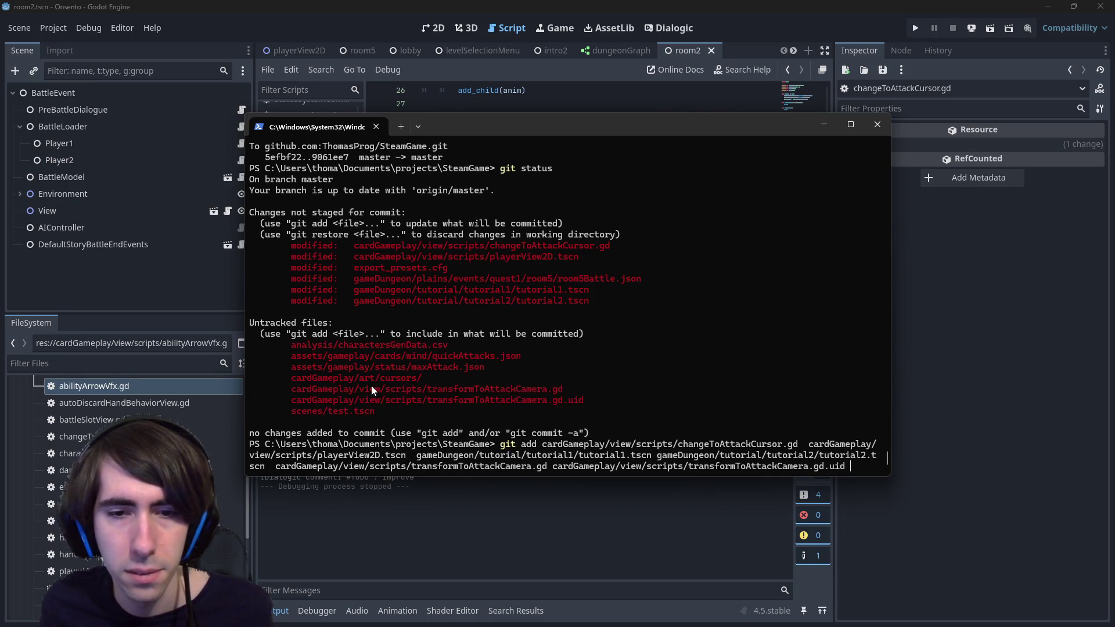
left_click_drag(292, 378, 438, 377)
right_click(438, 377)
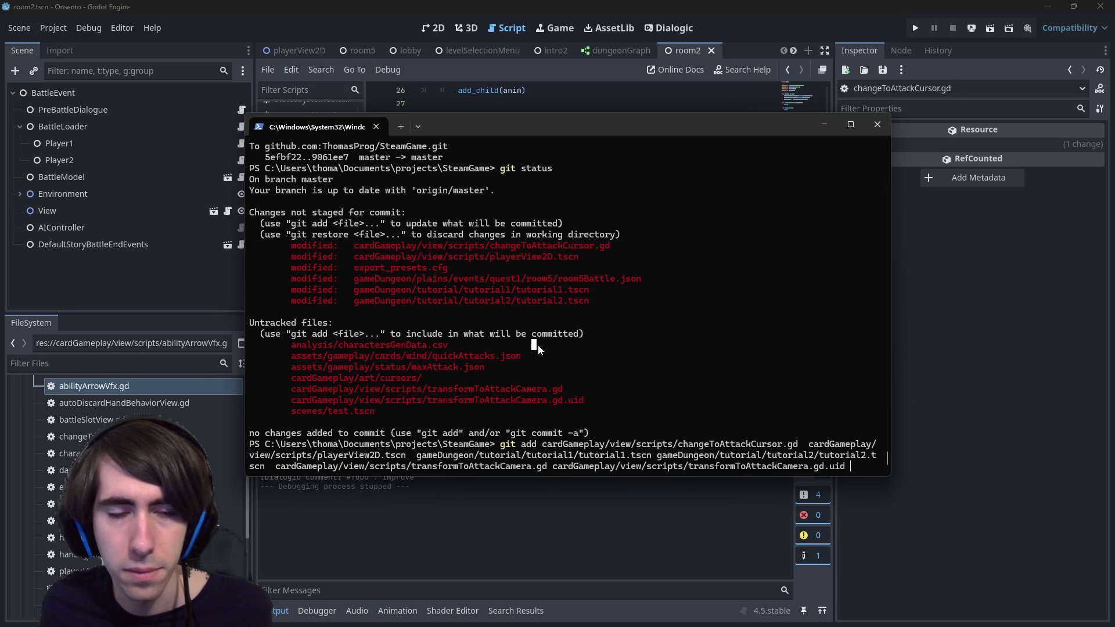
type("cardGameplay/art/cursors/")
key("Return")
Commit the staged changes as "[MAD-192] Attacks: camera movement added back!".
type("git push")
key("Up")
key("Up")
key("Up")
key("Down")
key("Up")
key("Up")
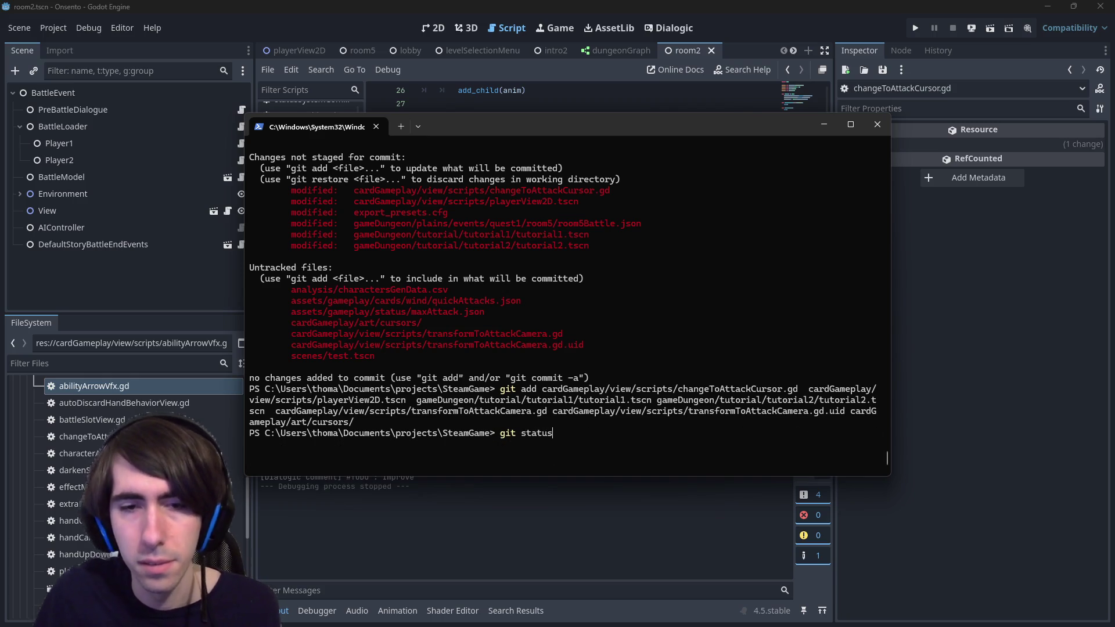
key("BackSpace")
key("BackSpace")
key("BackSpace")
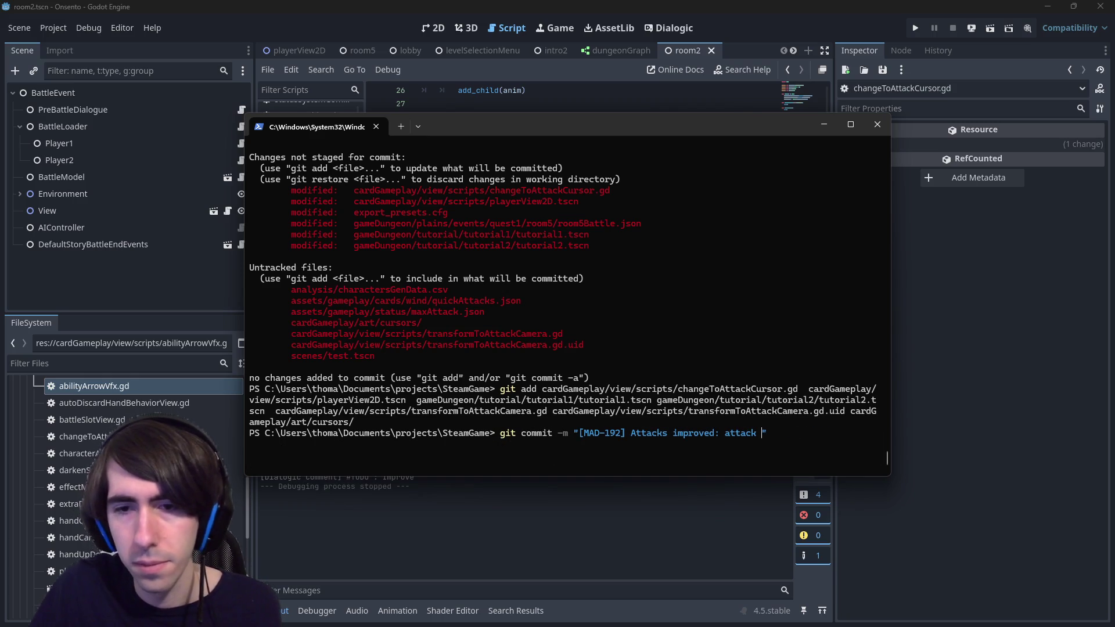
key("BackSpace")
key("BackSpace")
key("BackSpace")
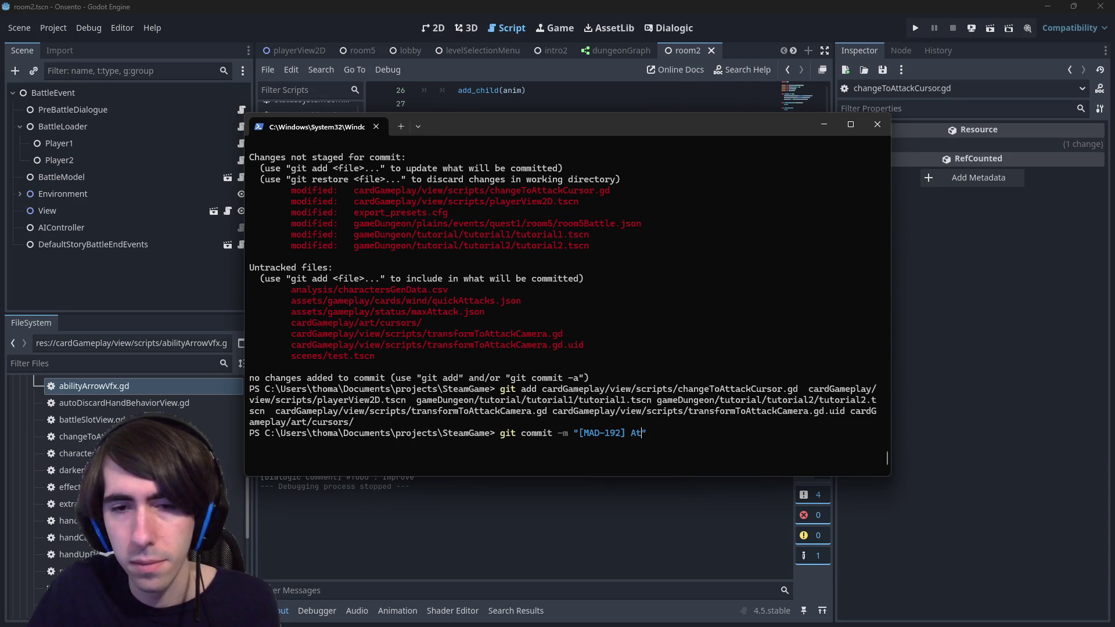
type("tacks: camera movement added back!")
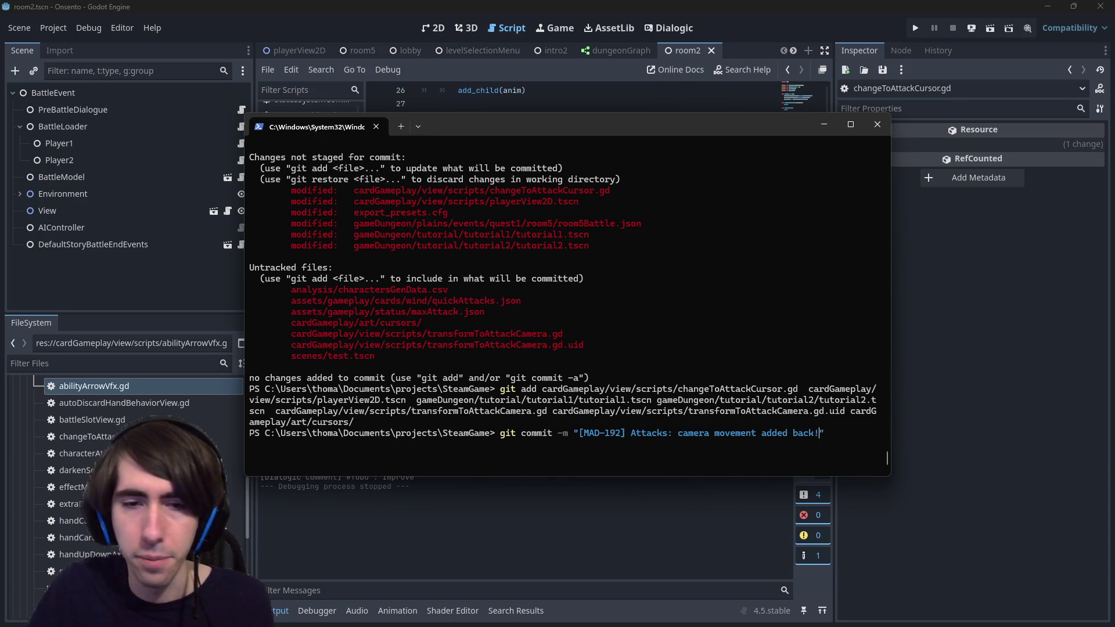
key("Return")
Push the commit to GitHub and minimize the terminal.
type("git push")
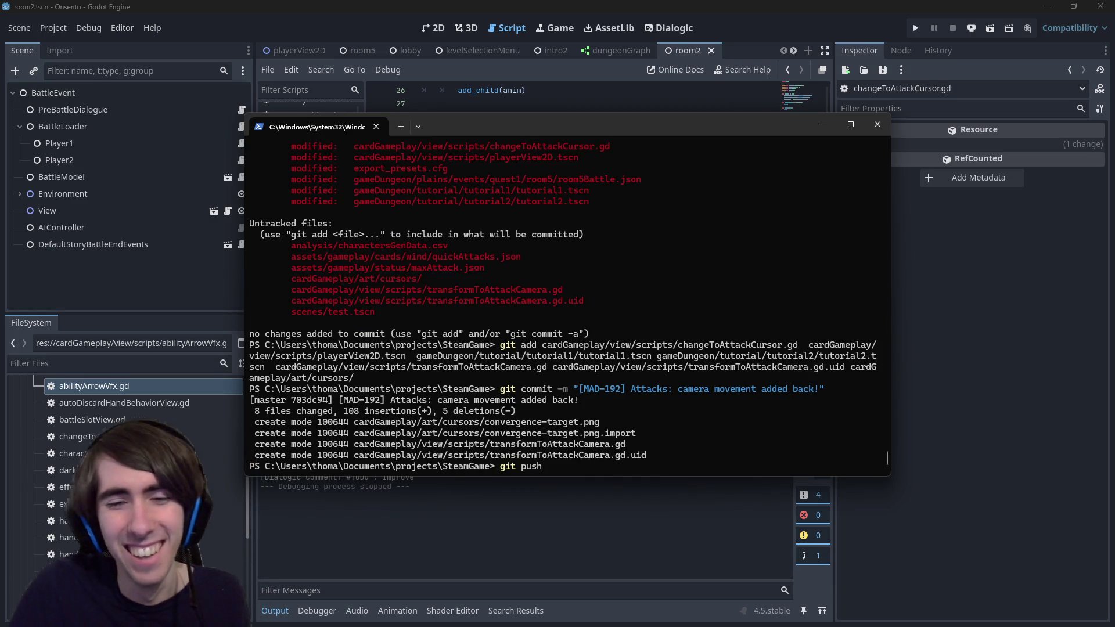
key("Return")
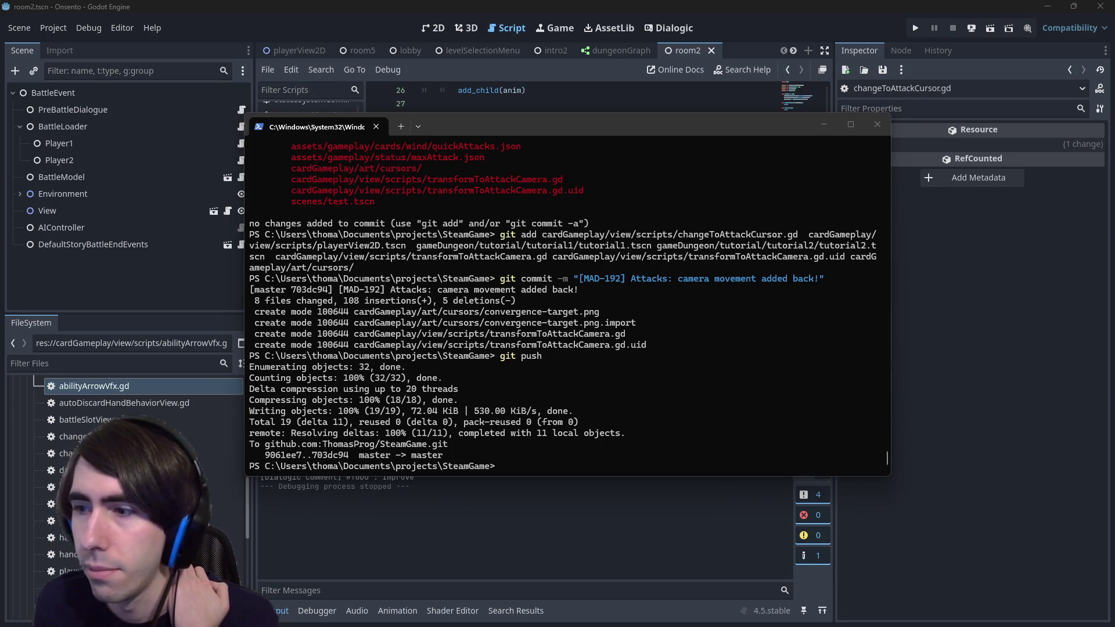
left_click(549, 309)
left_click(583, 5)
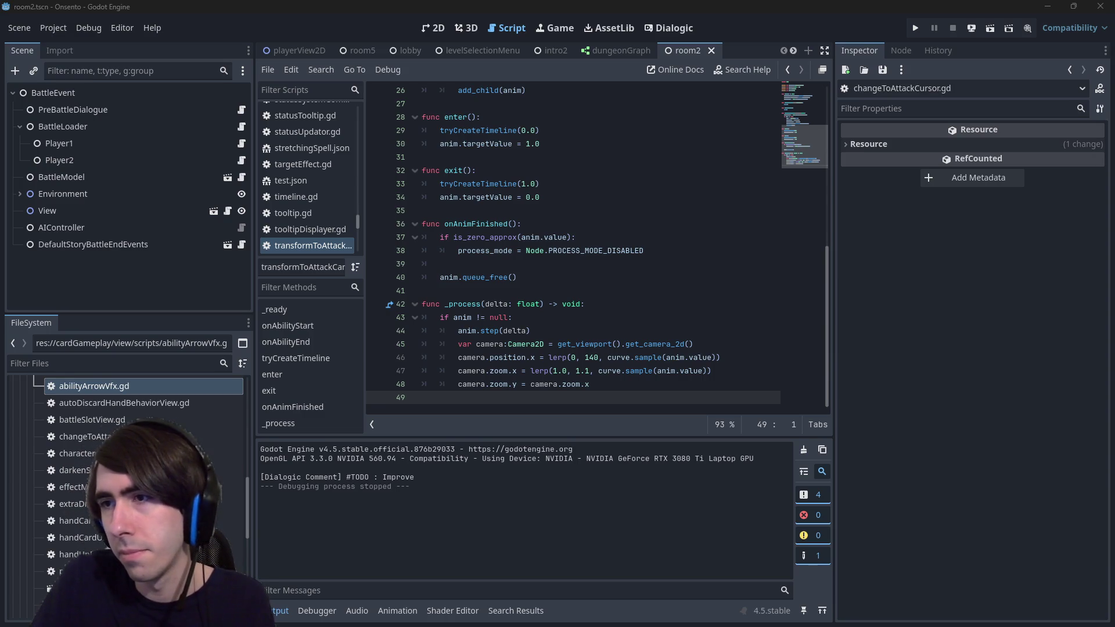
key("alt+Tab")
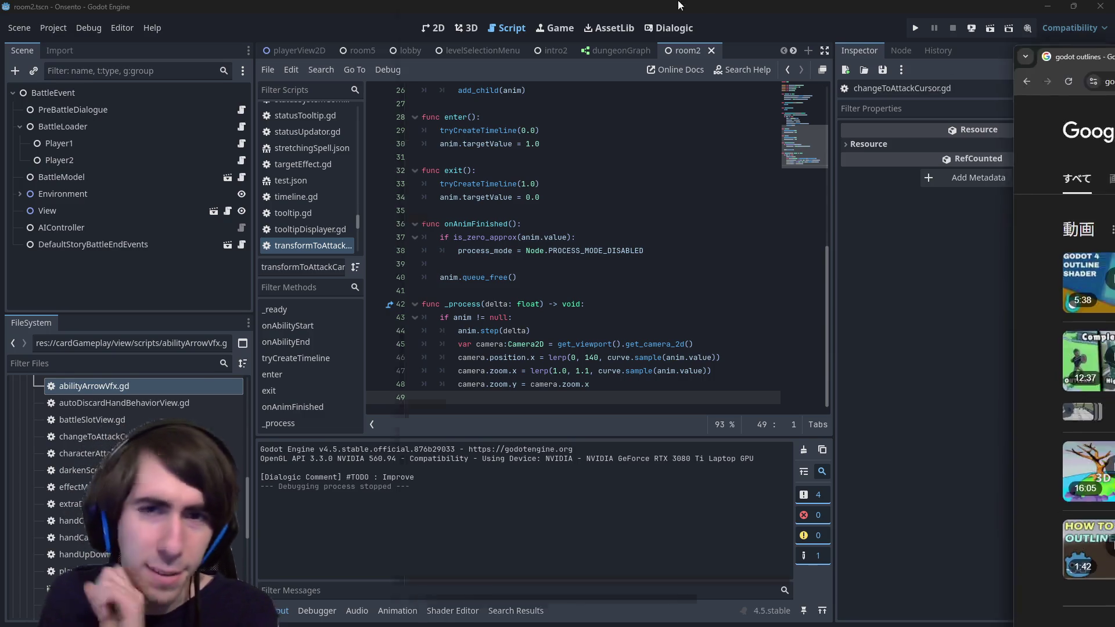
Skim the godot outlines Google results, briefly opening and closing the simple outline shader video.
double_click(601, 14)
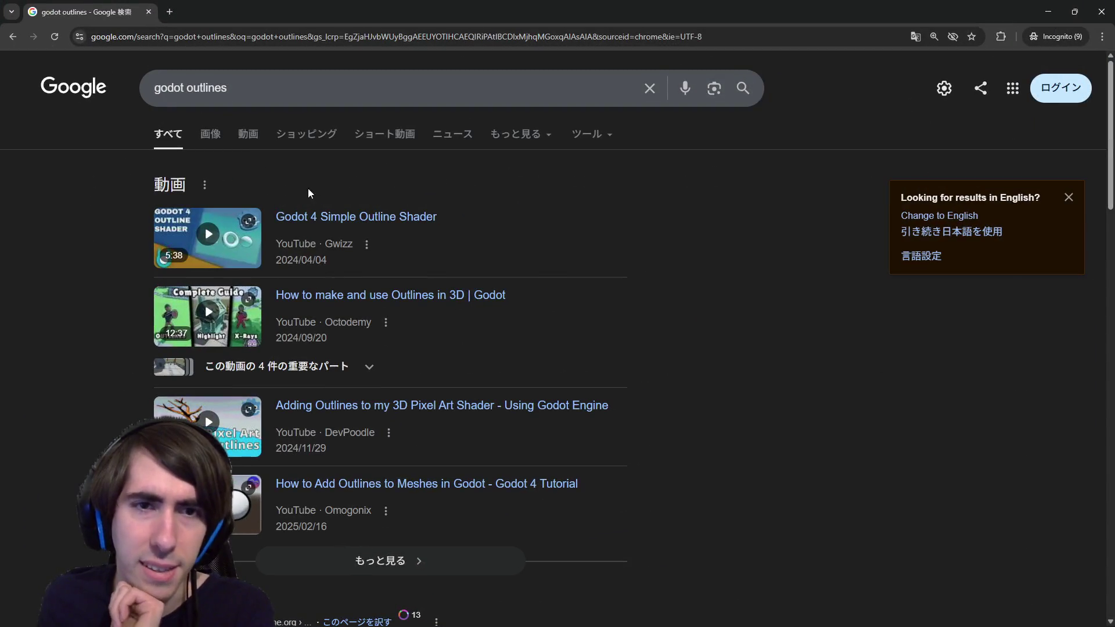
scroll(333, 201, "down", 1)
scroll(334, 206, "down", 2)
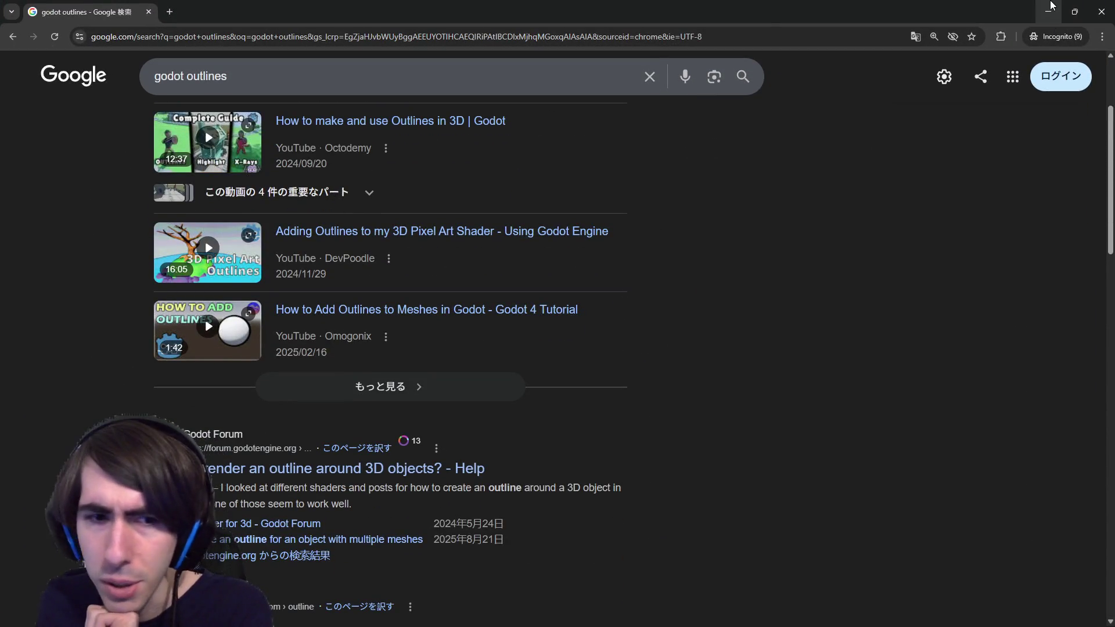
scroll(328, 130, "up", 2)
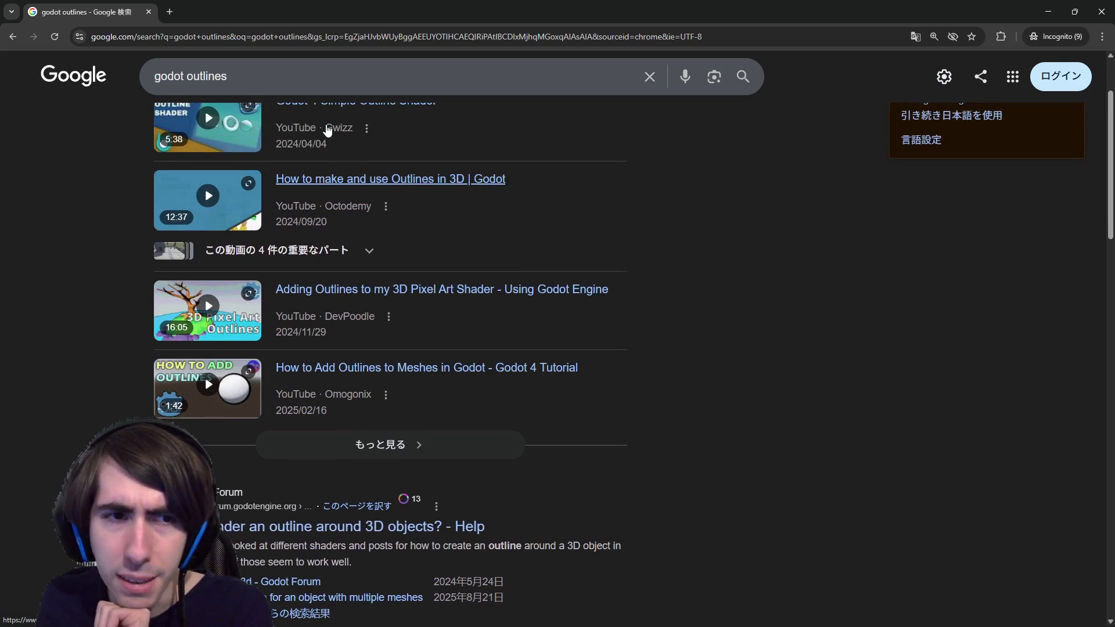
middle_click(374, 437)
middle_click(260, 5)
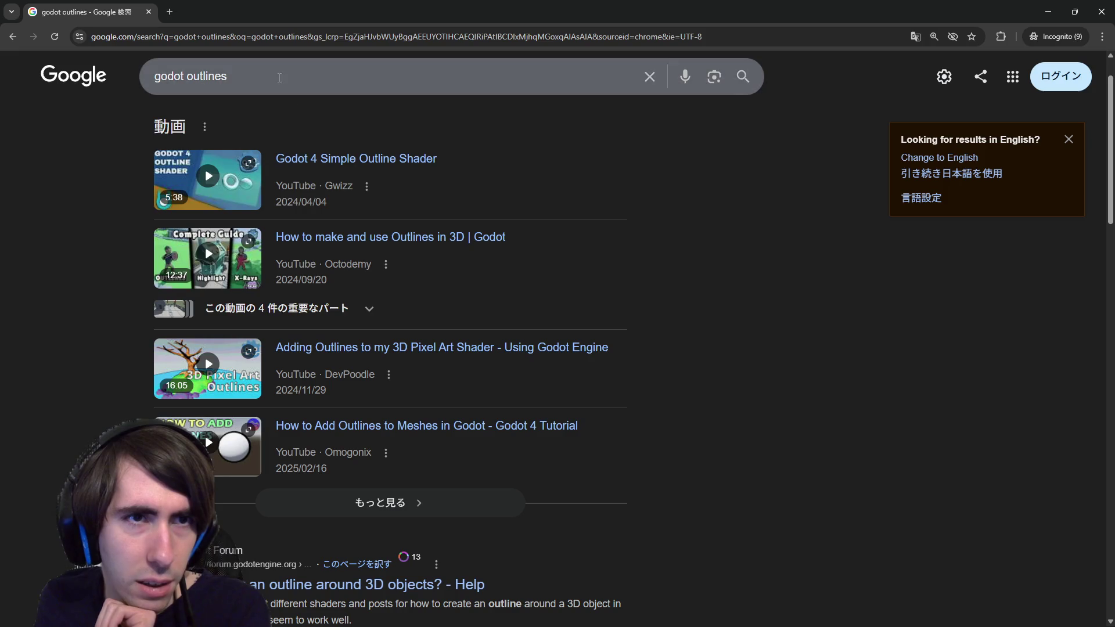
Extend the search query to 'godot outlines to spe', then return to the Godot editor.
left_click(279, 78)
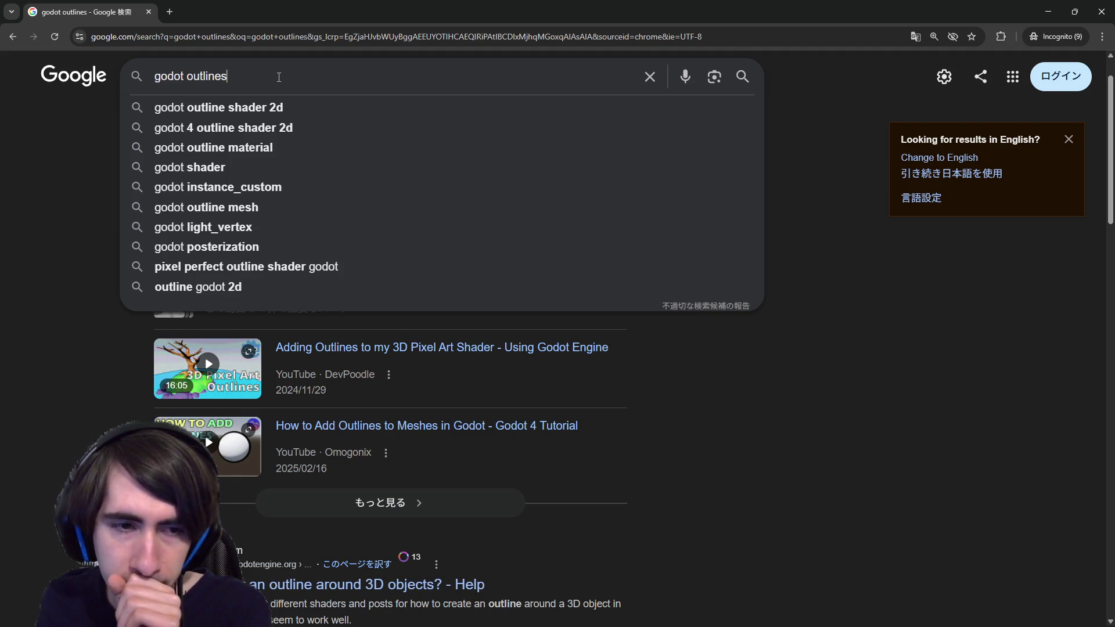
left_click(853, 364)
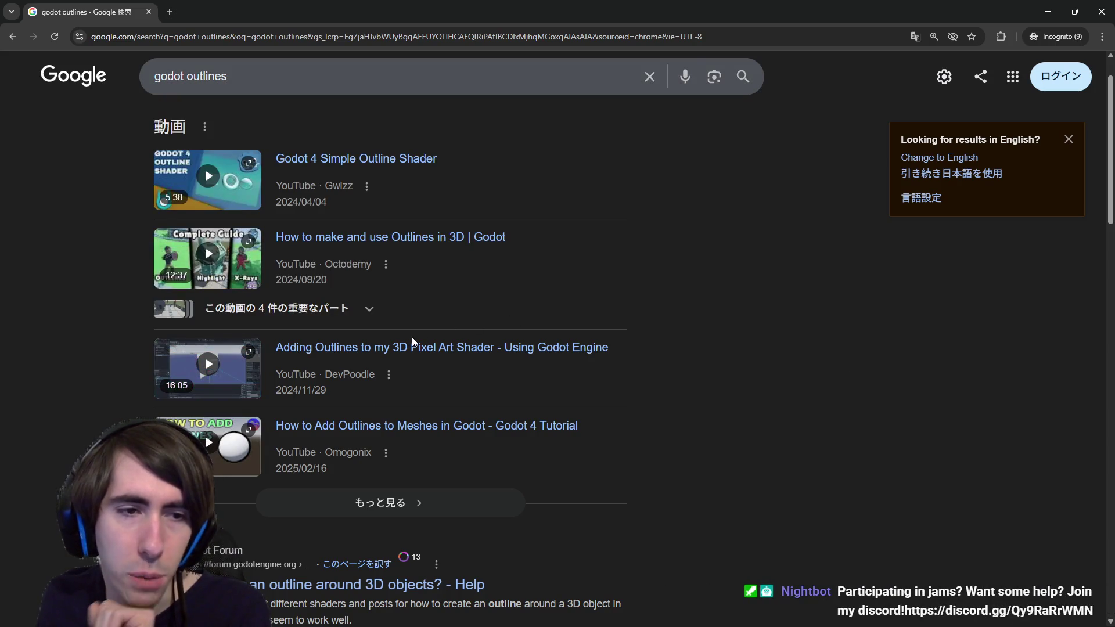
left_click(395, 67)
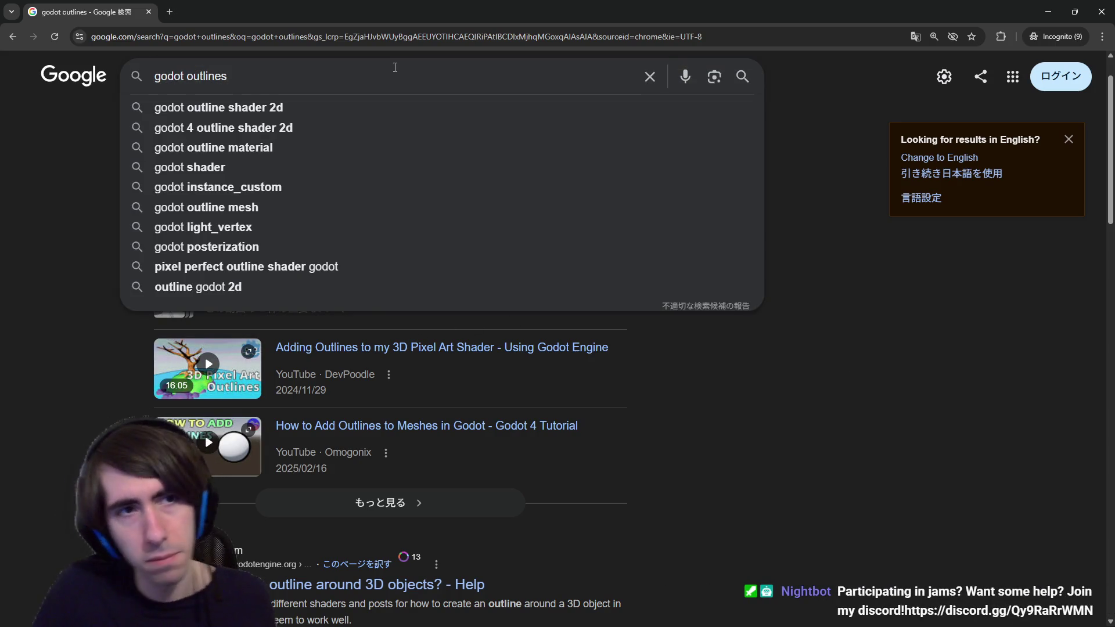
type(" to spe")
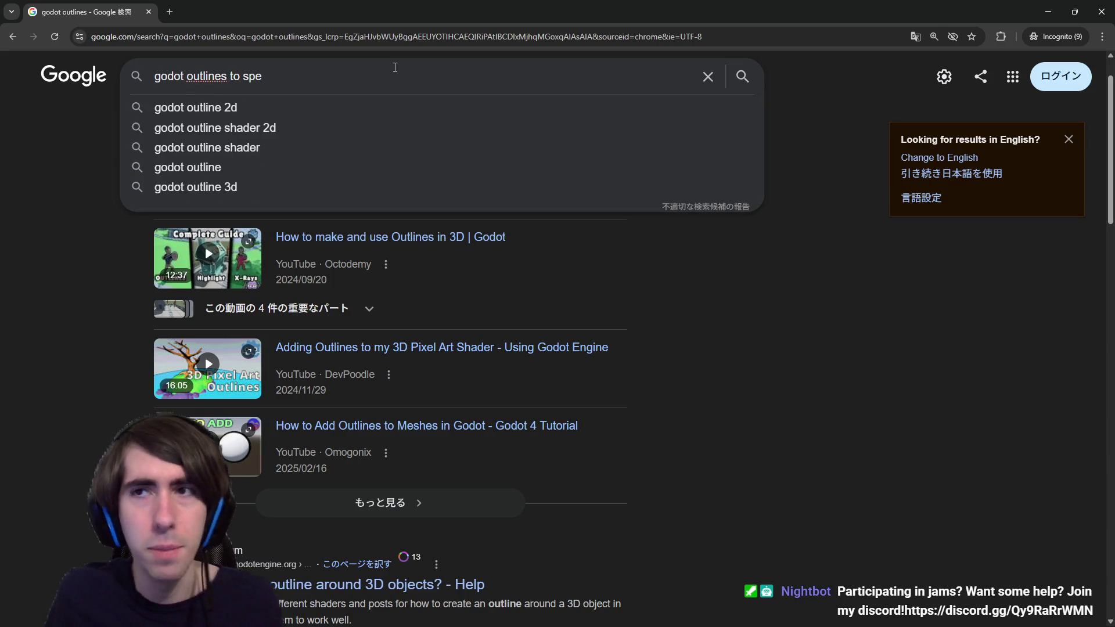
left_click(1048, 12)
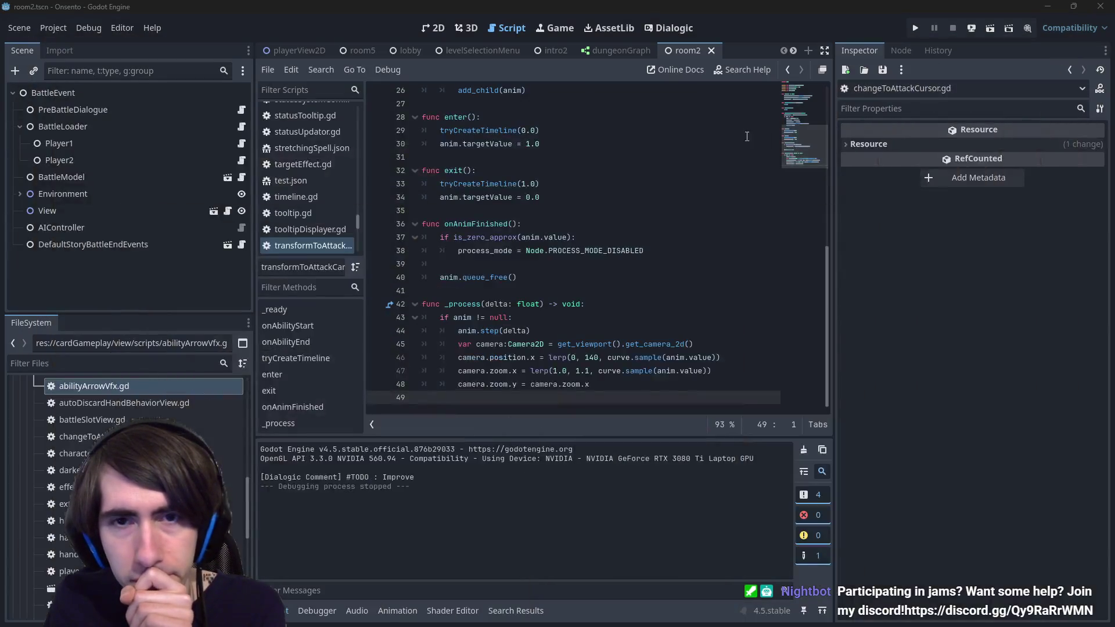
In the 2D view, open the playerView2D scene from the character portrait and zoom in.
left_click(449, 30)
left_click(426, 241)
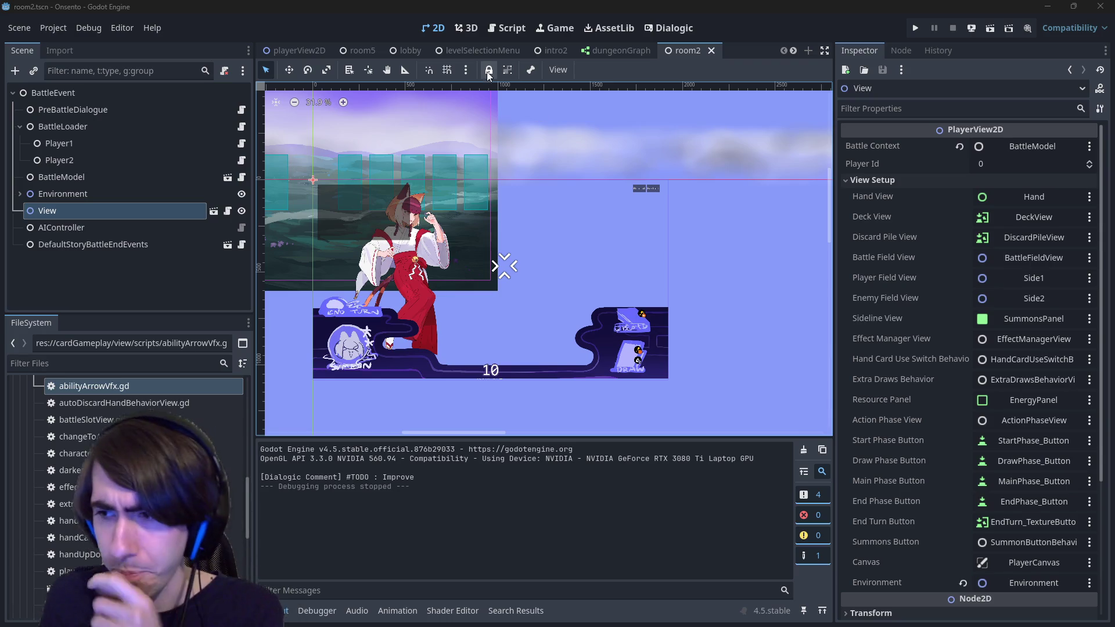
double_click(414, 287)
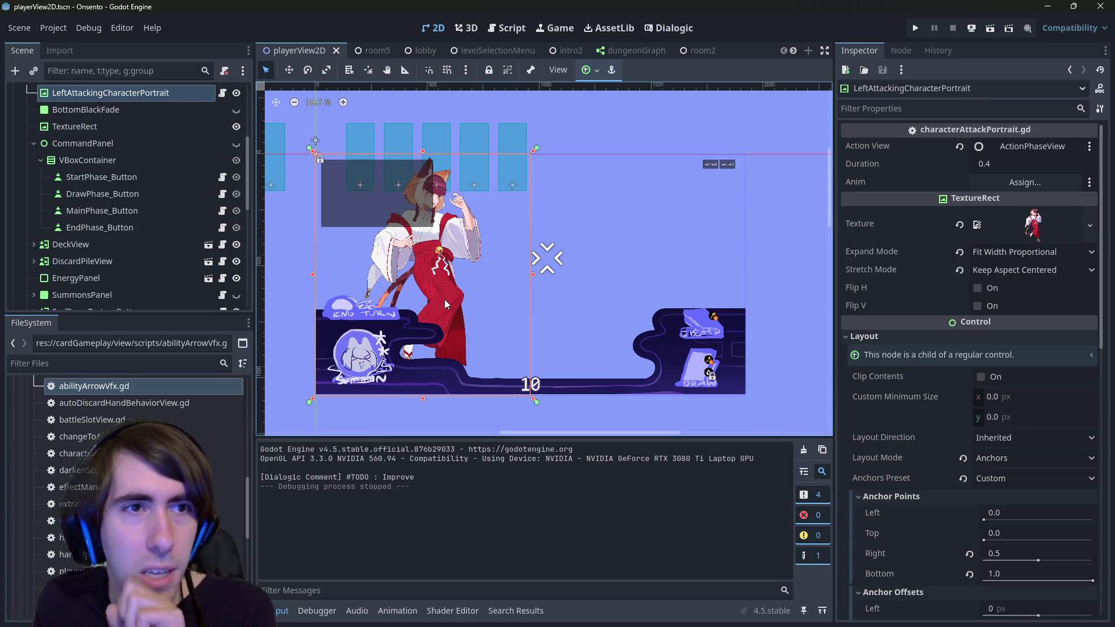
scroll(444, 298, "up", 3)
scroll(544, 304, "up", 1)
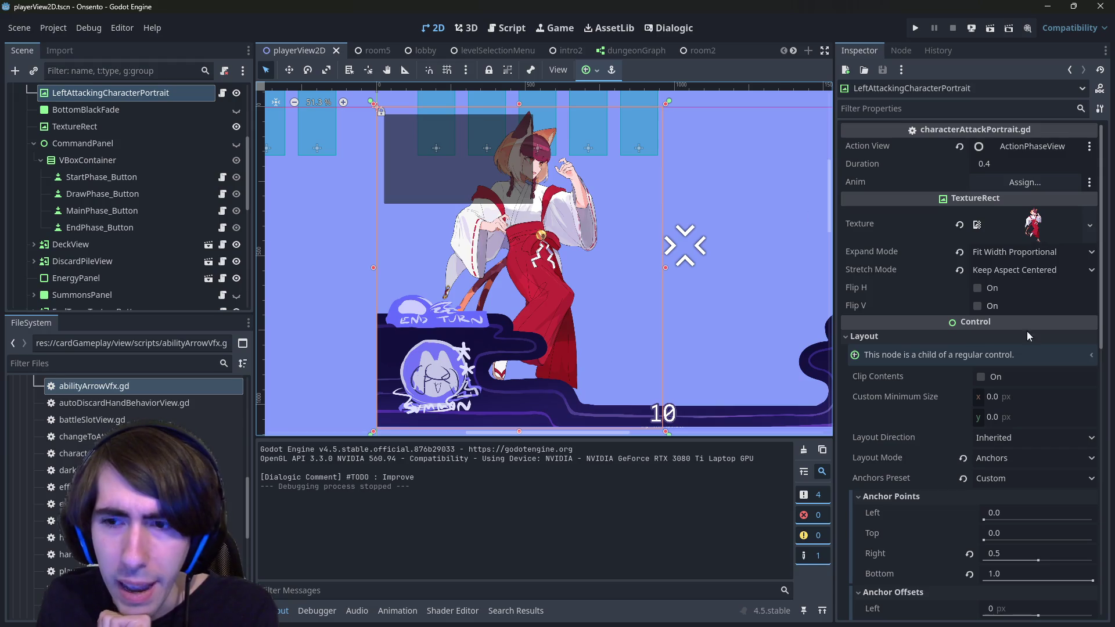
scroll(946, 571, "down", 10)
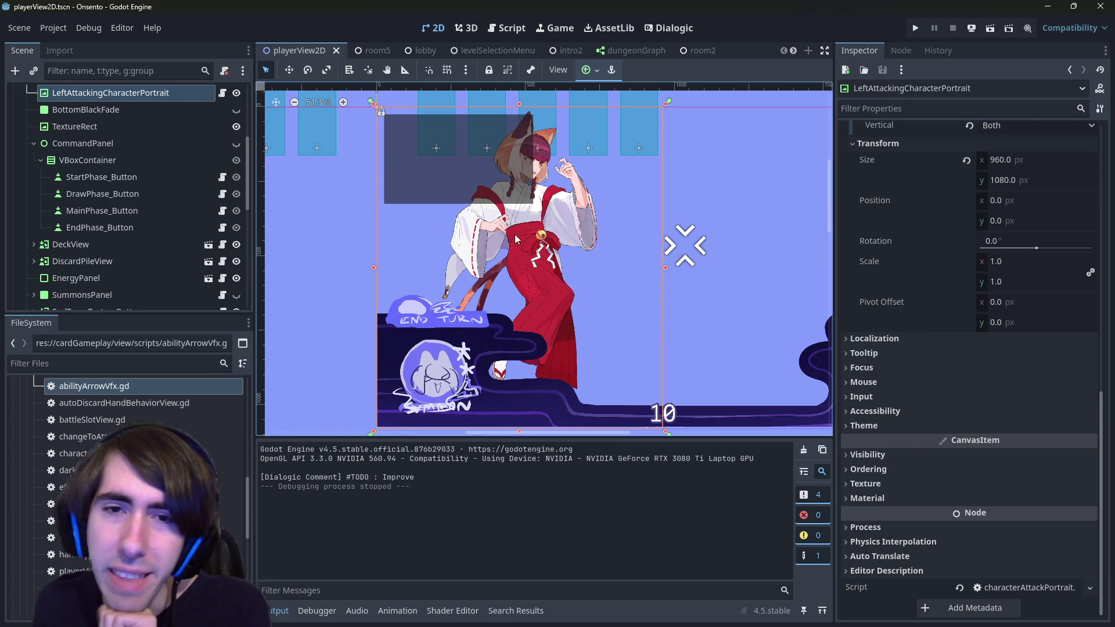
scroll(553, 347, "down", 2)
Try moving the command panel, undo the move, and show the ui art folder in FileSystem.
left_click_drag(553, 346, 598, 311)
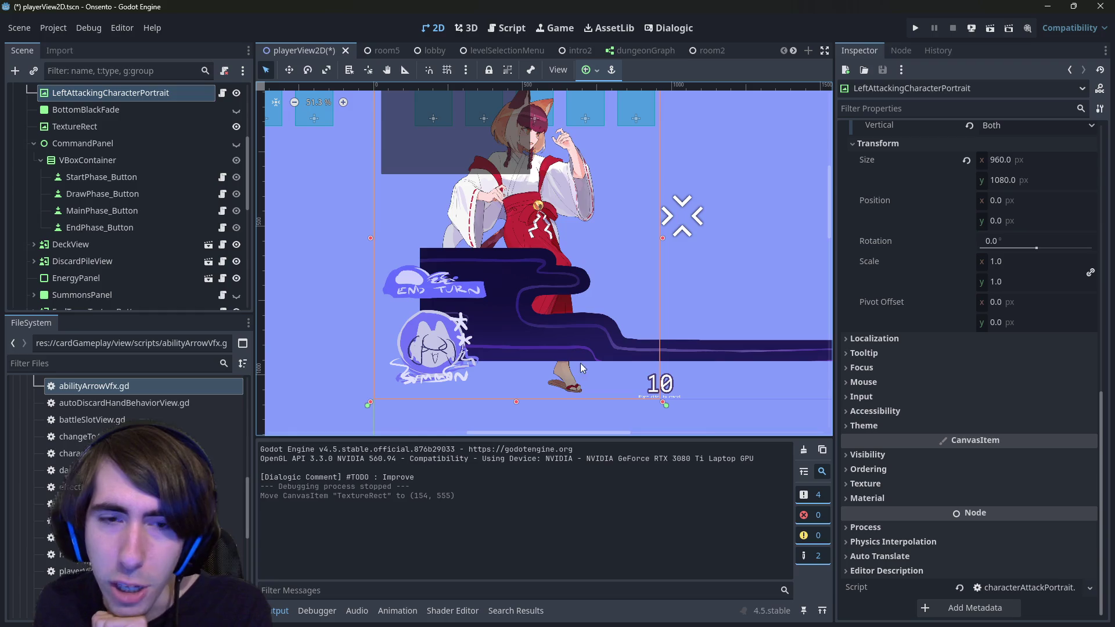
key("ctrl+z")
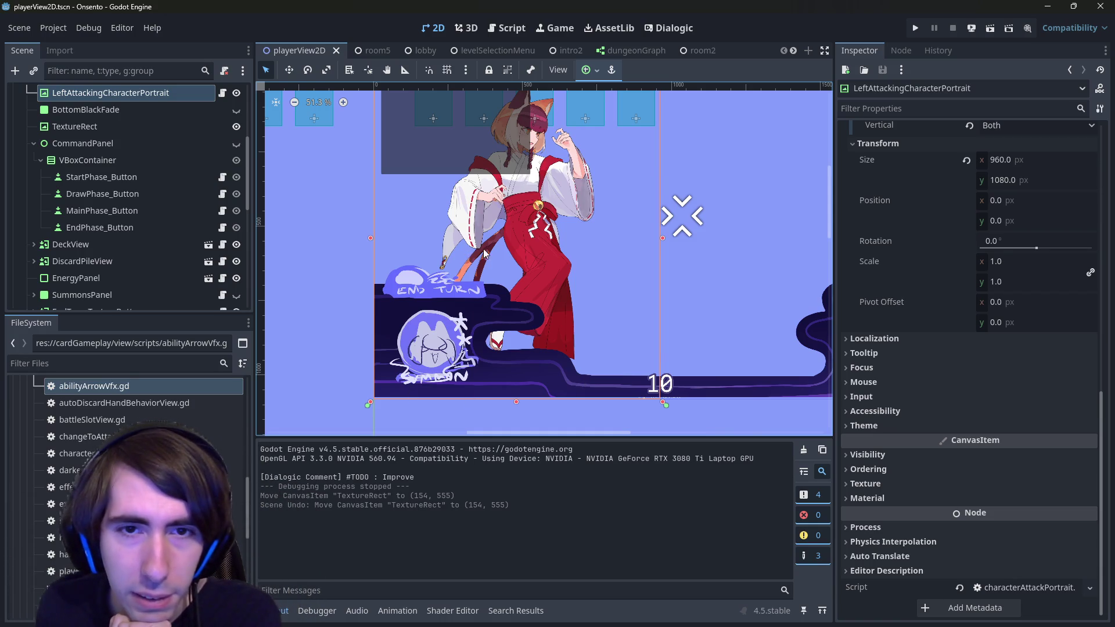
scroll(561, 220, "up", 2)
scroll(562, 219, "right", 1)
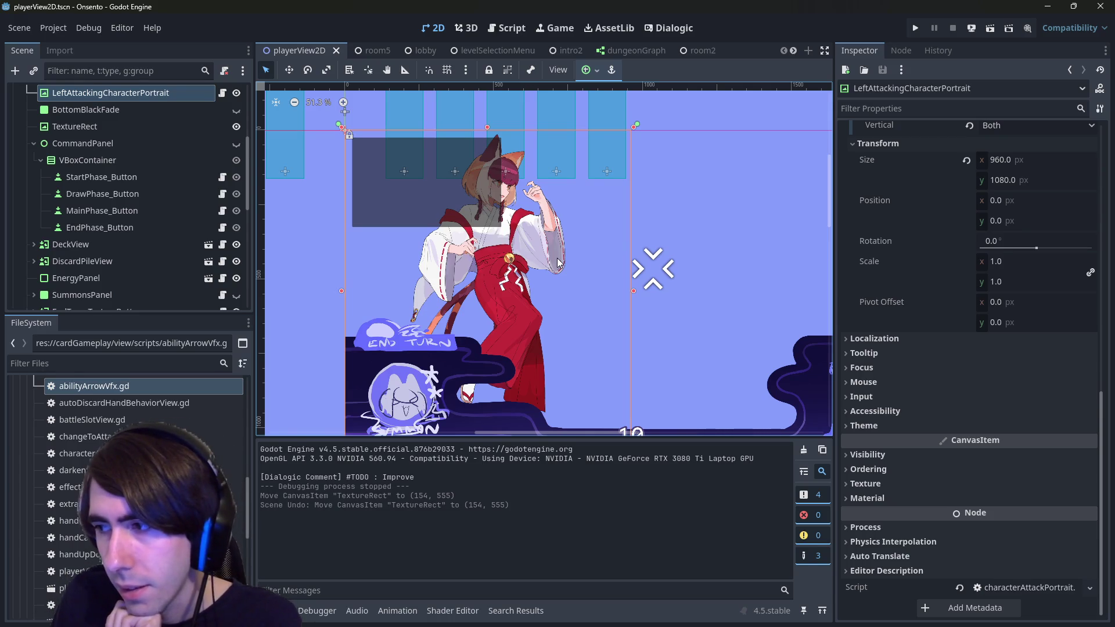
scroll(422, 258, "right", 1)
scroll(326, 242, "right", 8)
scroll(326, 242, "left", 7)
scroll(327, 241, "down", 1)
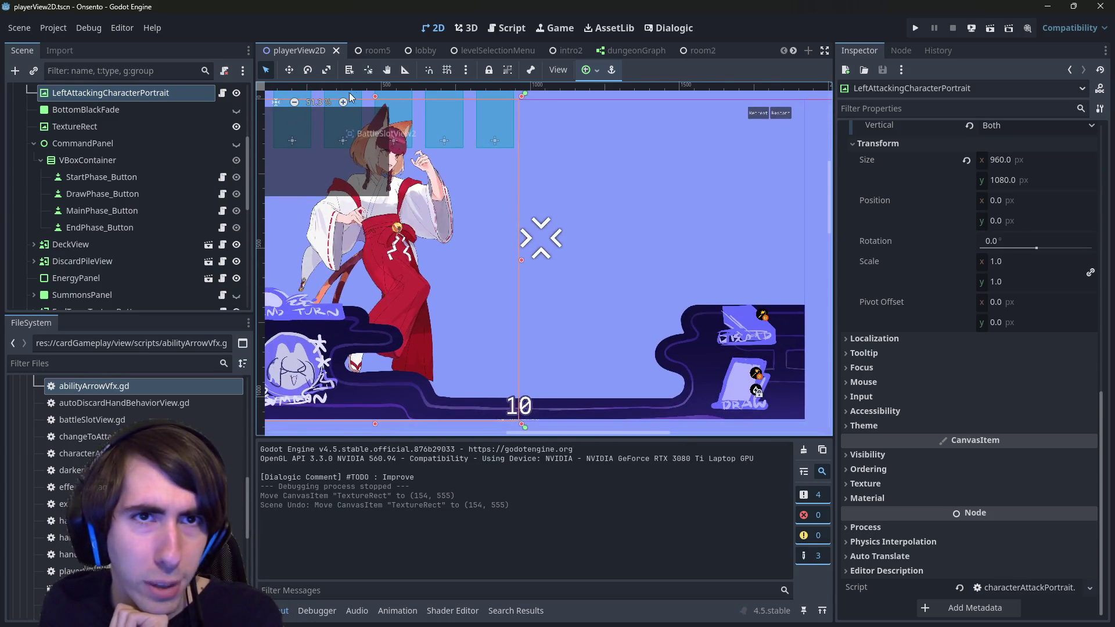
scroll(138, 394, "up", 15)
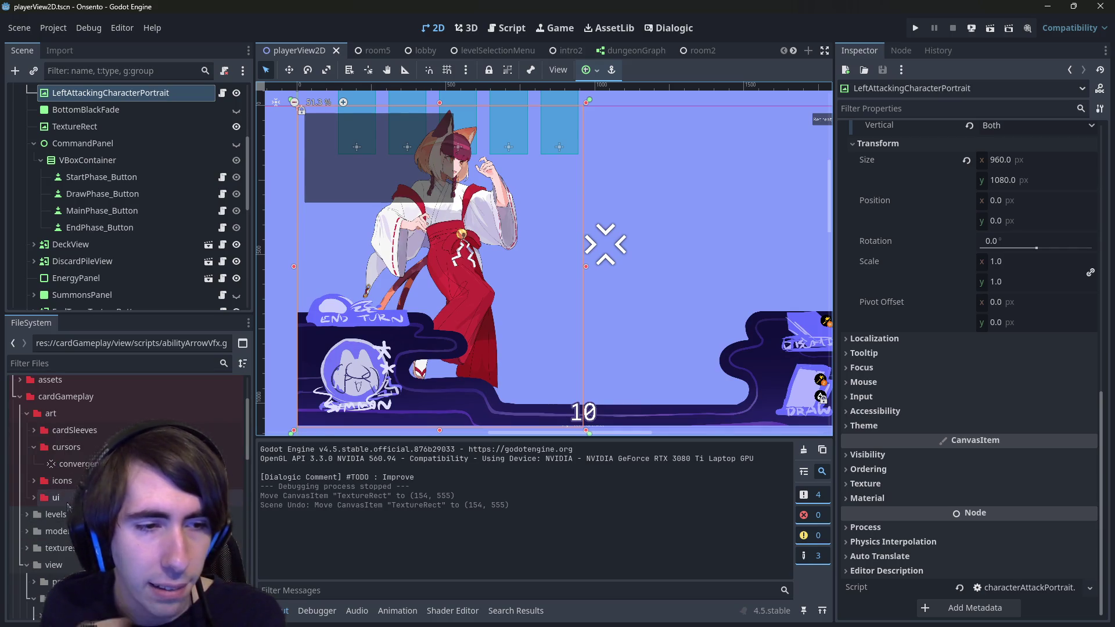
left_click(56, 587)
Browse the ui and cardSleeves art folders, then expand assets/art/characters in FileSystem.
left_click(27, 497)
scroll(86, 445, "down", 3)
scroll(86, 445, "up", 5)
left_click(77, 459)
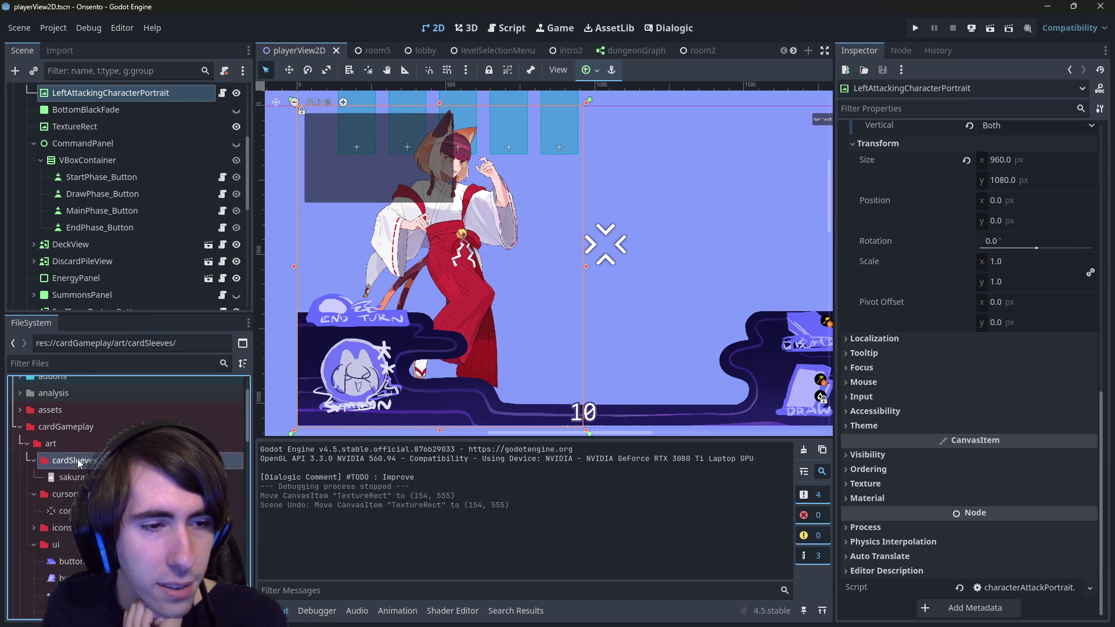
scroll(78, 459, "down", 5)
scroll(72, 458, "up", 10)
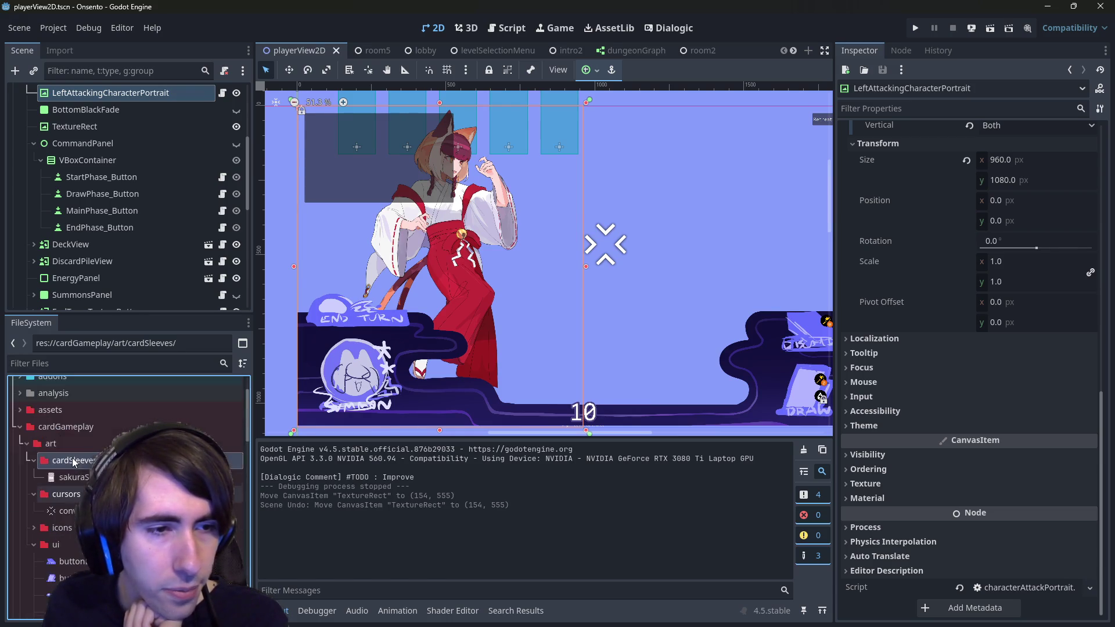
double_click(69, 490)
double_click(68, 473)
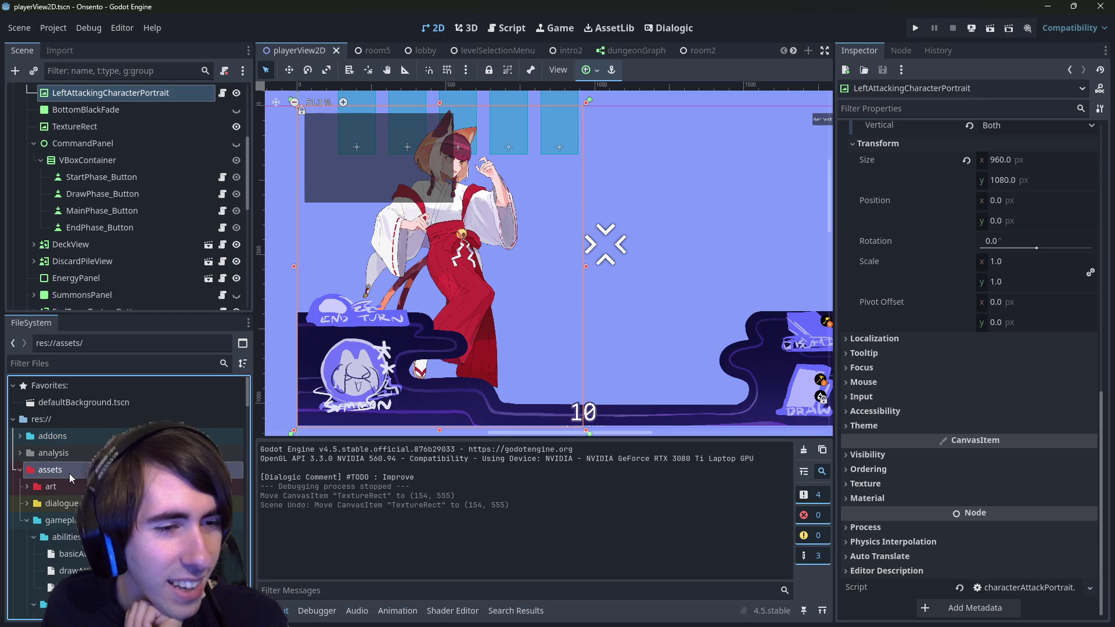
double_click(71, 491)
double_click(64, 520)
scroll(82, 465, "down", 5)
Preview the battle_bunny, bigJoe, cat, crocodile, longLizard, mistElemental and mistySlime character images.
left_click(81, 444)
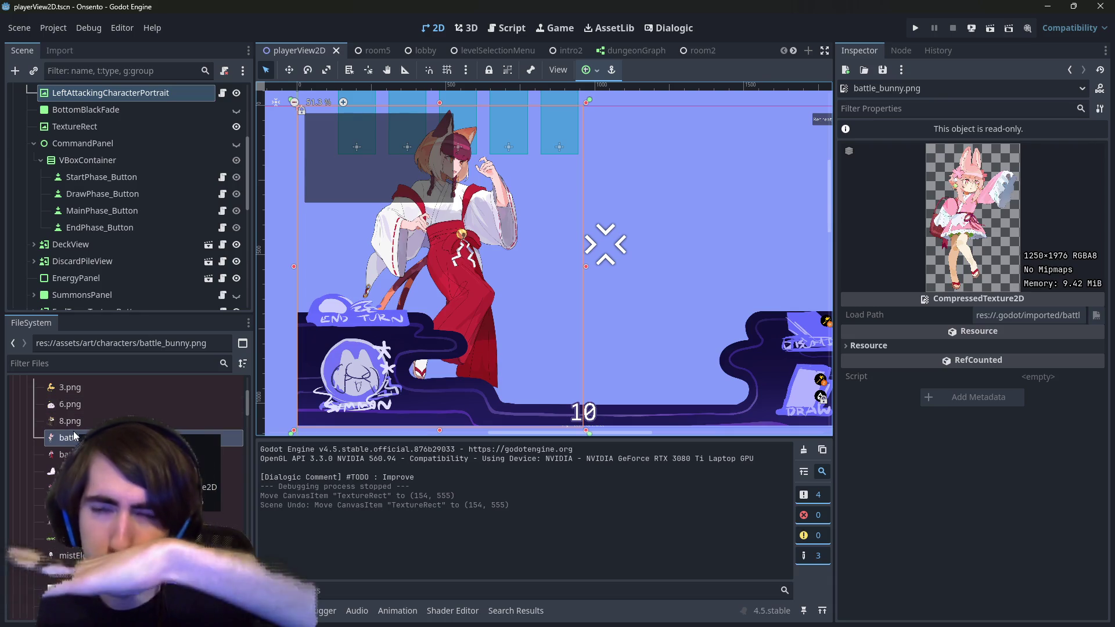
left_click(72, 454)
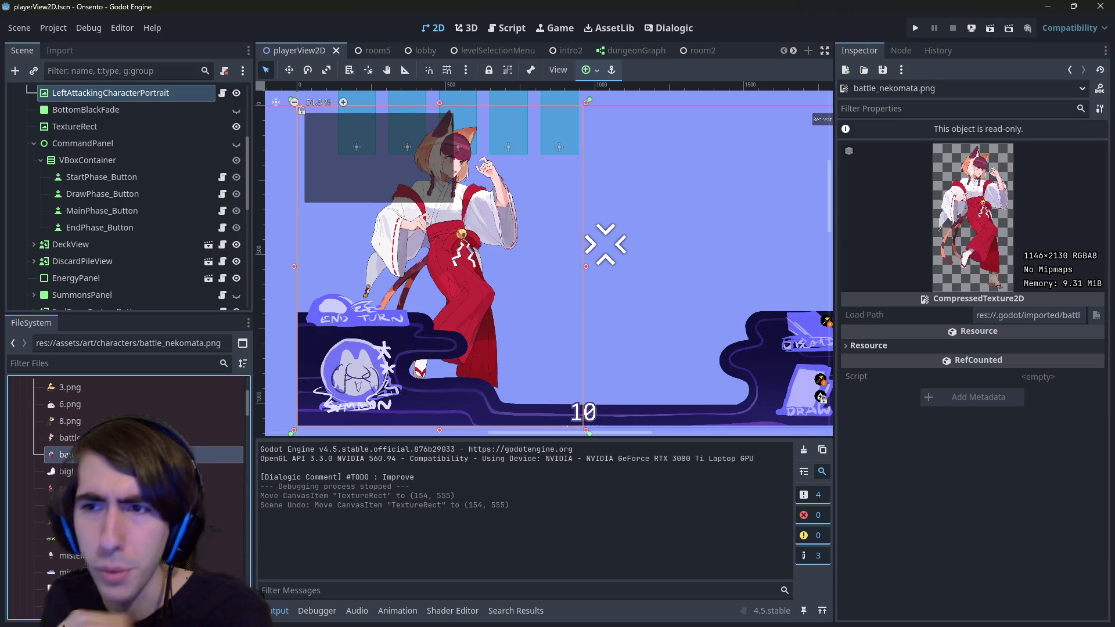
left_click(67, 471)
left_click(67, 488)
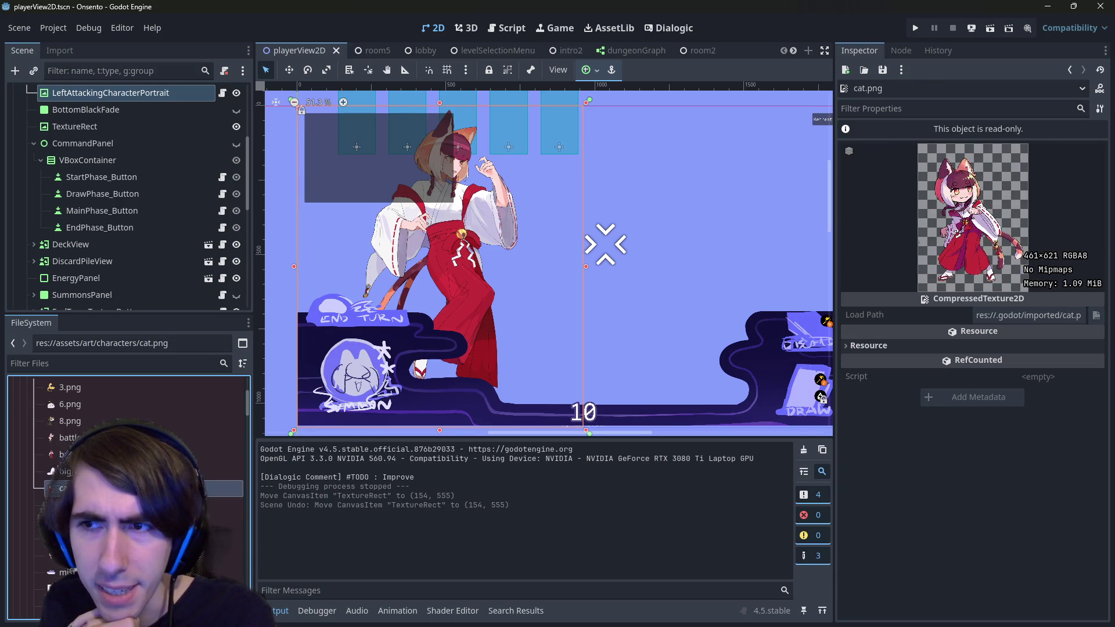
left_click(67, 504)
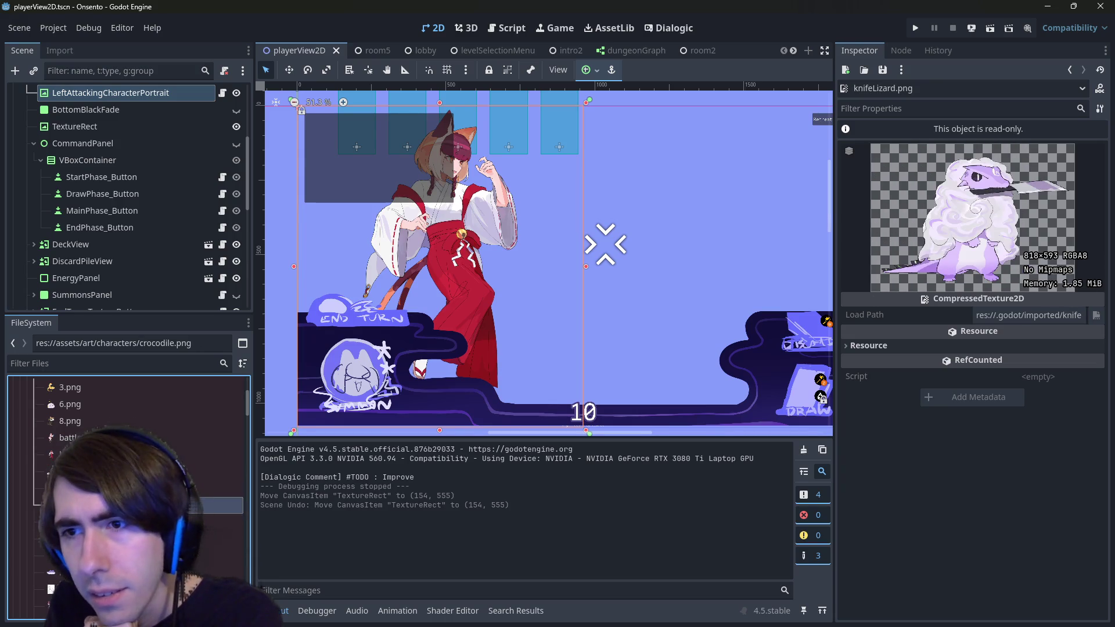
left_click(191, 537)
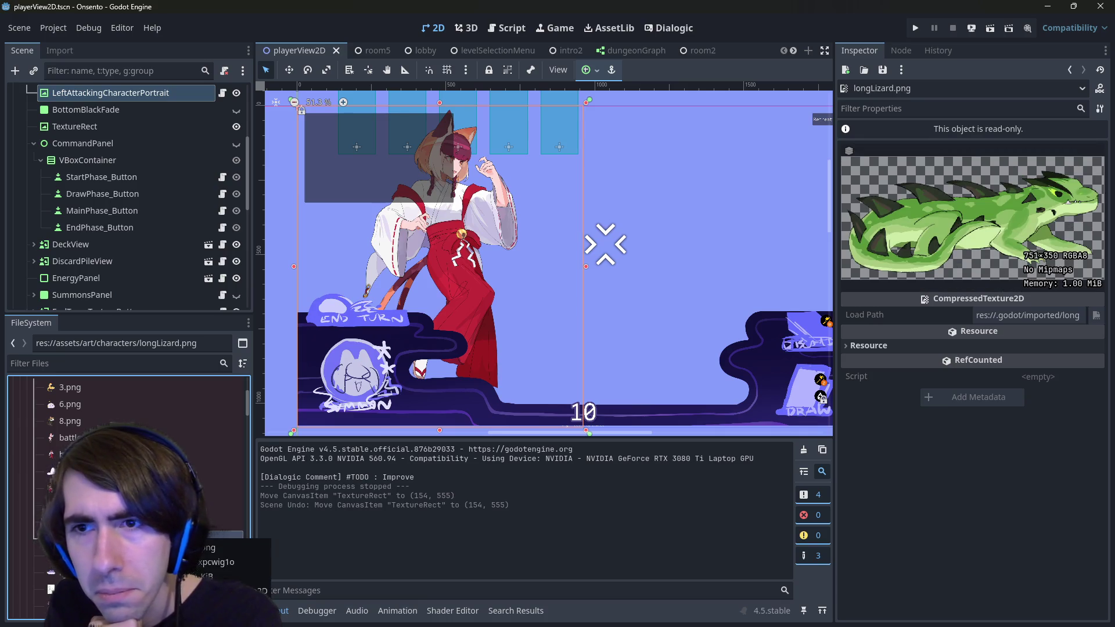
left_click(191, 556)
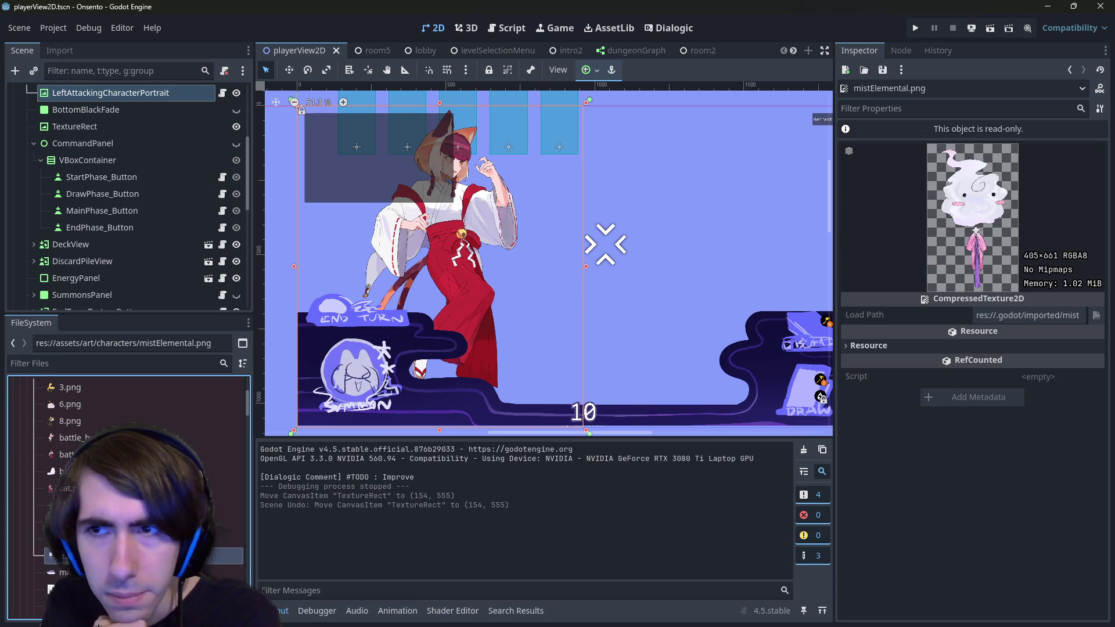
left_click(192, 589)
Preview the nekomata, placeholder, bigJoe, slime and 3.png art, then select the View node.
scroll(128, 500, "down", 1)
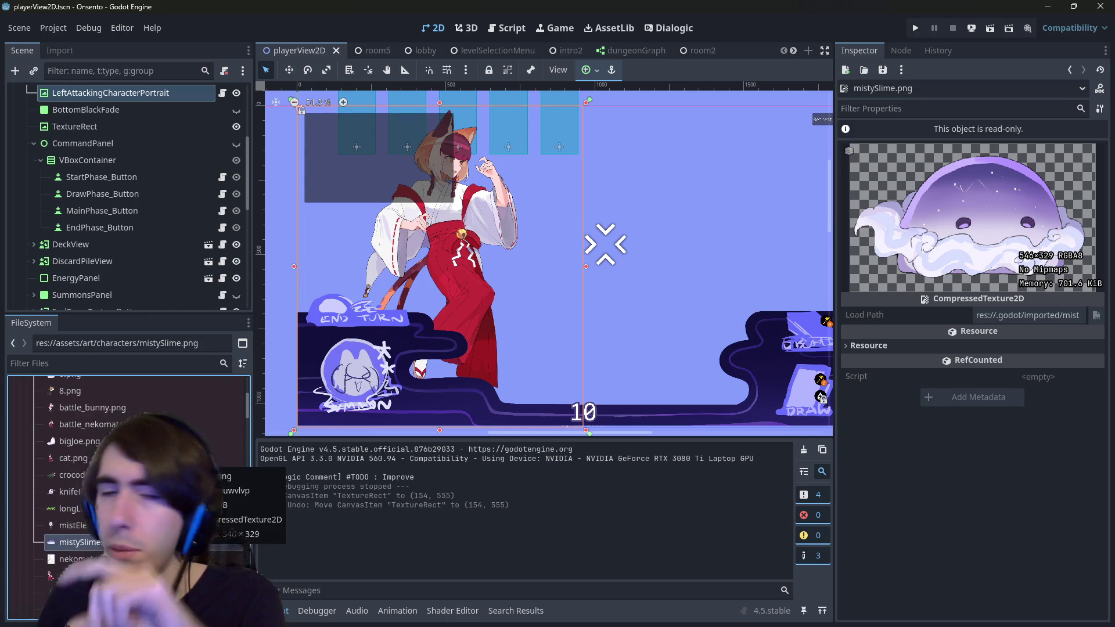
left_click(191, 559)
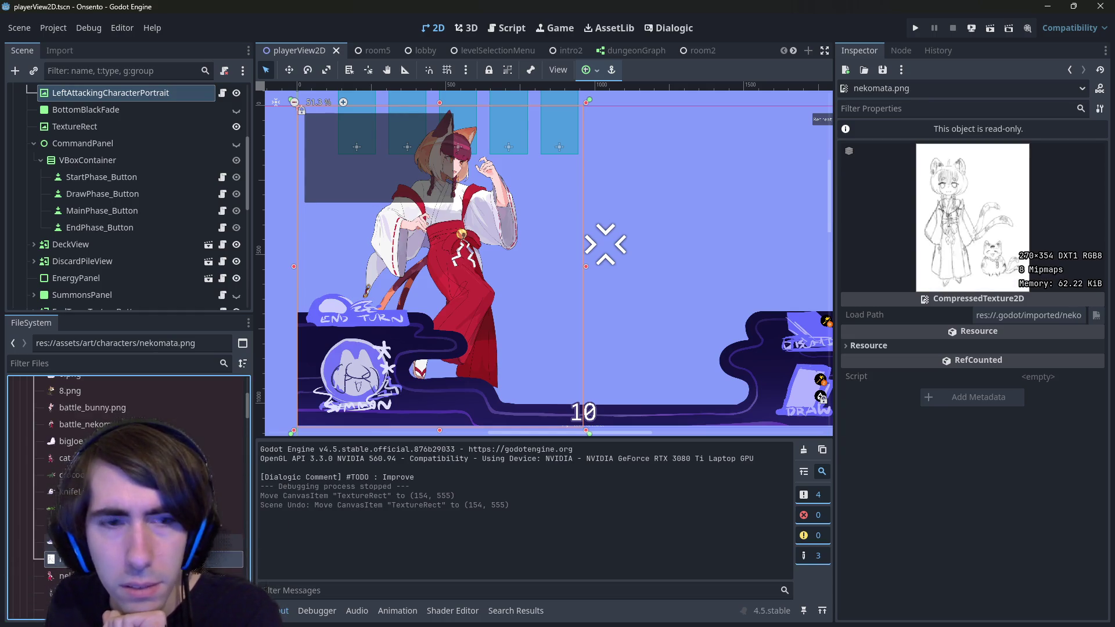
scroll(128, 499, "down", 1)
left_click(192, 579)
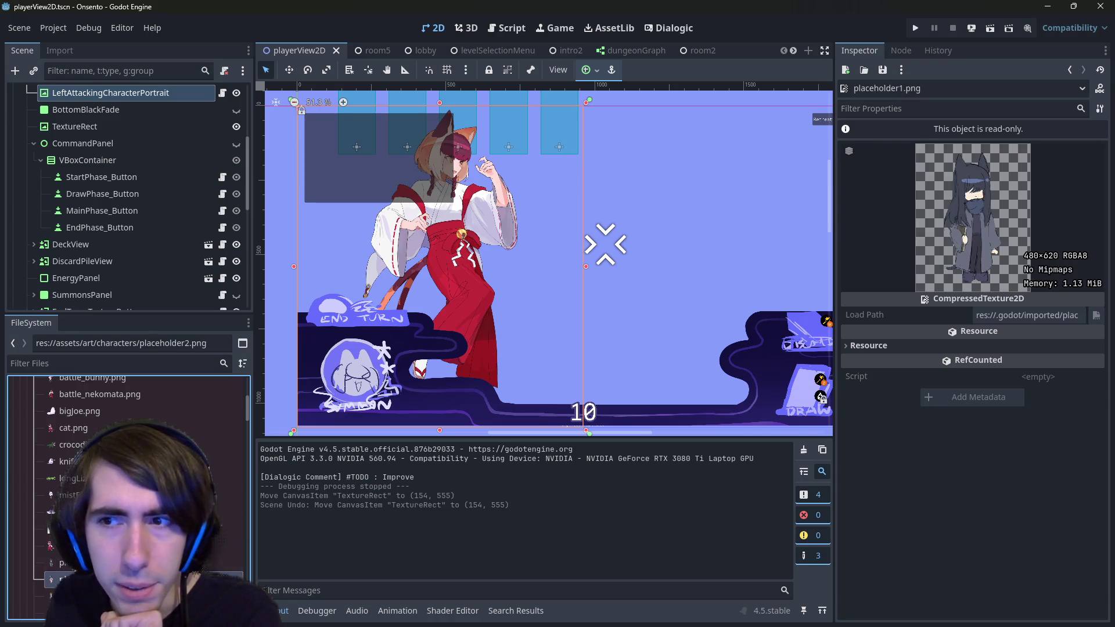
left_click(114, 416)
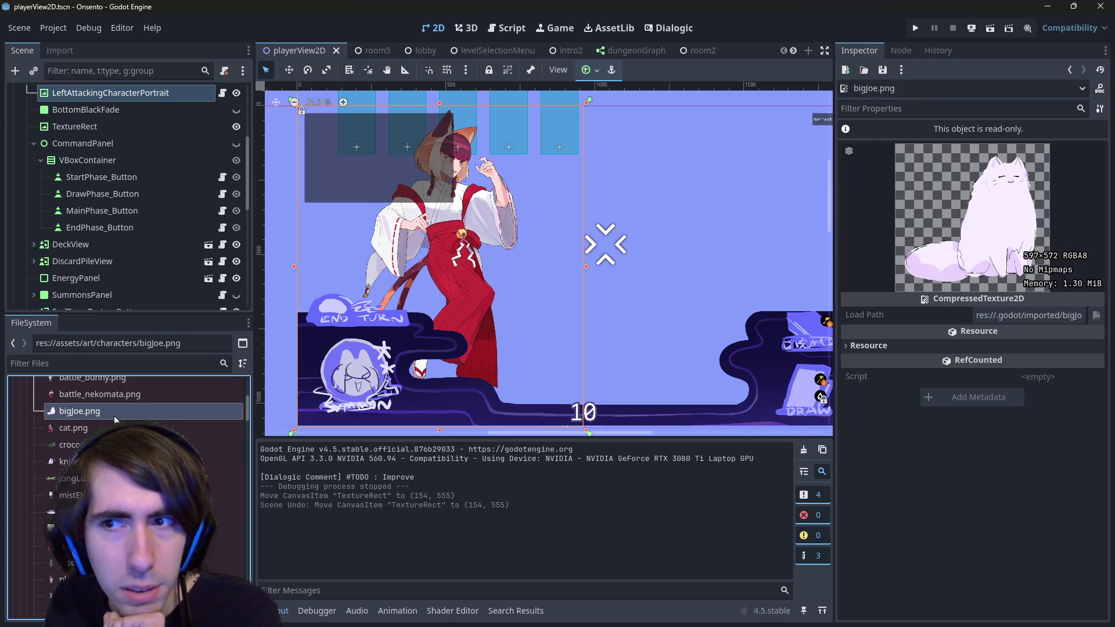
scroll(115, 424, "up", 3)
left_click(115, 424)
left_click(114, 416)
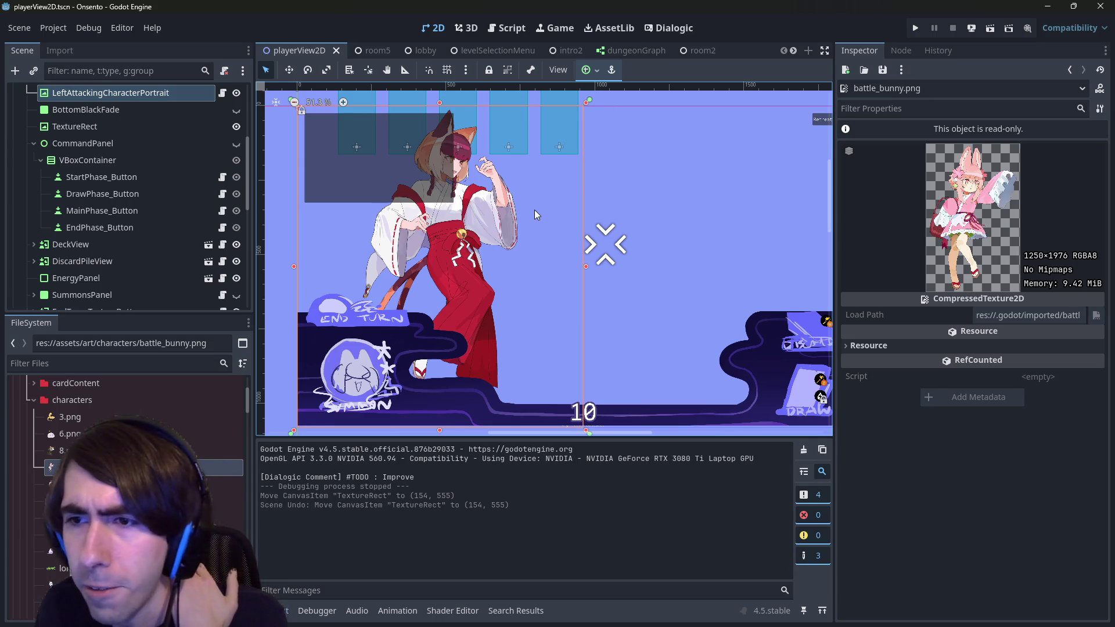
scroll(164, 185, "up", 3)
left_click(98, 137)
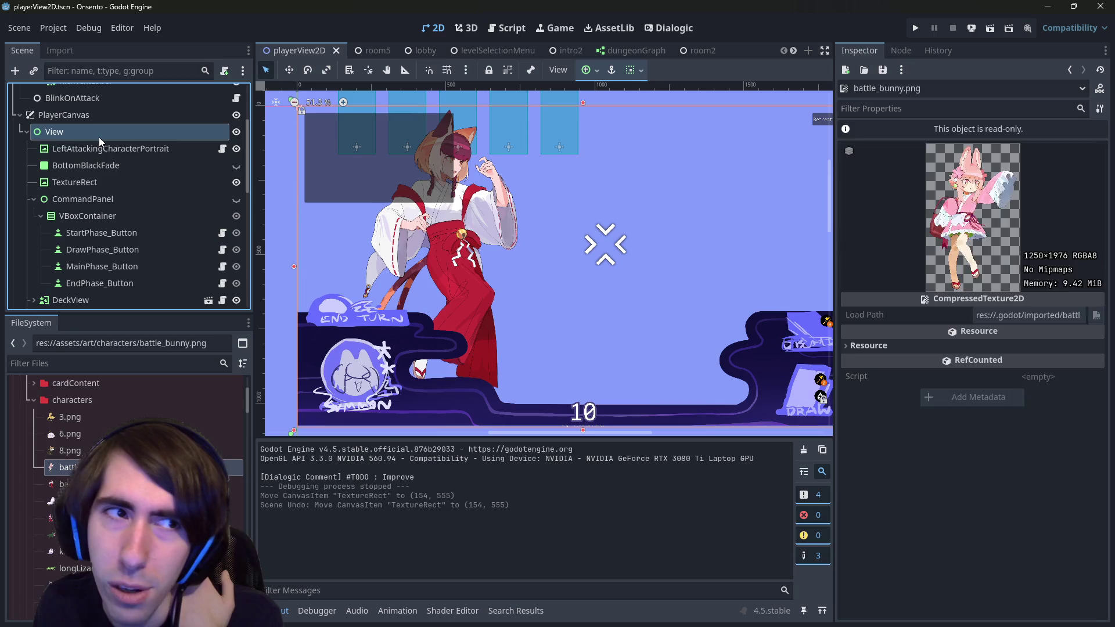
Inspect LeftAttackingCharacterPortrait's 960×1080 size, collapse CommandPanel, and switch back to Chrome.
left_click(104, 149)
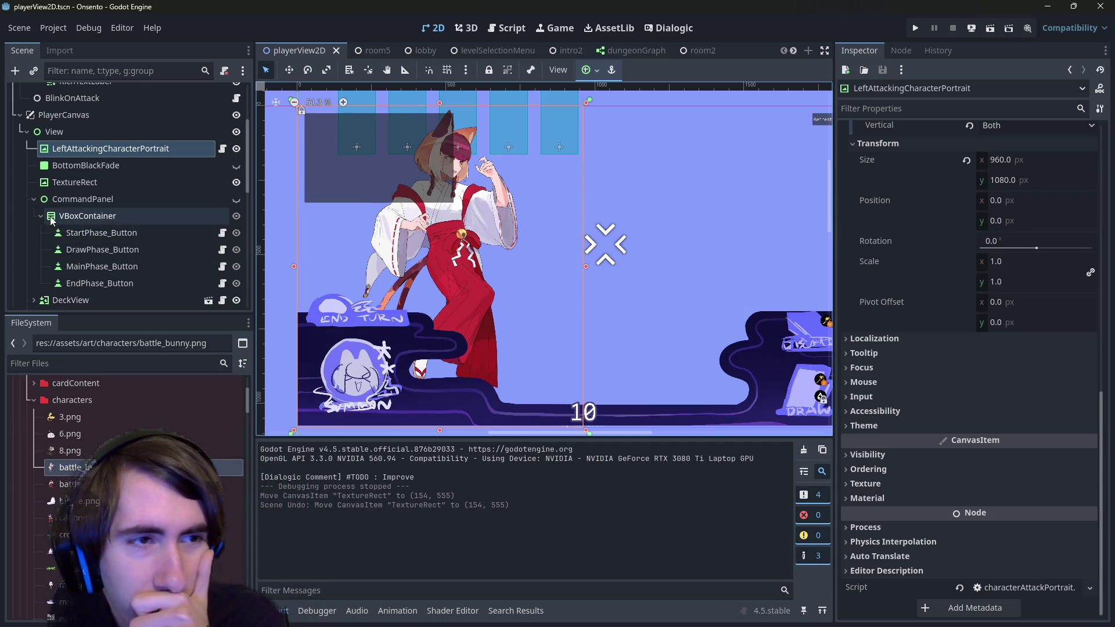
left_click(33, 199)
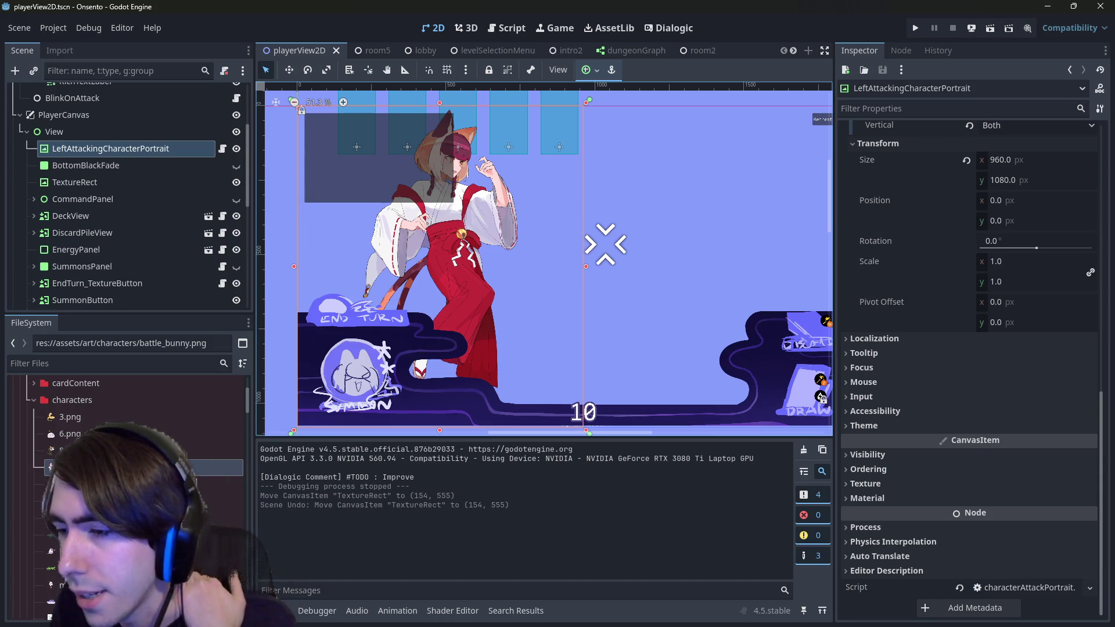
key("alt+Tab")
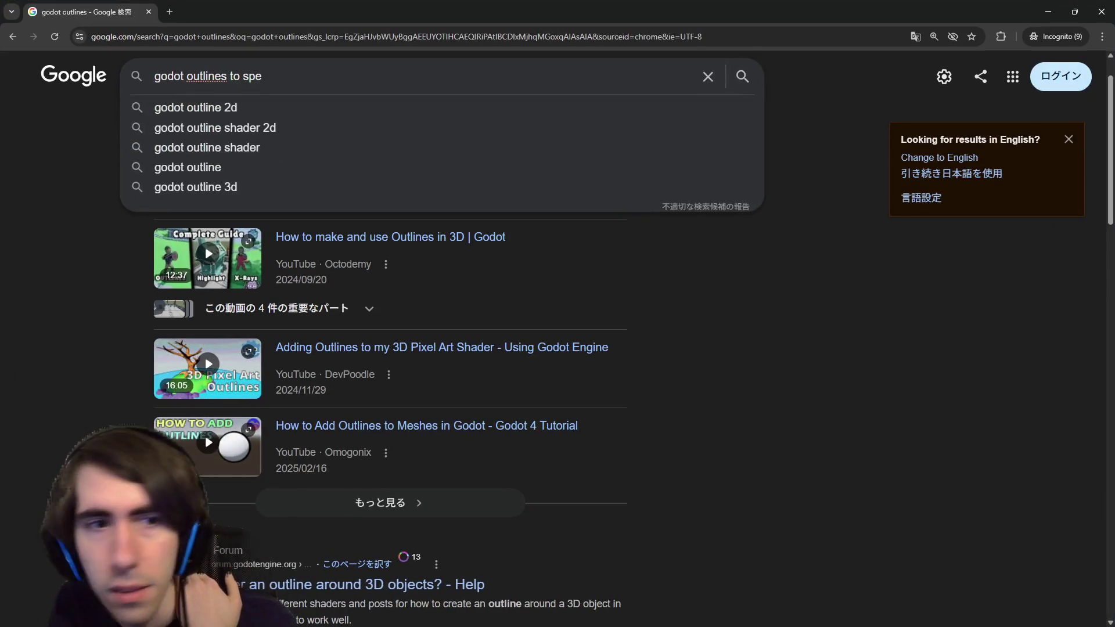
Dismiss the search suggestions and go to the Godot Shaders outline-tag listing tab.
left_click(799, 312)
scroll(360, 278, "down", 5)
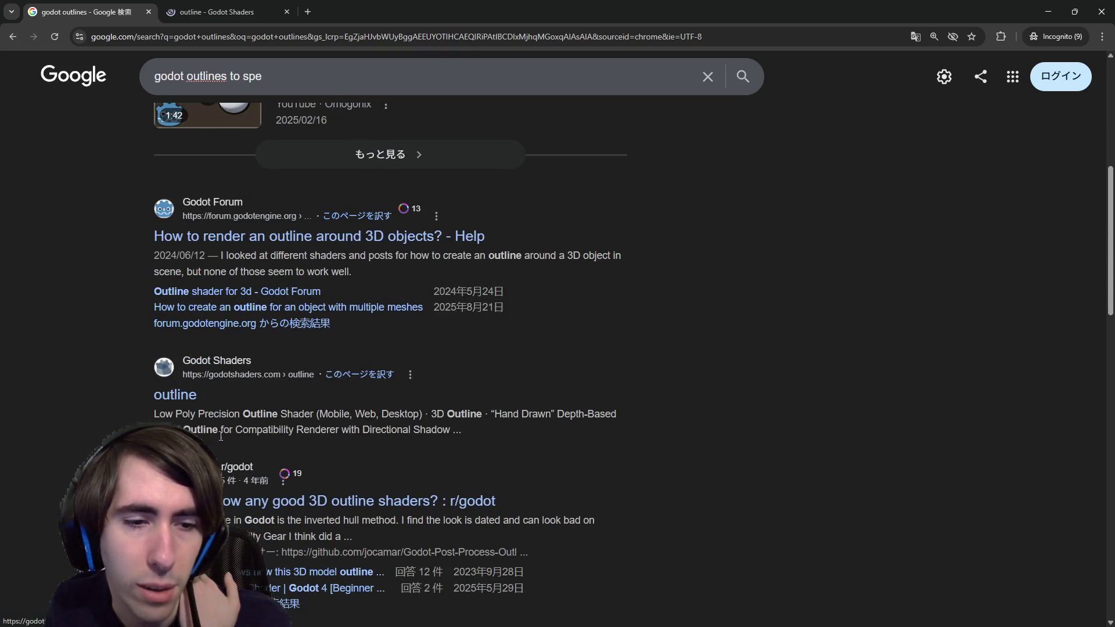
left_click(273, 10)
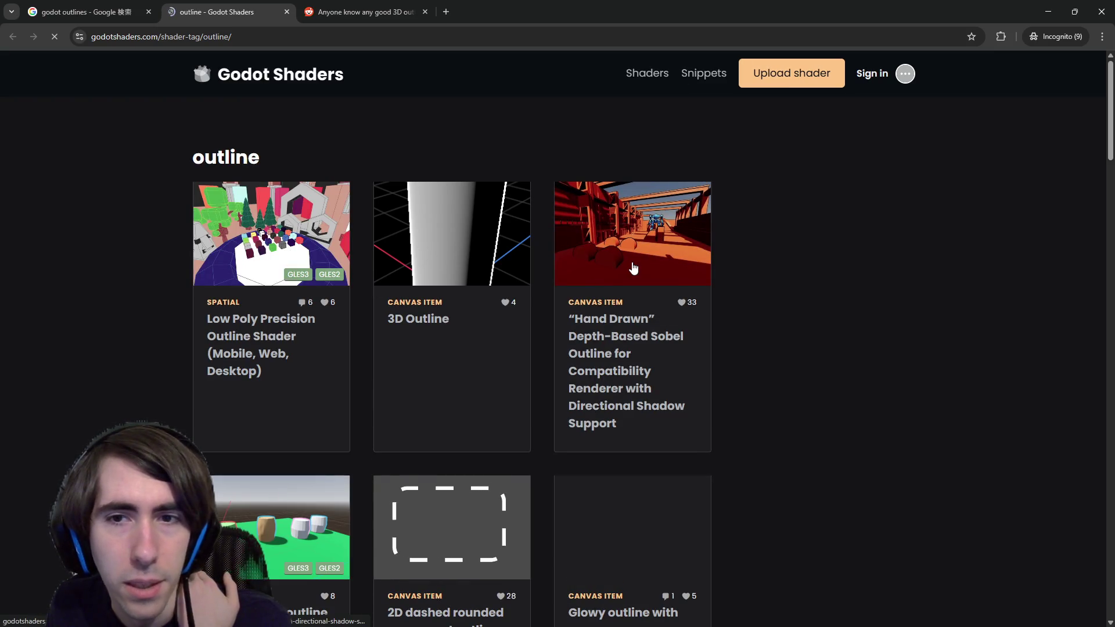
Scroll the outline shader grid and open the Clockwise pixel outline progress display shader.
scroll(436, 268, "down", 7)
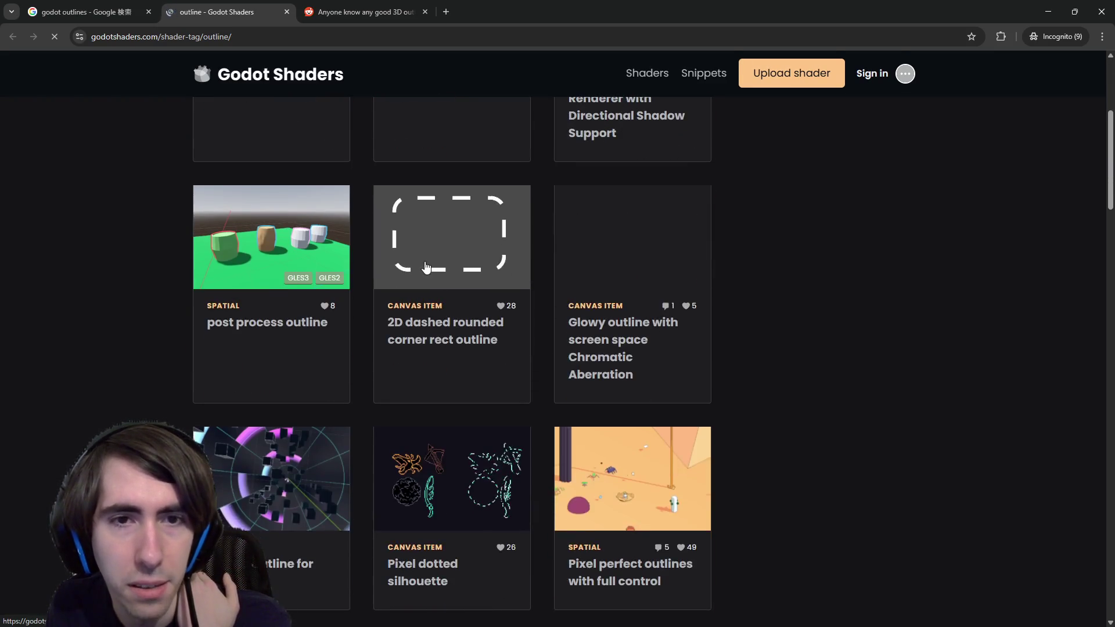
scroll(500, 364, "down", 4)
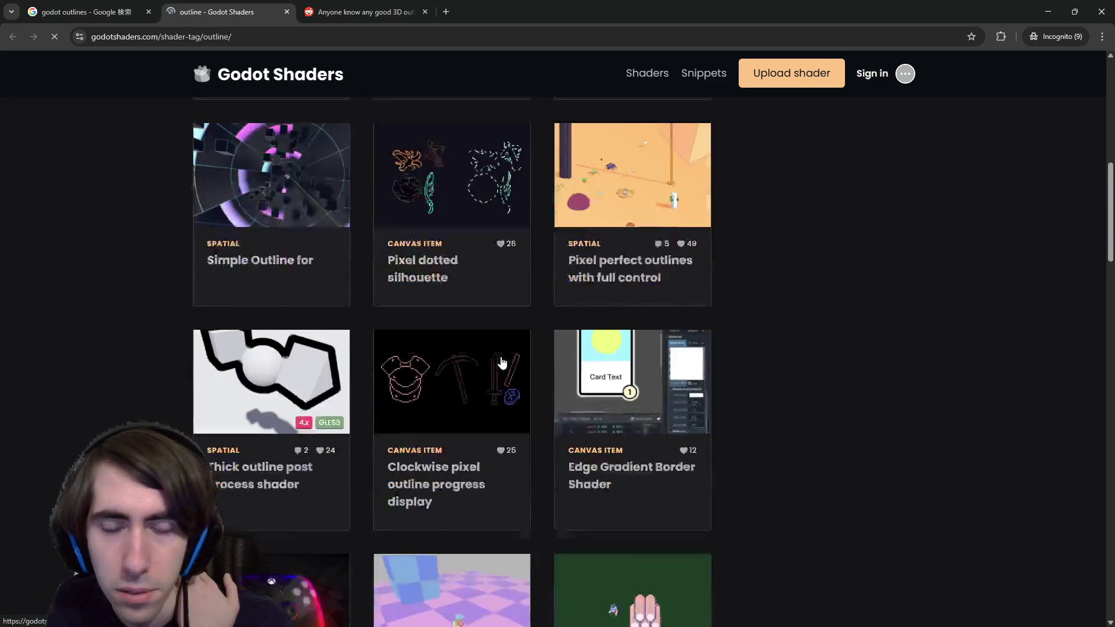
scroll(464, 267, "down", 1)
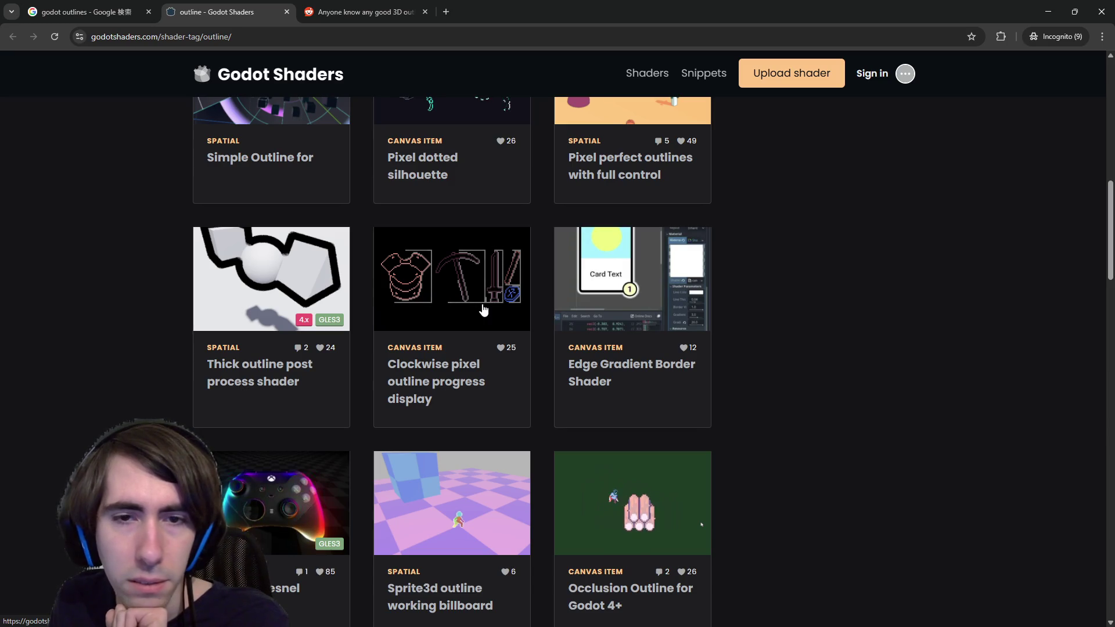
scroll(479, 310, "down", 1)
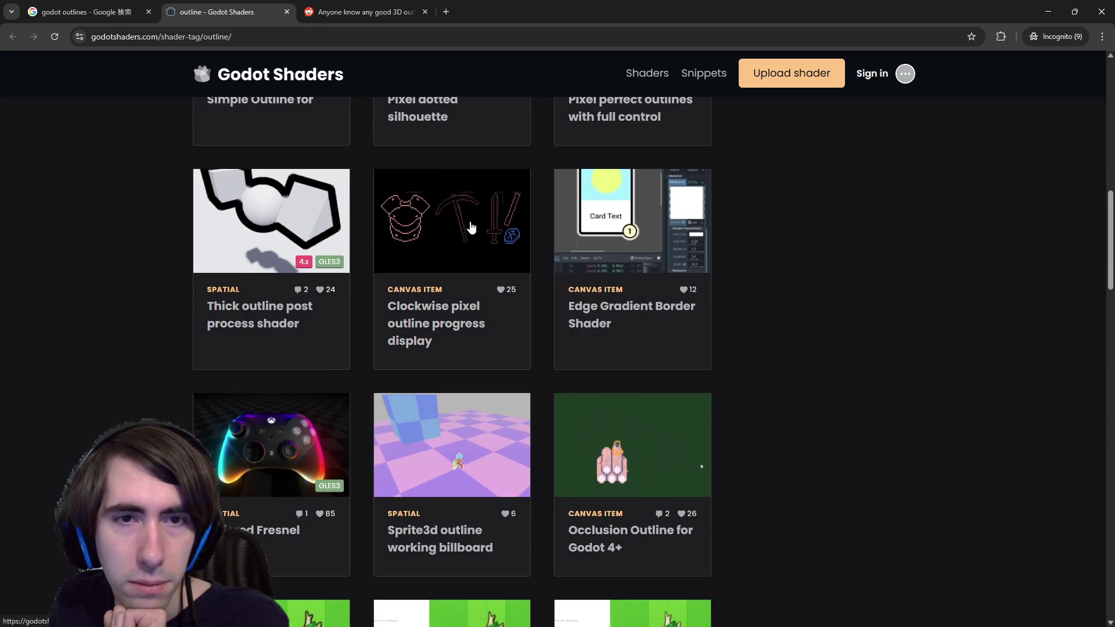
middle_click(480, 309)
scroll(480, 310, "down", 4)
left_click(365, 10)
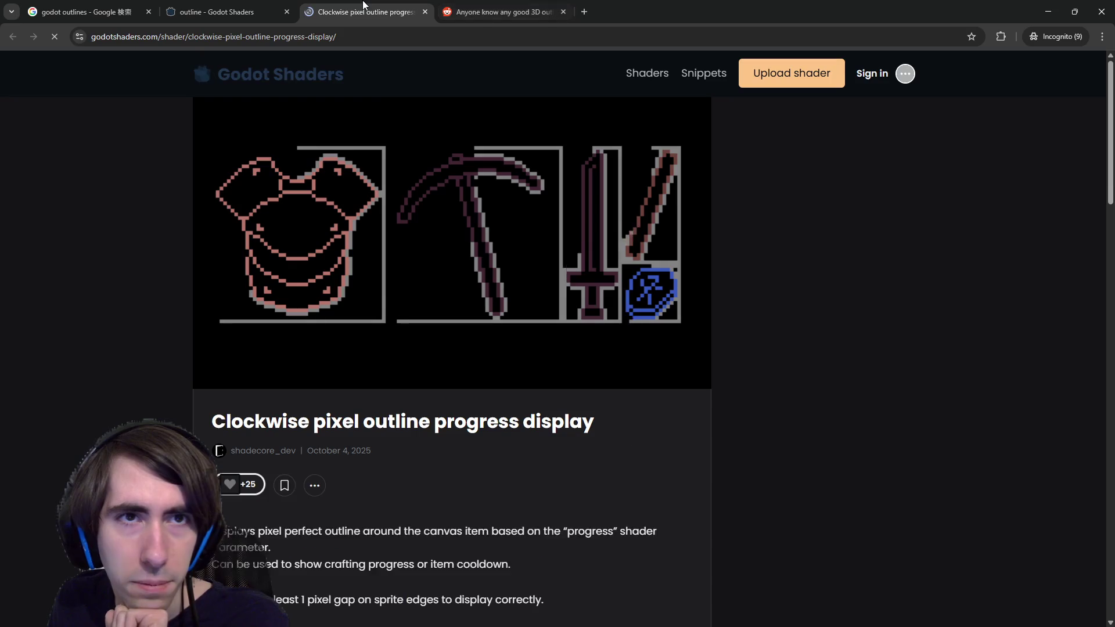
scroll(278, 390, "down", 7)
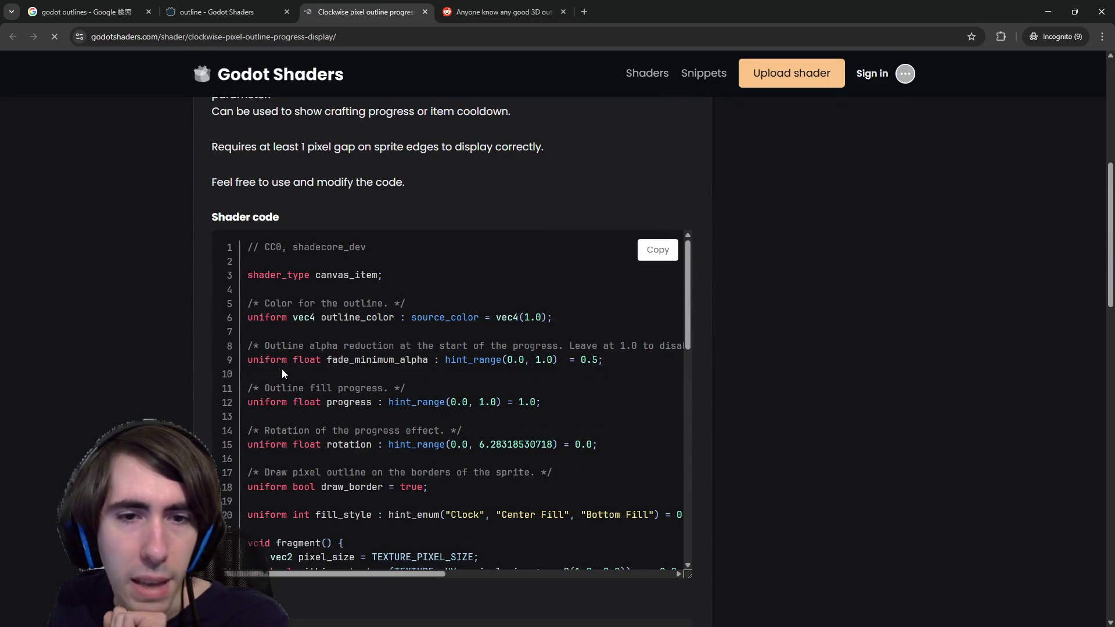
scroll(279, 375, "down", 2)
scroll(278, 375, "up", 2)
double_click(342, 318)
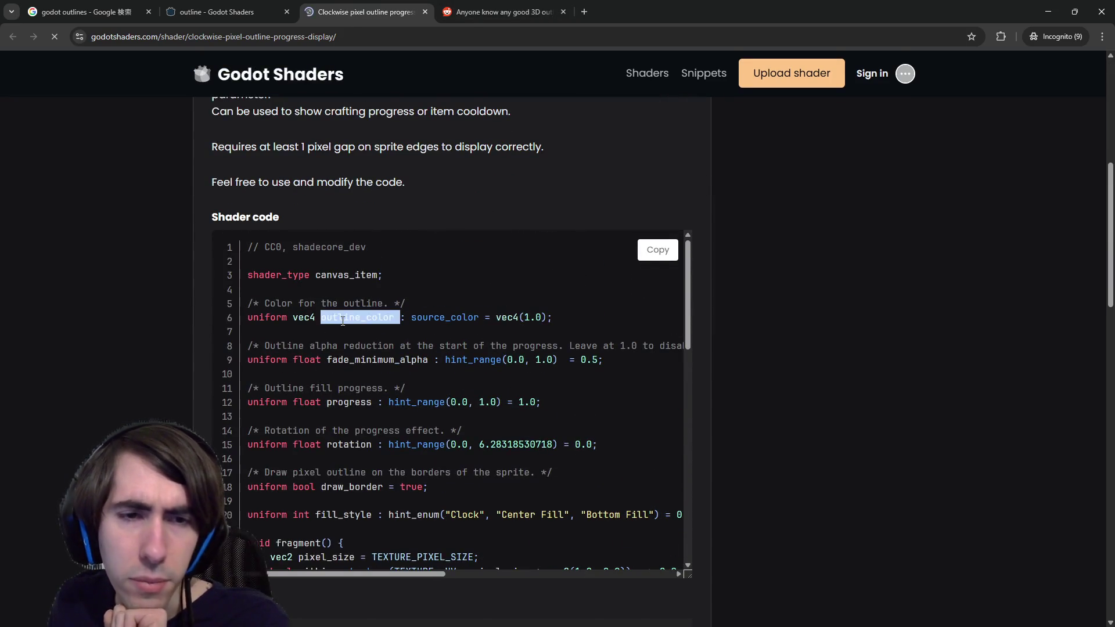
scroll(342, 321, "down", 5)
scroll(344, 341, "up", 1)
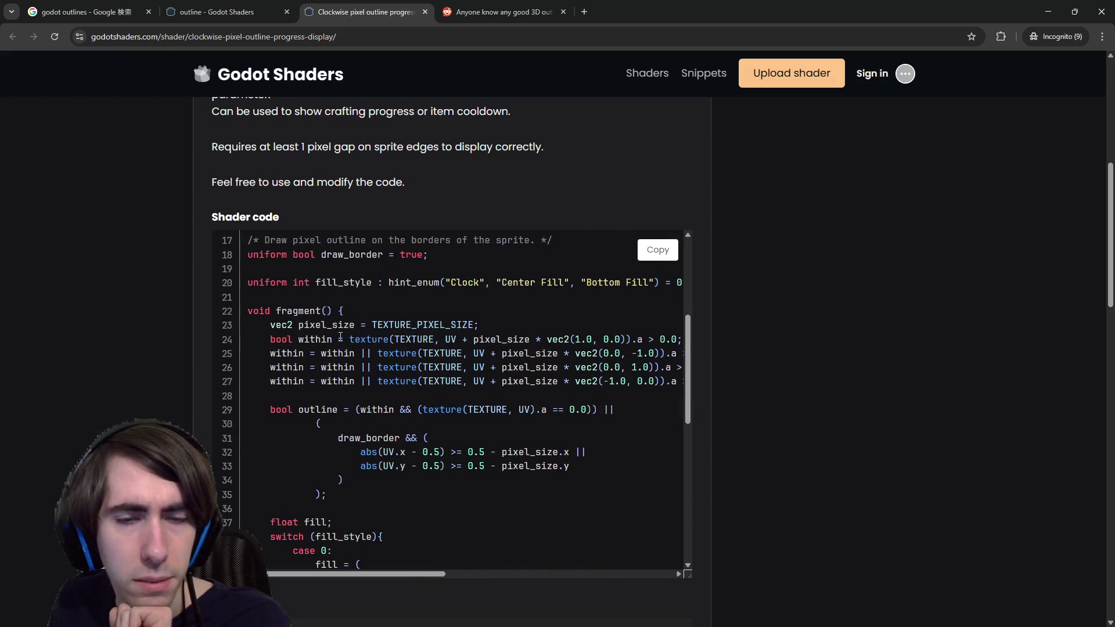
left_click_drag(303, 335, 407, 369)
left_click(406, 368)
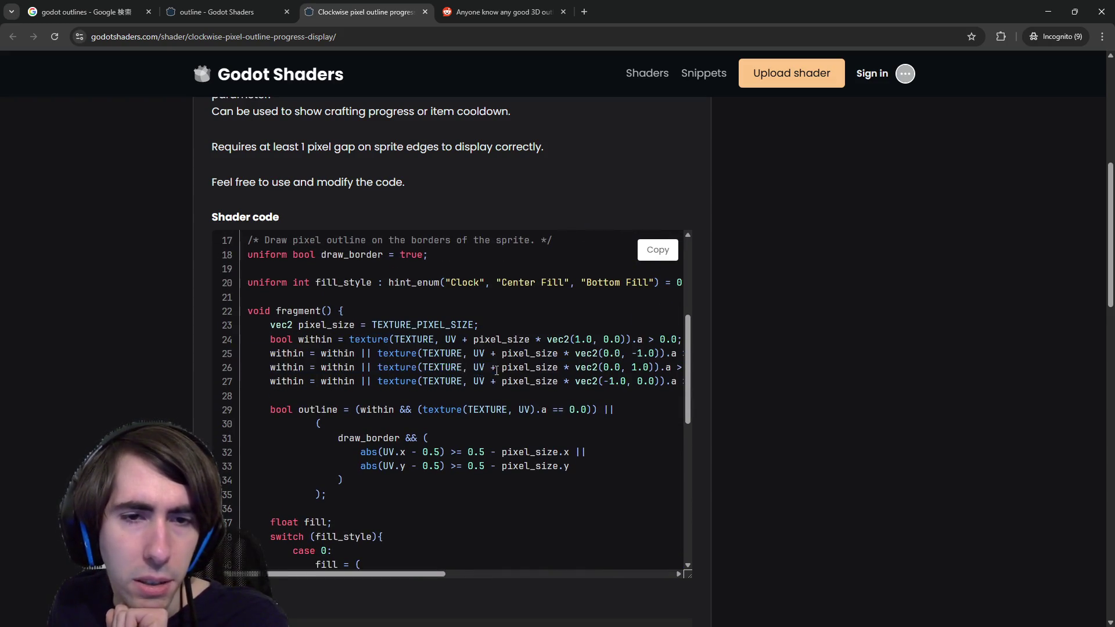
scroll(496, 353, "down", 1)
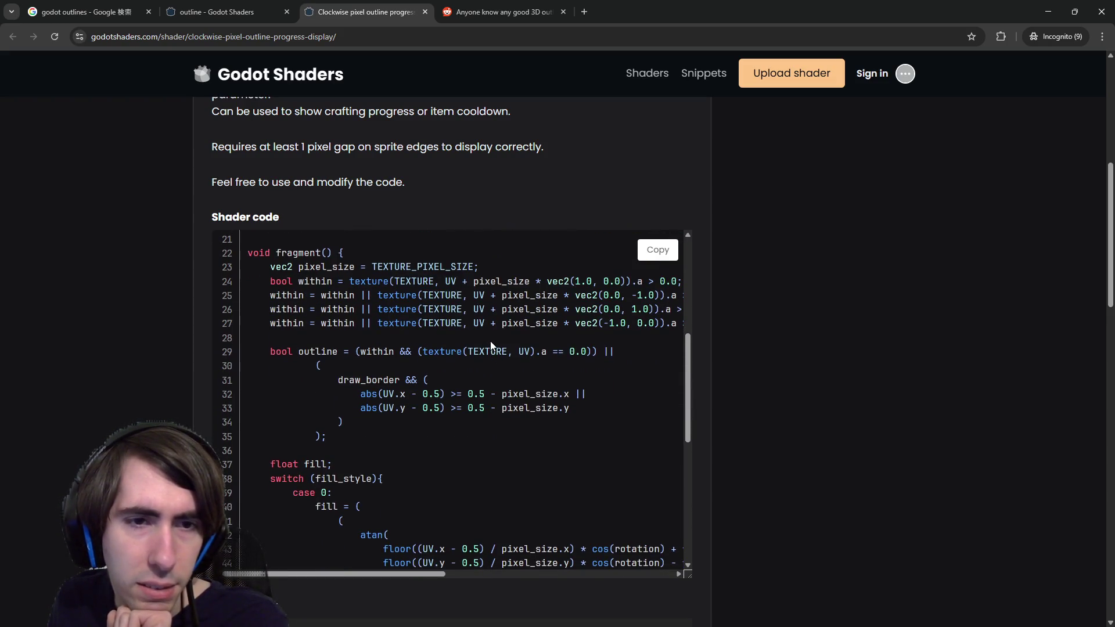
scroll(312, 298, "up", 1)
scroll(311, 298, "right", 3)
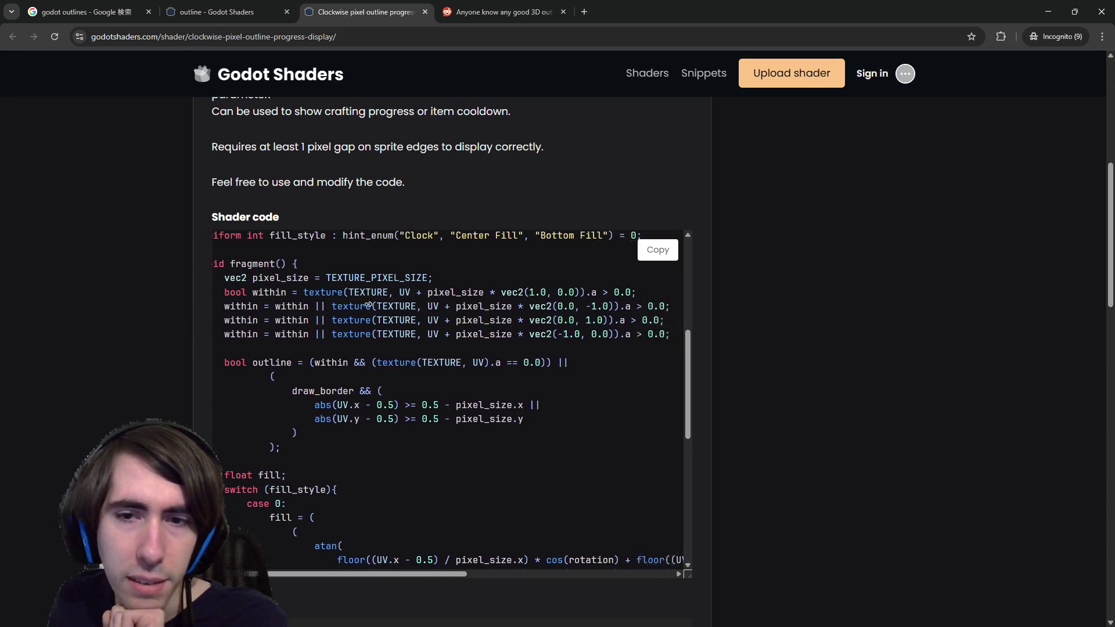
scroll(283, 306, "left", 3)
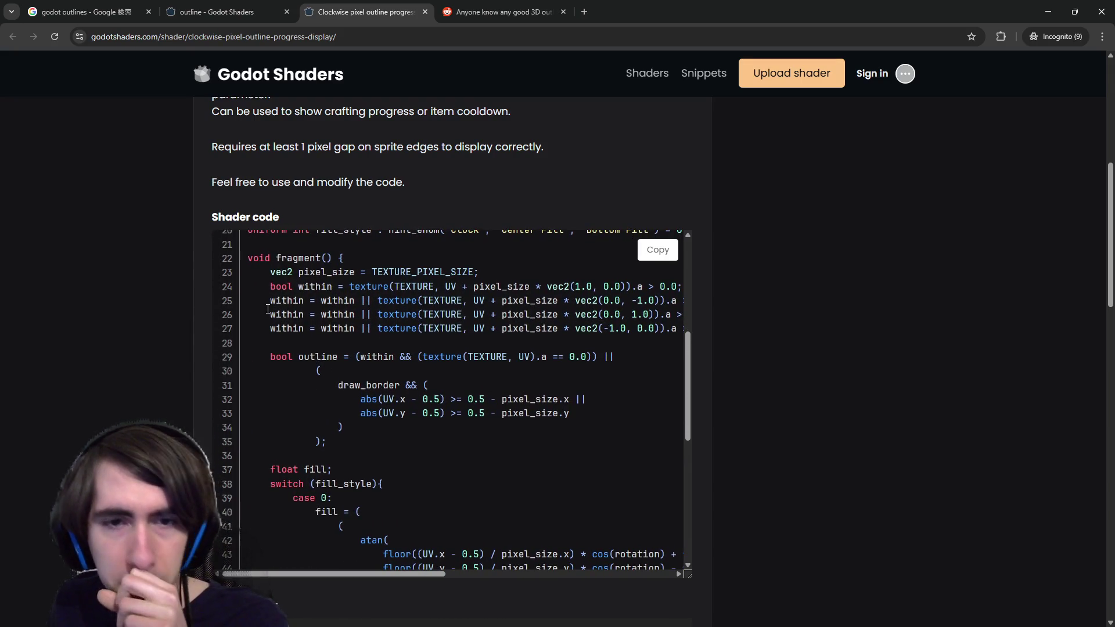
middle_click(294, 311)
scroll(299, 310, "right", 3)
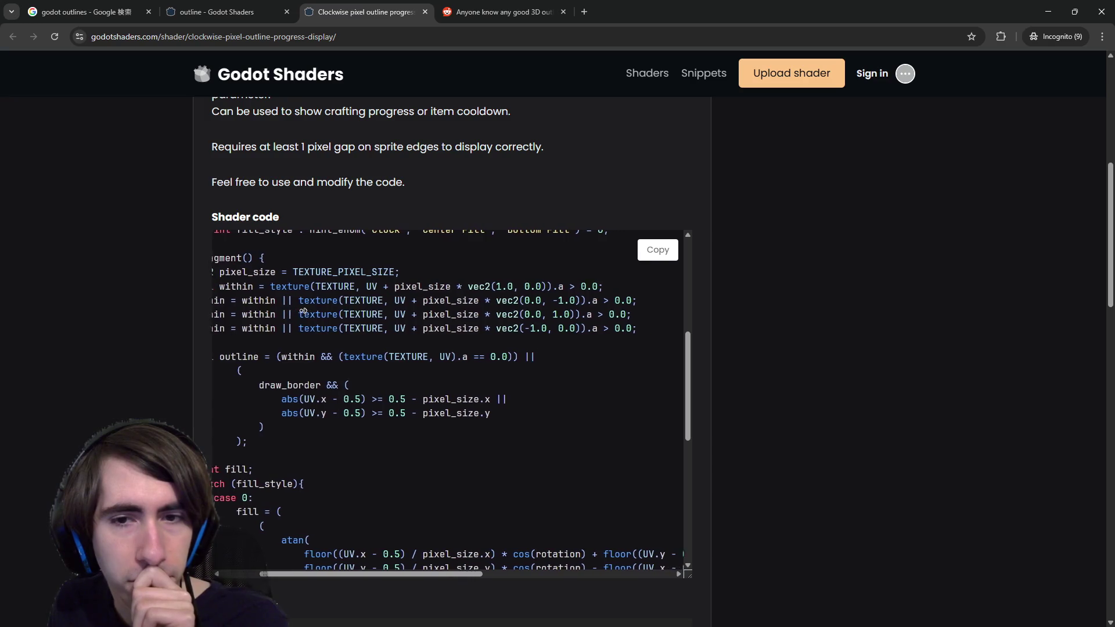
scroll(225, 311, "left", 3)
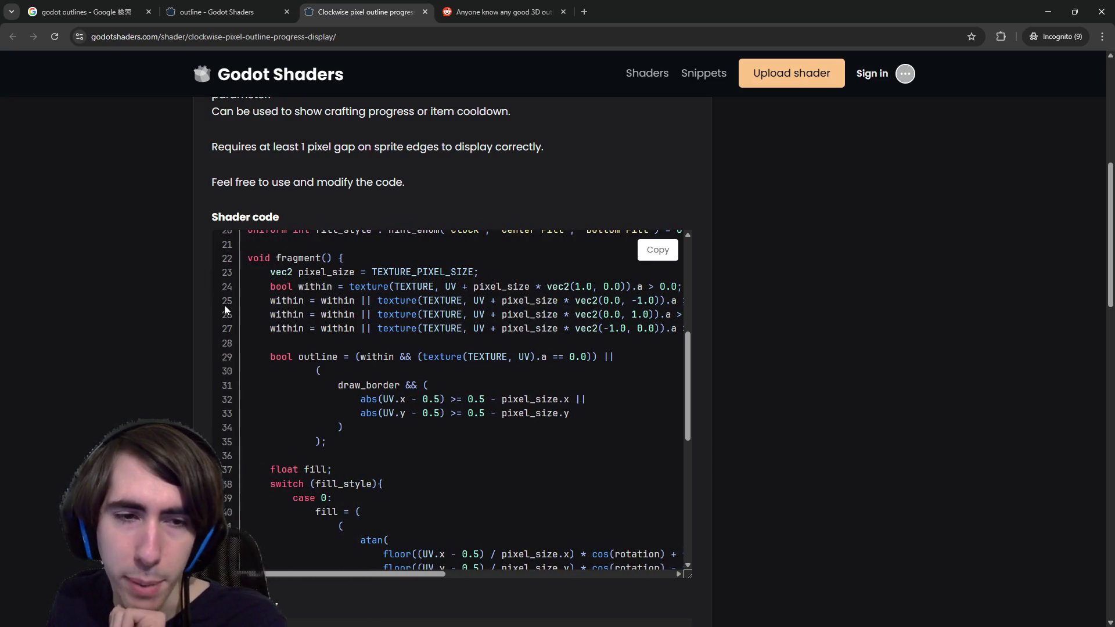
scroll(250, 316, "down", 1)
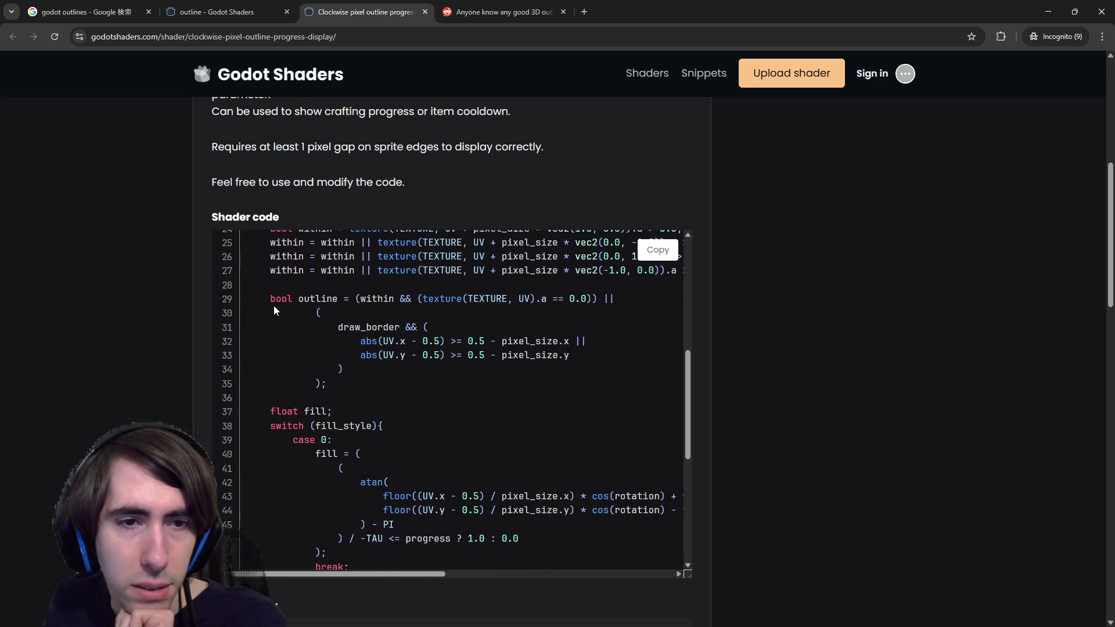
scroll(273, 302, "up", 1)
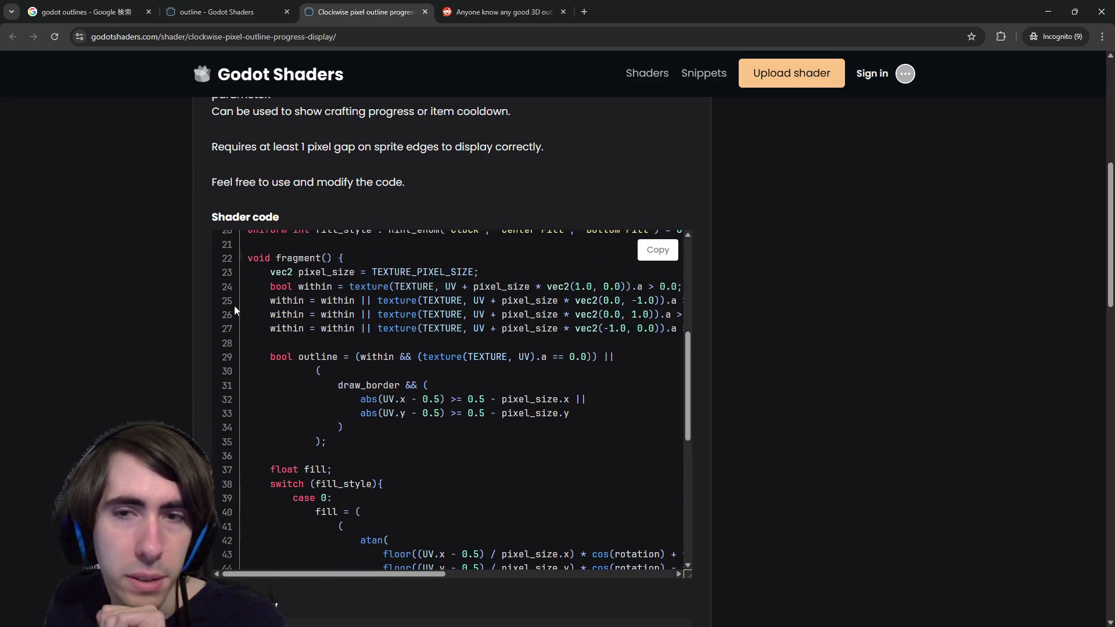
scroll(332, 314, "right", 3)
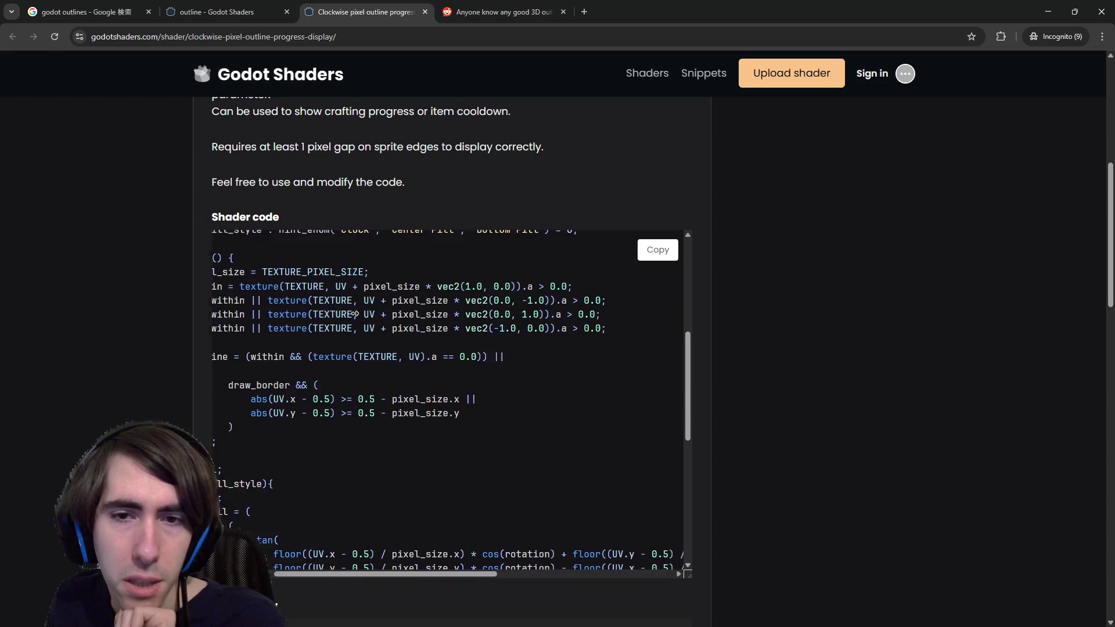
scroll(257, 313, "left", 3)
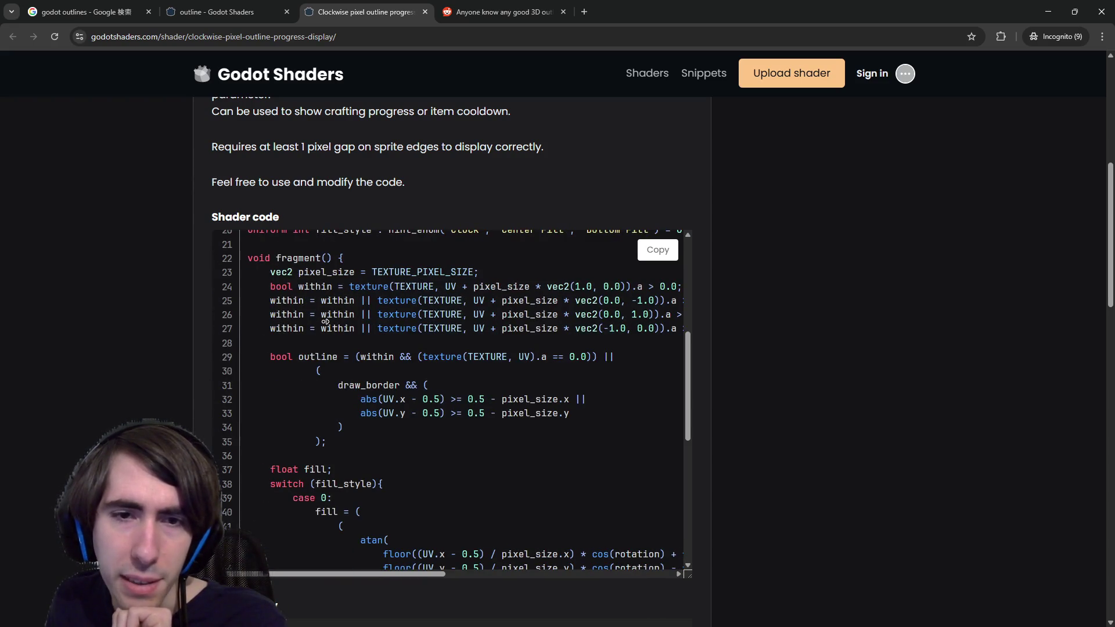
scroll(326, 321, "right", 1)
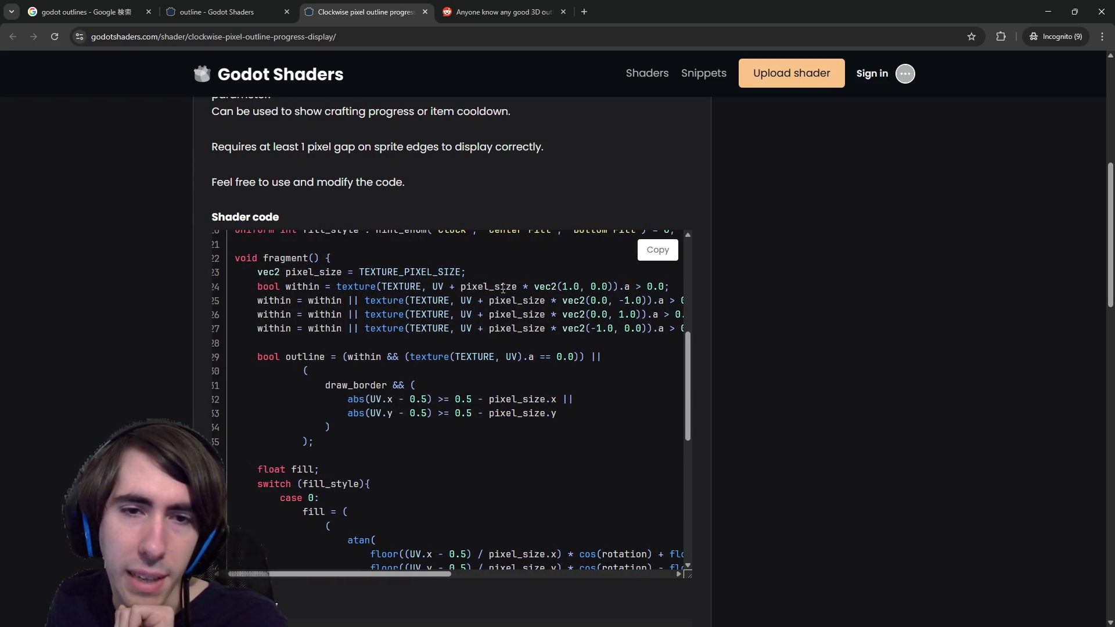
left_click(484, 314)
scroll(413, 324, "left", 1)
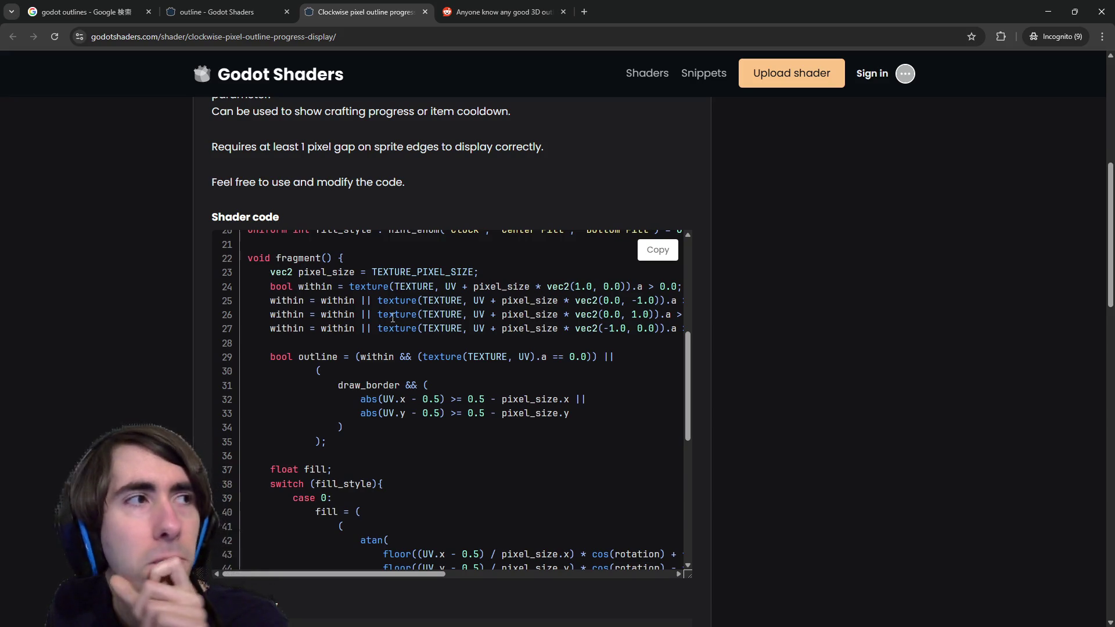
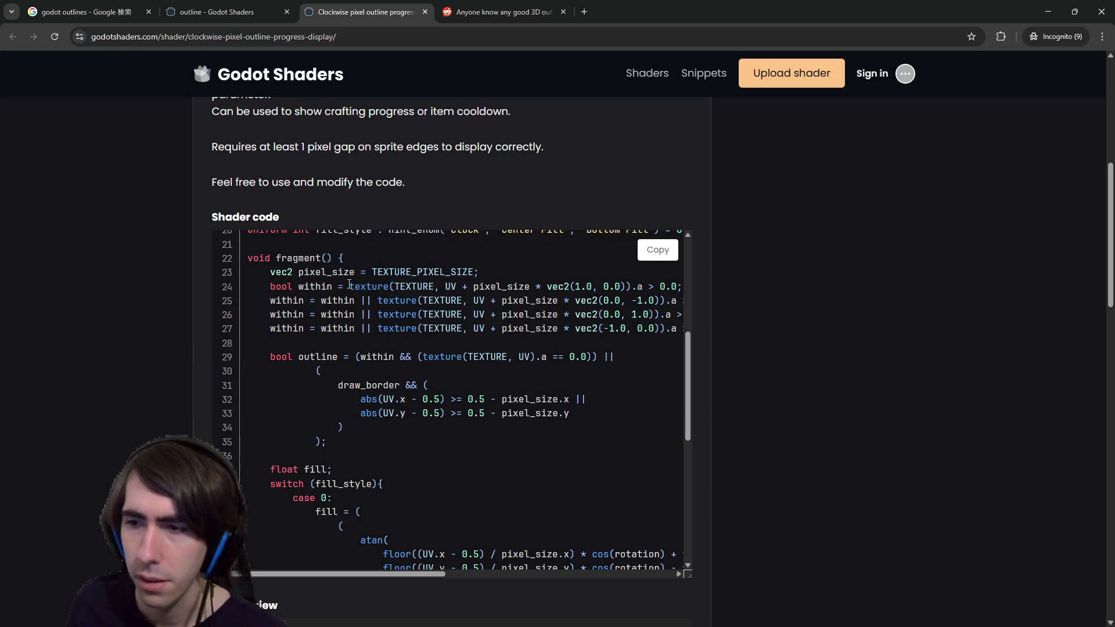
Run a Google search on the 'CC0' licence note from the page header.
scroll(349, 285, "down", 2)
scroll(315, 308, "up", 1)
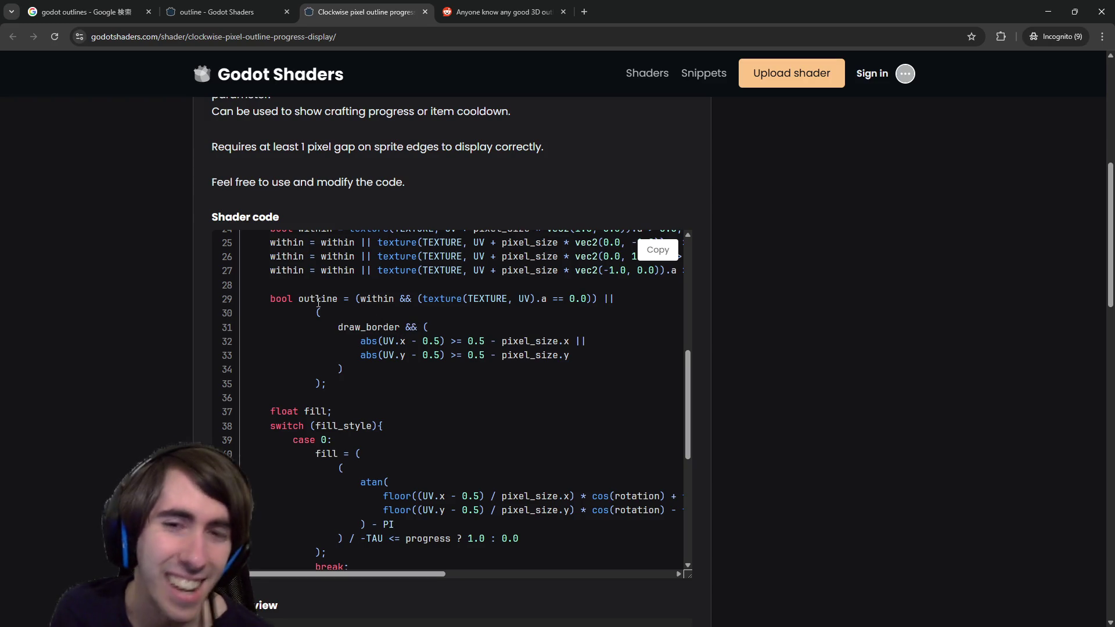
scroll(318, 300, "down", 5)
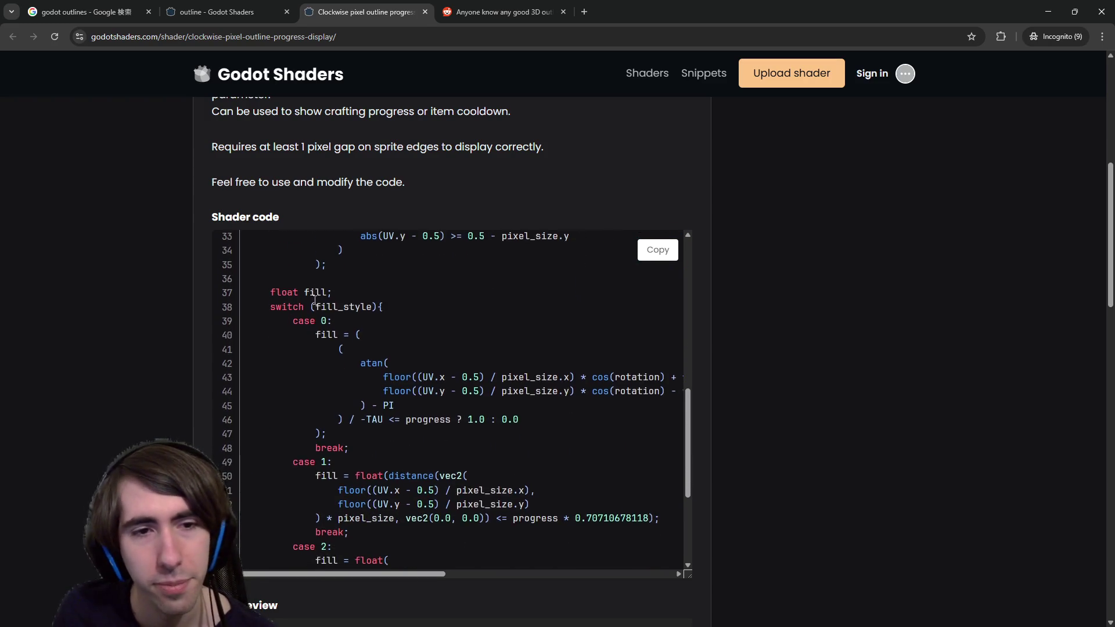
scroll(289, 351, "up", 10)
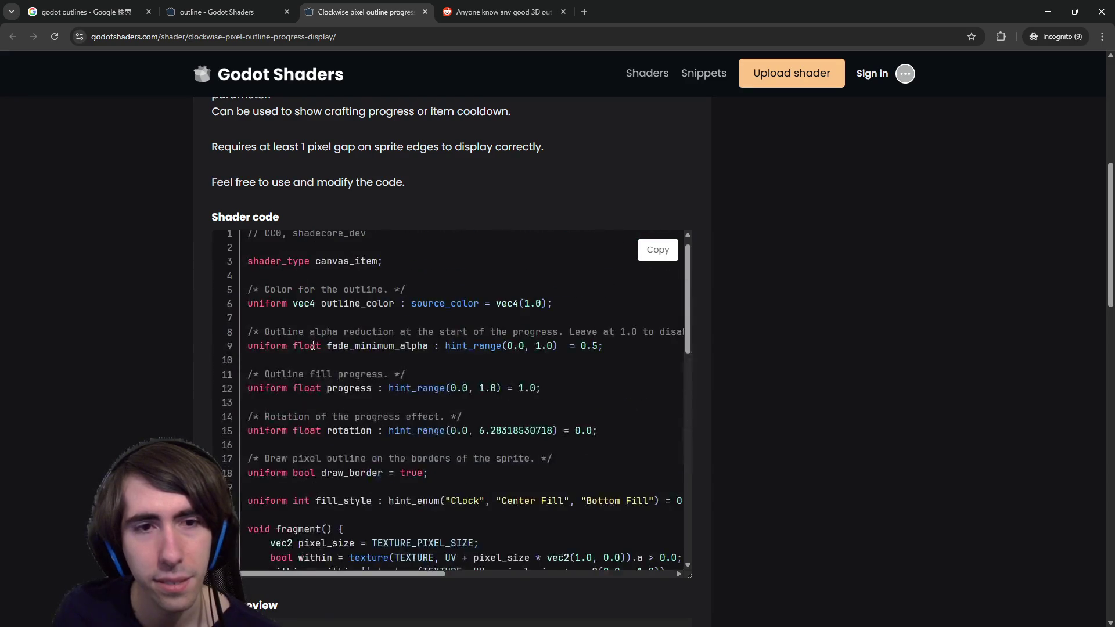
scroll(313, 346, "down", 2)
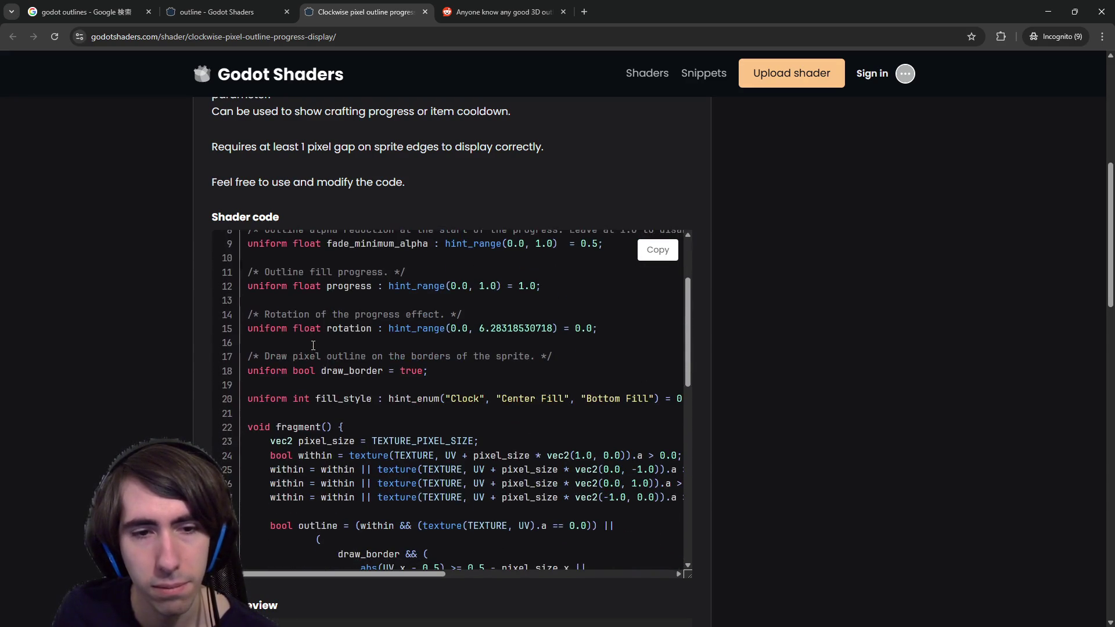
scroll(312, 348, "down", 1)
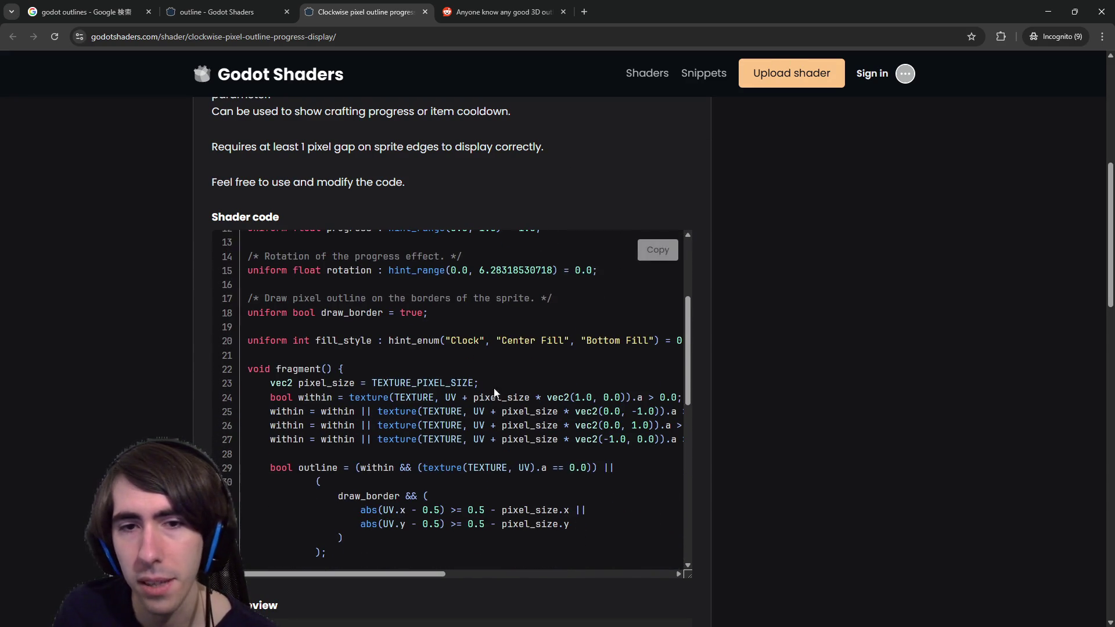
scroll(480, 392, "up", 1)
scroll(480, 393, "up", 2)
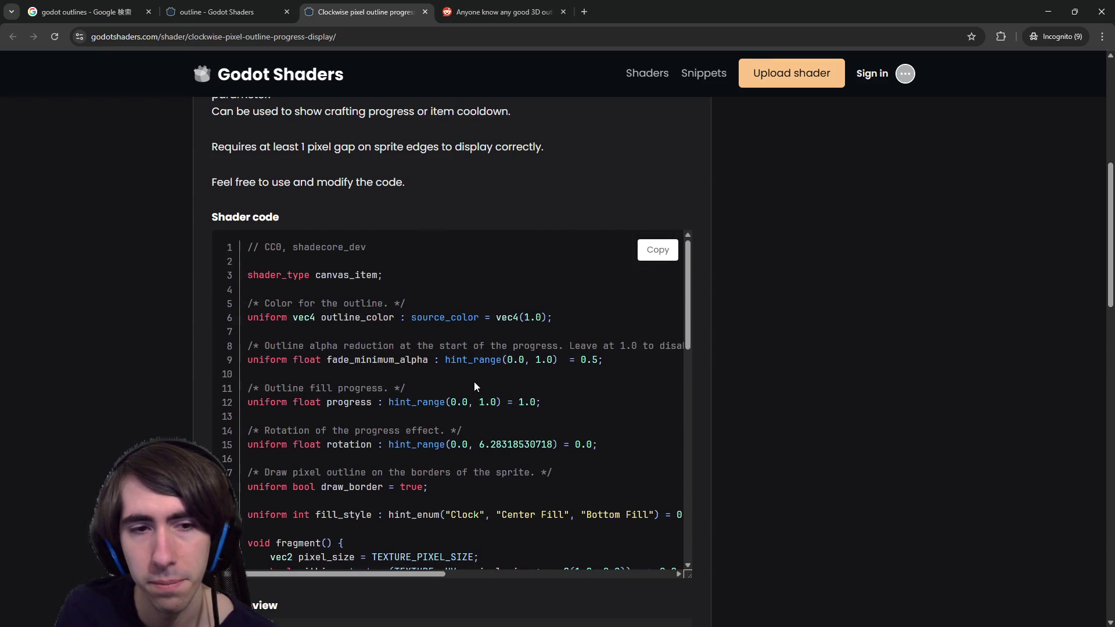
scroll(471, 378, "down", 2)
scroll(468, 371, "up", 2)
double_click(274, 246)
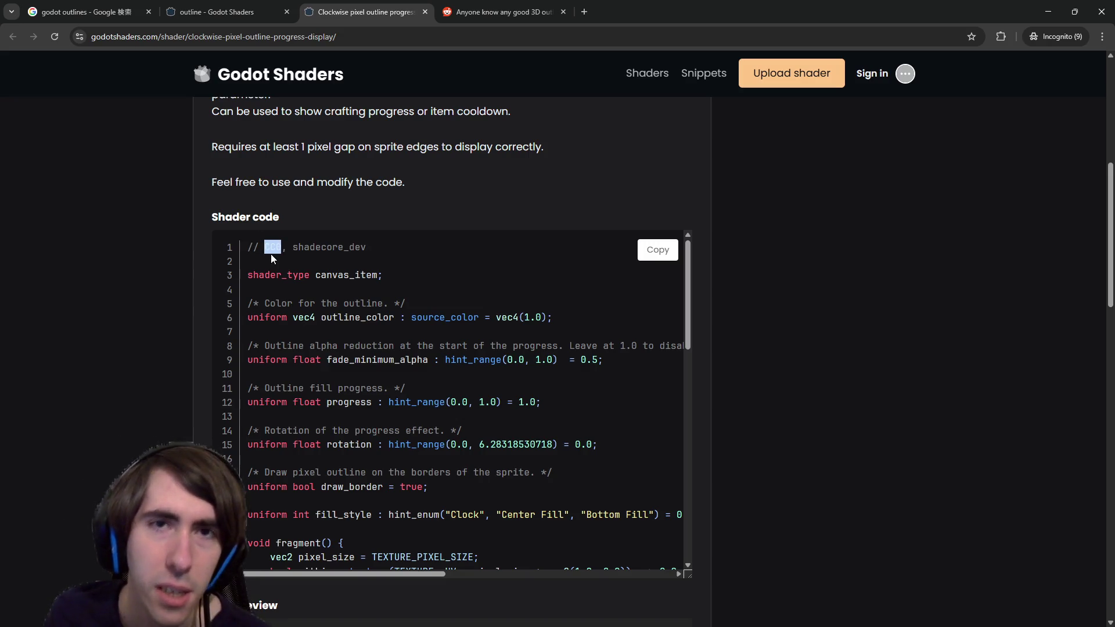
right_click(271, 253)
left_click(308, 298)
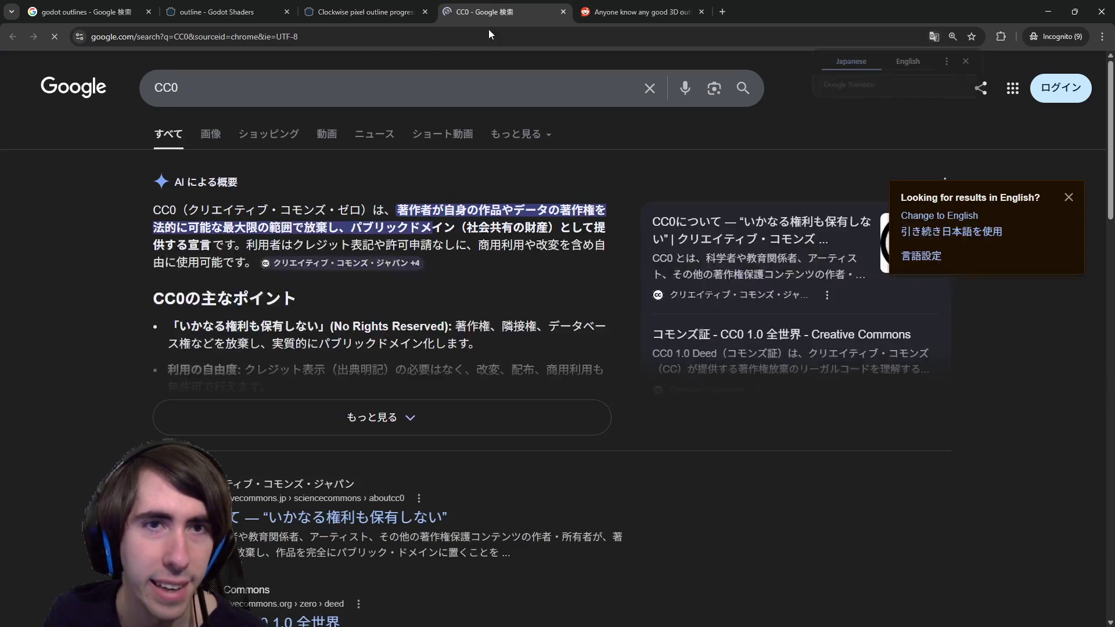
Search 'cc0 商用利用' and open the FAQ CC0 result in its own tab.
left_click(338, 93)
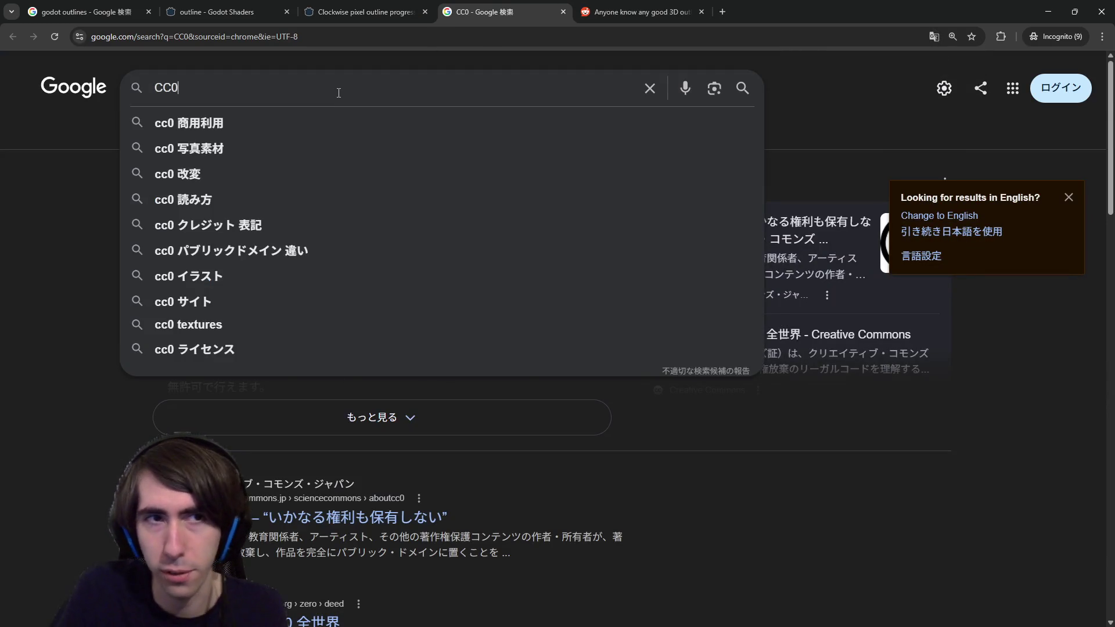
key("Down")
key("Return")
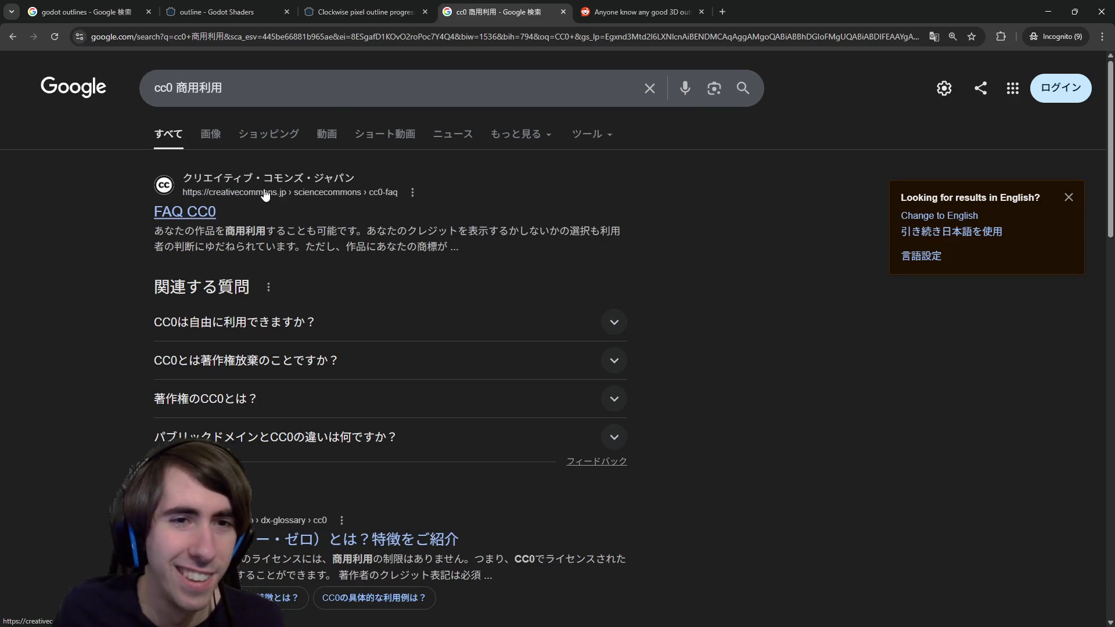
middle_click(208, 211)
left_click(627, 10)
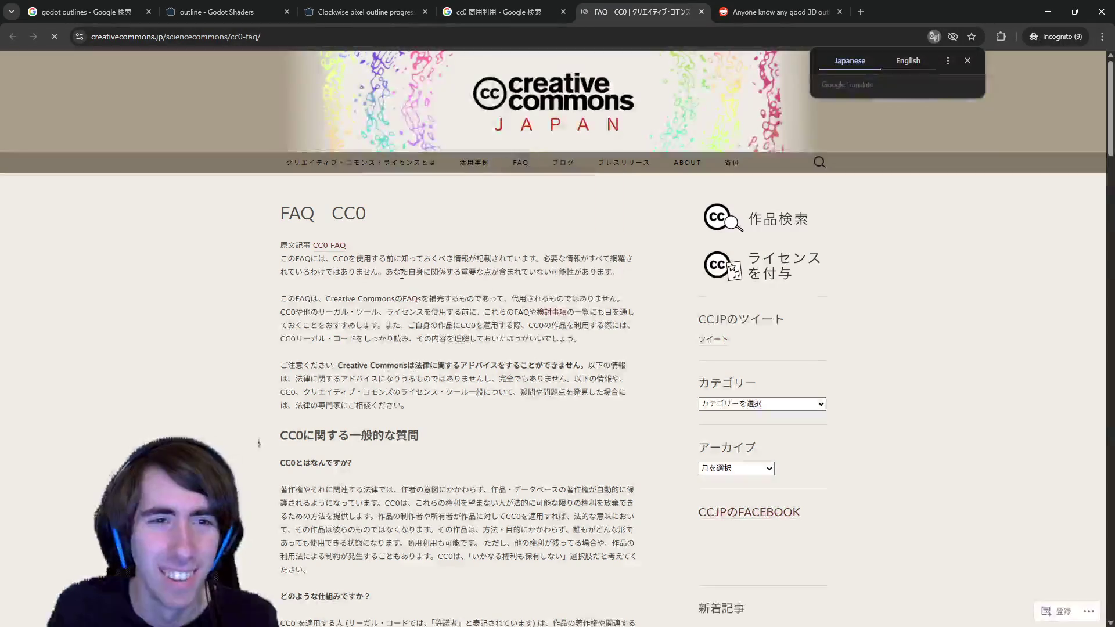
Read through the Creative Commons Japan CC0 FAQ page.
scroll(417, 373, "up", 1, "ctrl")
scroll(401, 389, "down", 2)
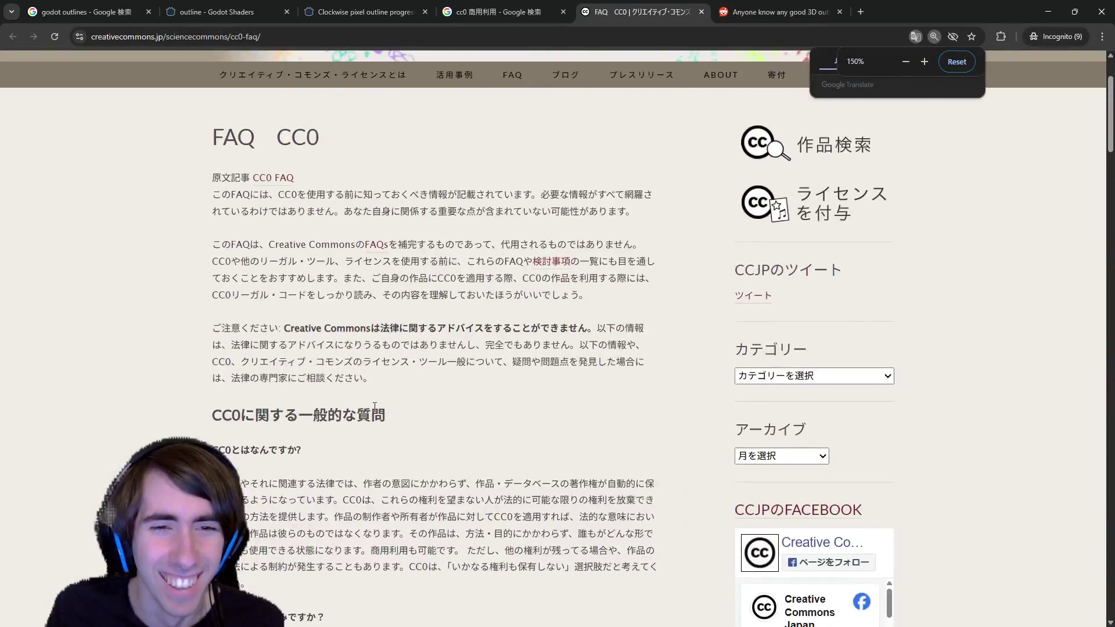
left_click(499, 11)
key("ctrl+Tab")
scroll(216, 348, "down", 3)
scroll(216, 348, "down", 4)
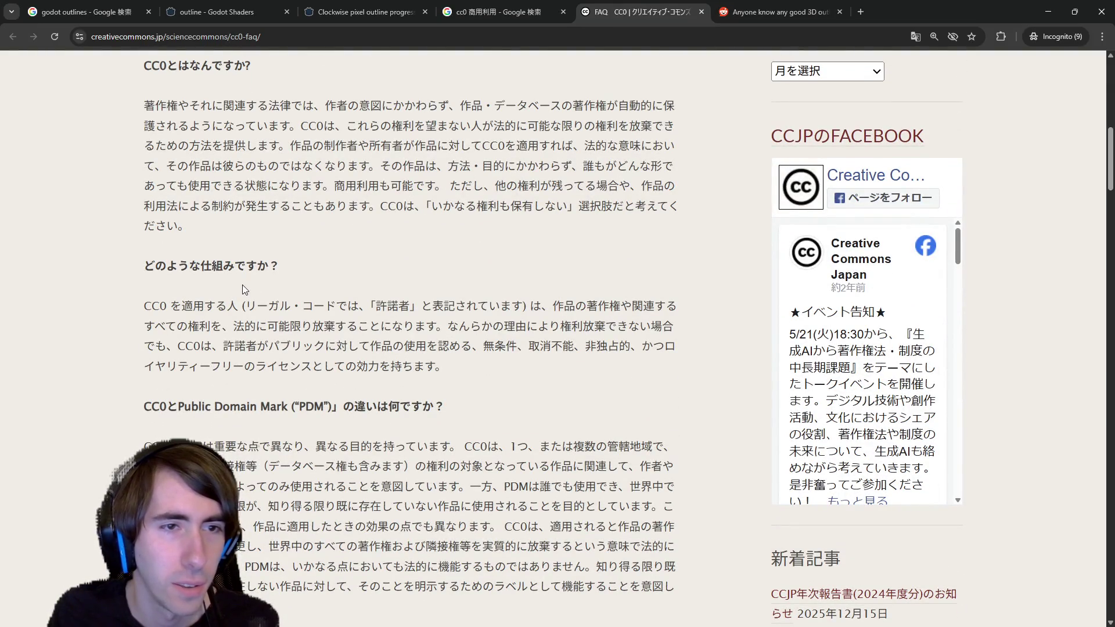
scroll(262, 301, "down", 3)
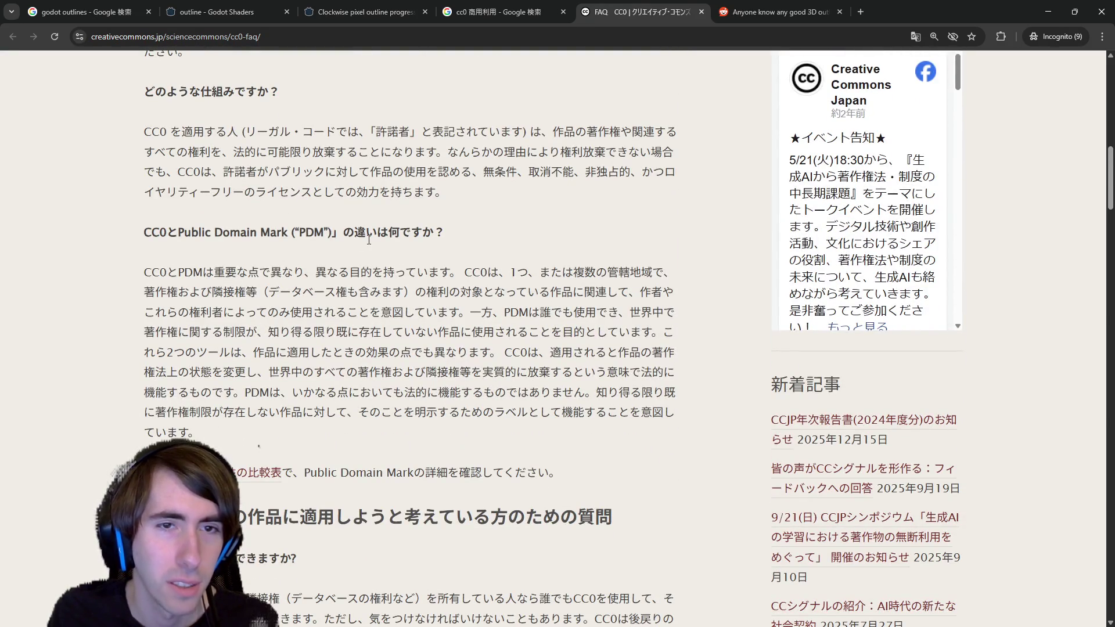
scroll(304, 309, "down", 4)
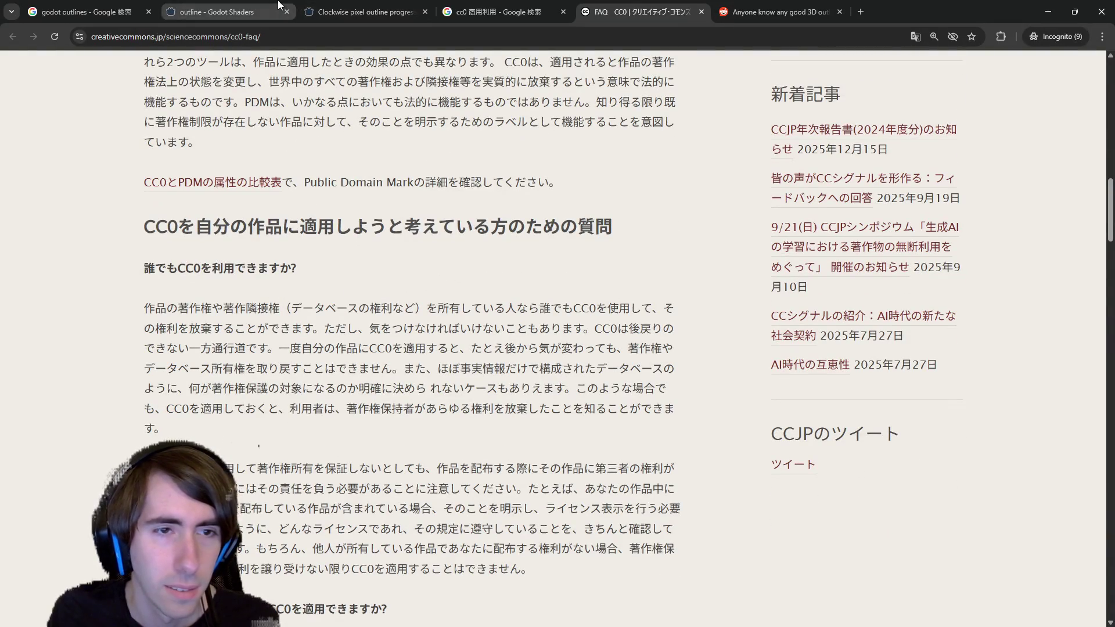
Browse the outline shader grid and the Clockwise pixel outline shader, then reopen the 'godot outlines' results.
left_click(244, 12)
scroll(428, 378, "down", 6)
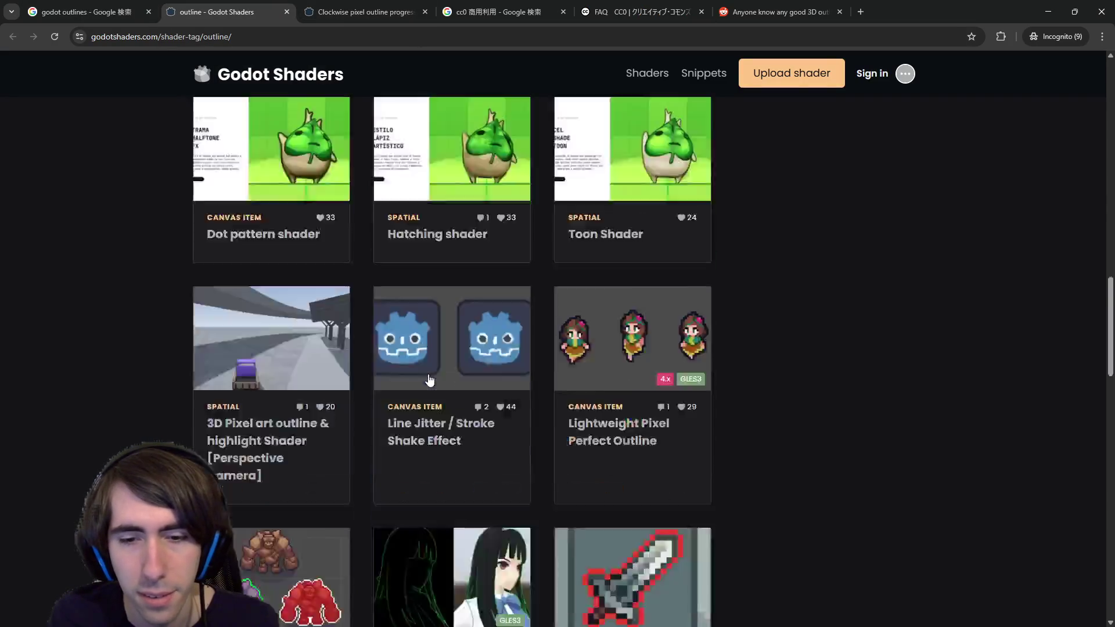
scroll(430, 379, "down", 2)
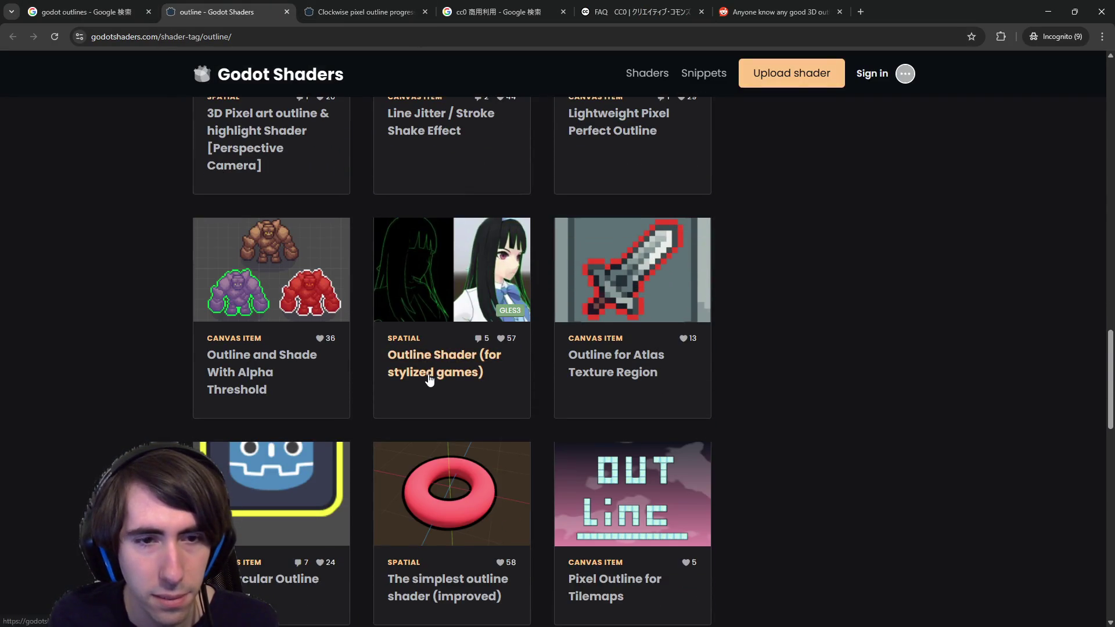
scroll(430, 379, "down", 5)
scroll(430, 379, "down", 5)
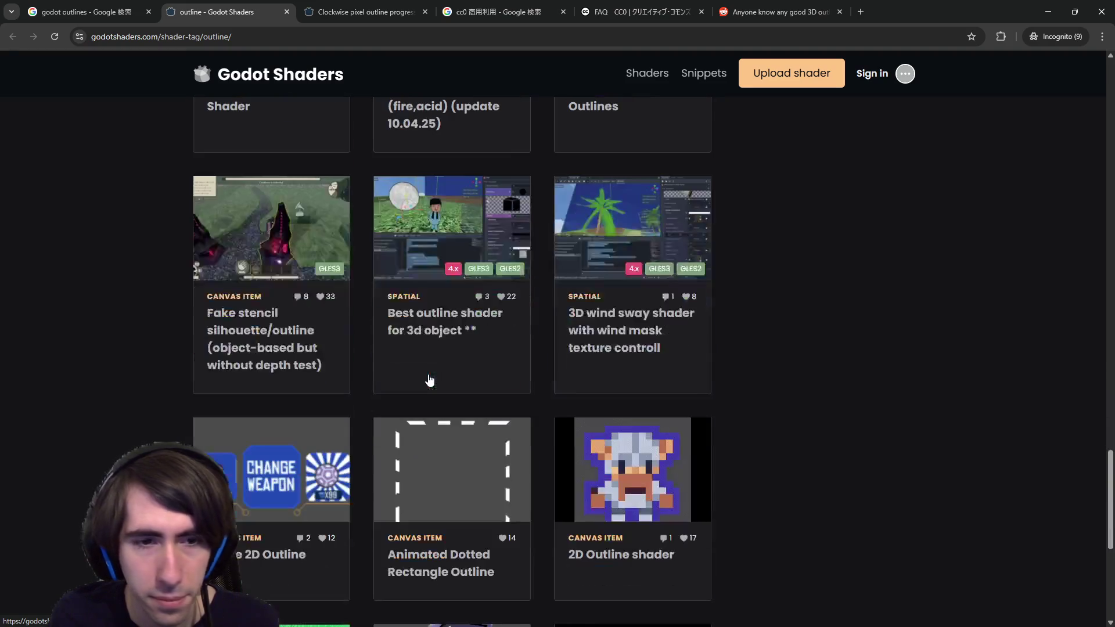
scroll(430, 375, "up", 14)
key("ctrl+Tab")
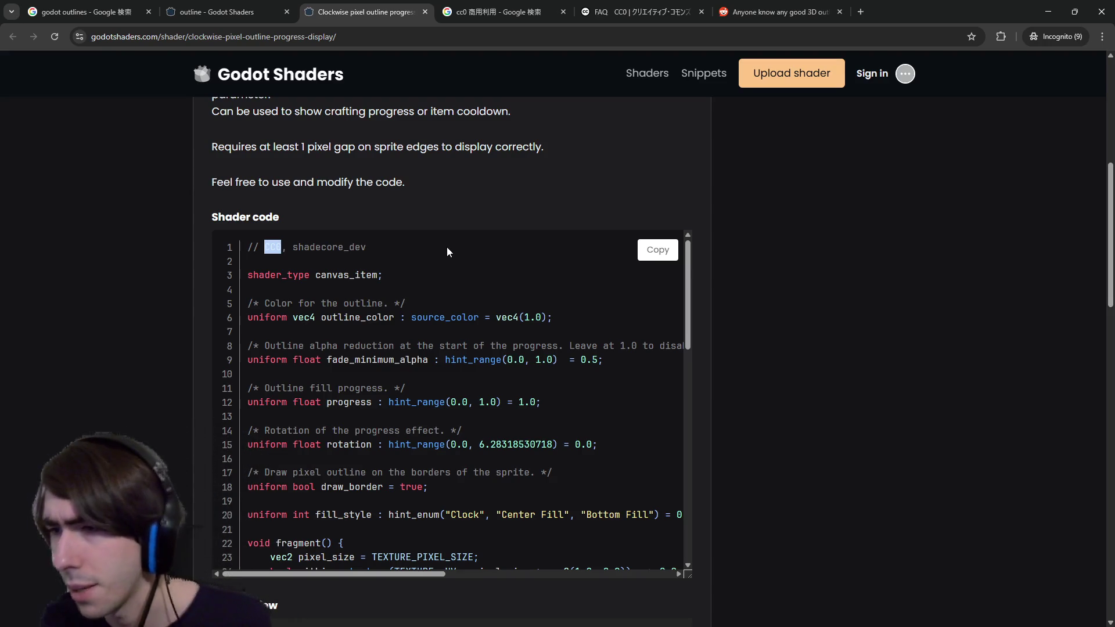
key("ctrl+shift+t")
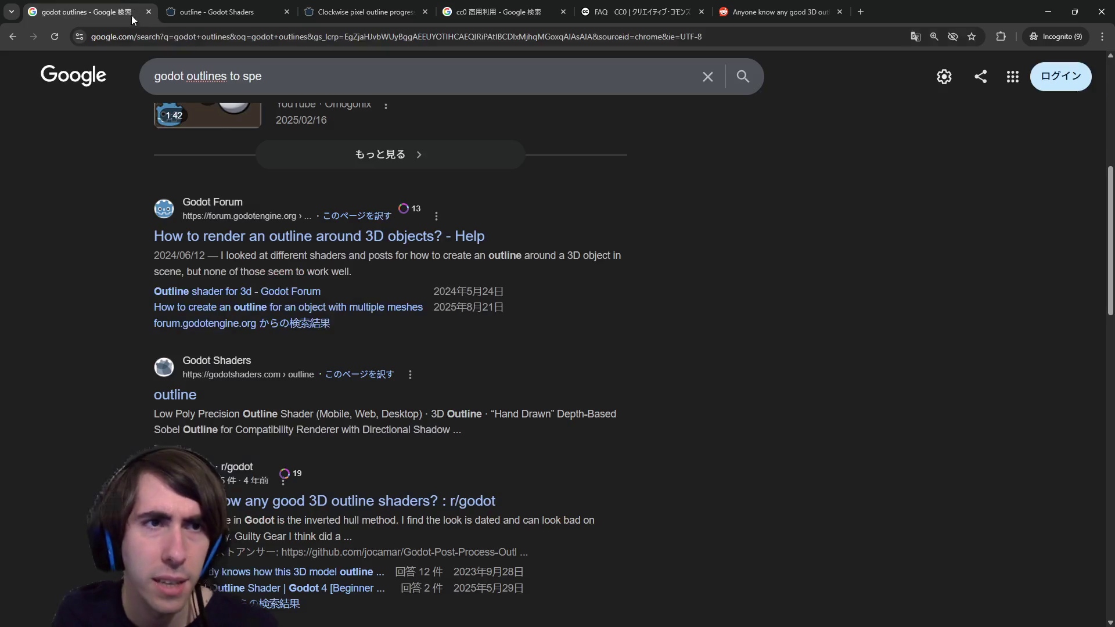
Search whether game outlines should be a post-process effect and read the expanded AI overview.
left_click(223, 12)
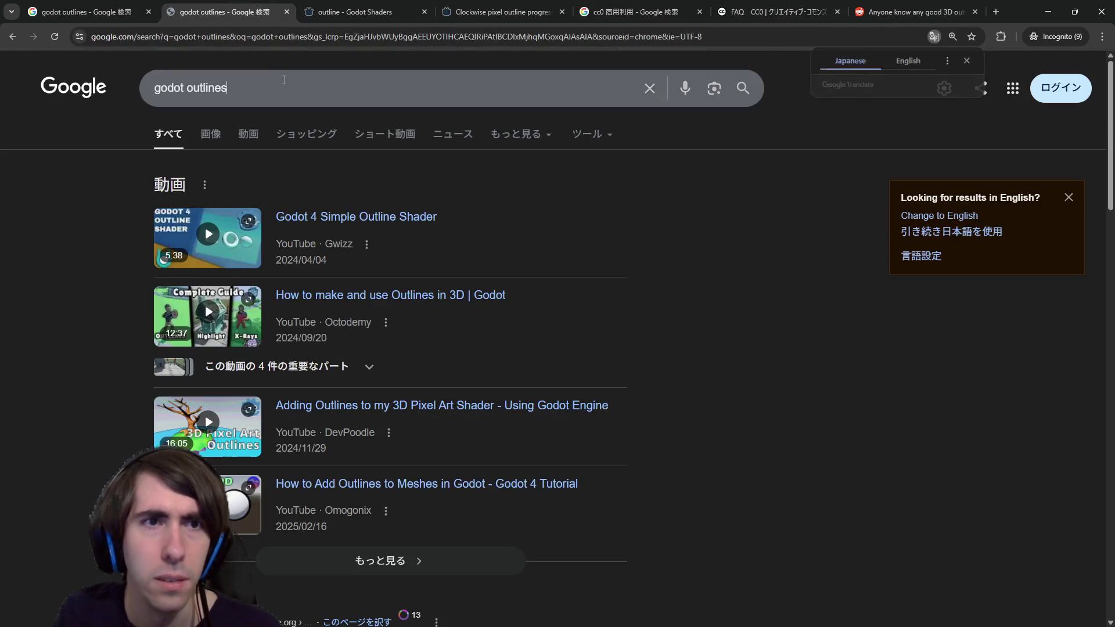
triple_click(287, 84)
type("games")
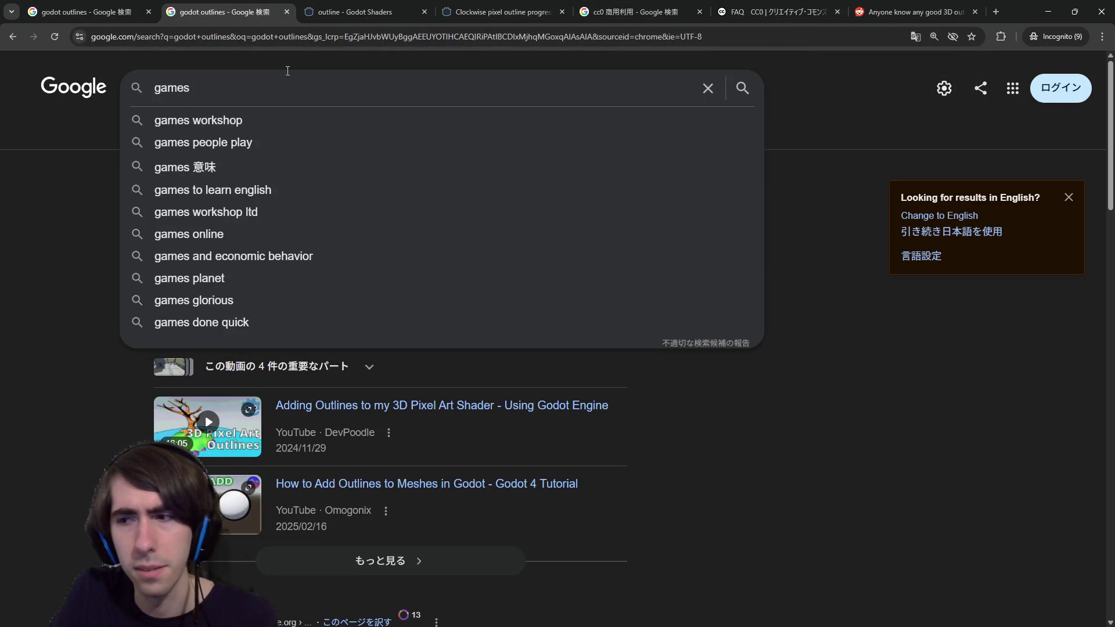
type(" sh")
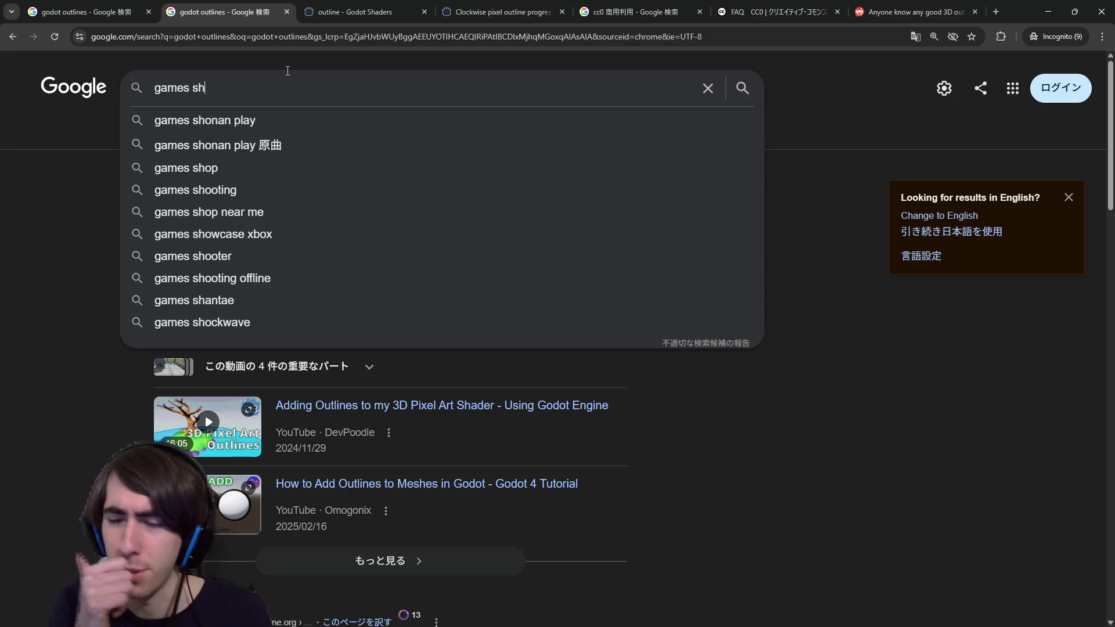
key("BackSpace")
key("BackSpace")
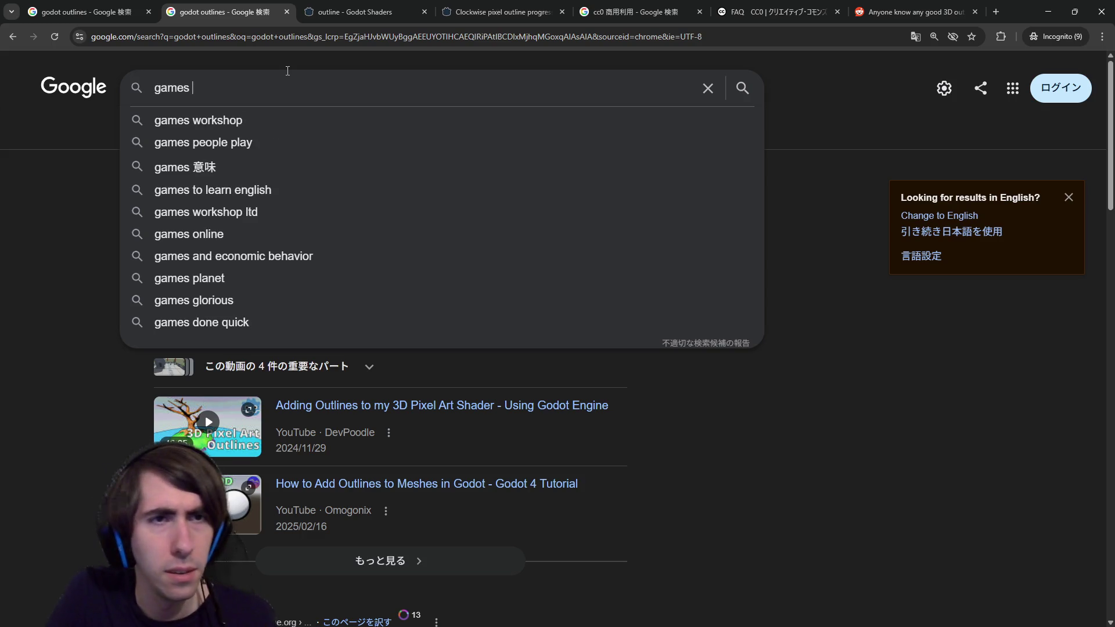
type("should uo")
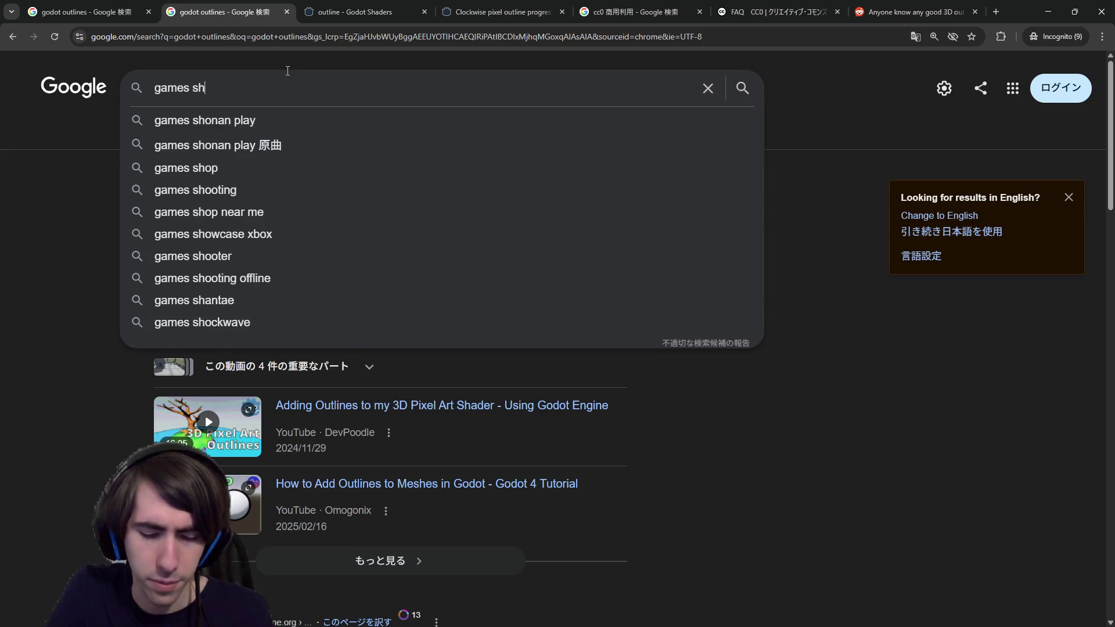
key("BackSpace")
key("BackSpace")
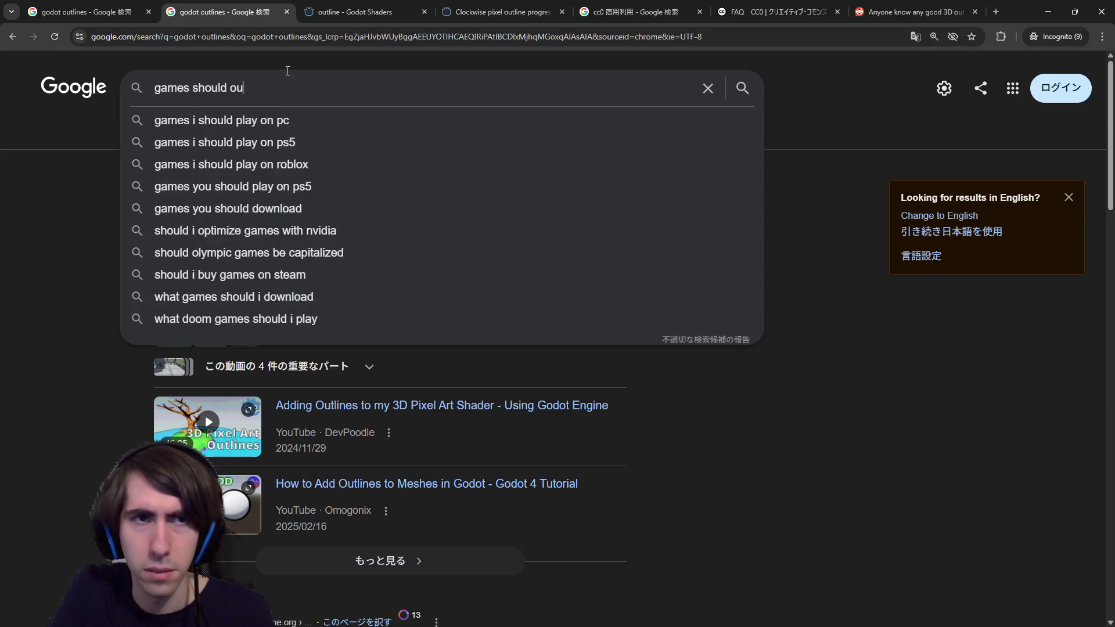
type("outlines ")
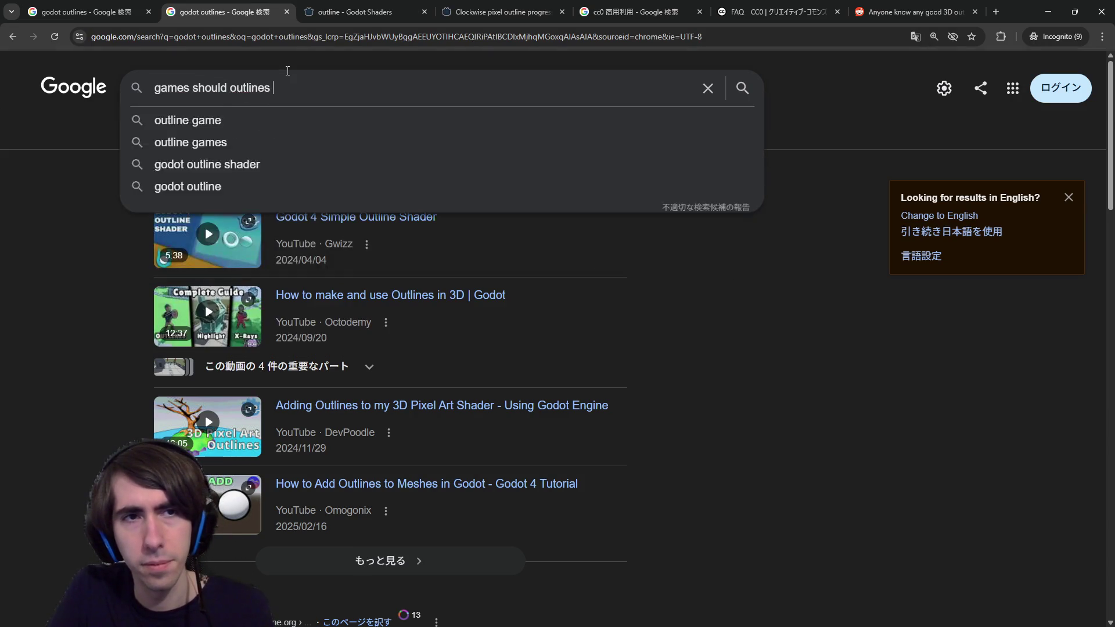
type("be post process")
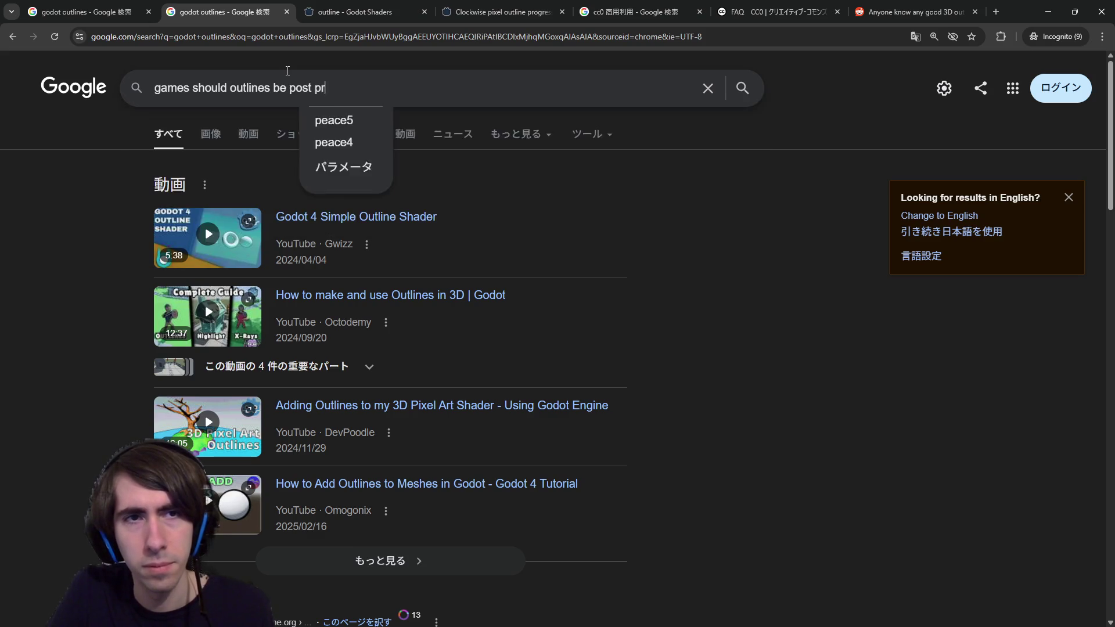
key("Return")
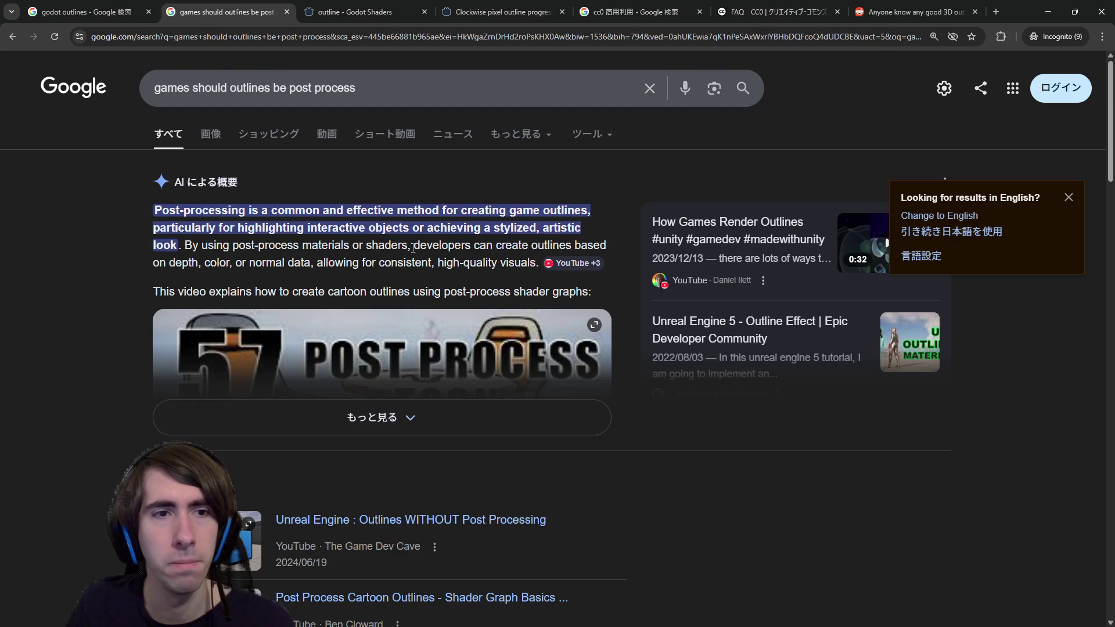
left_click(413, 427)
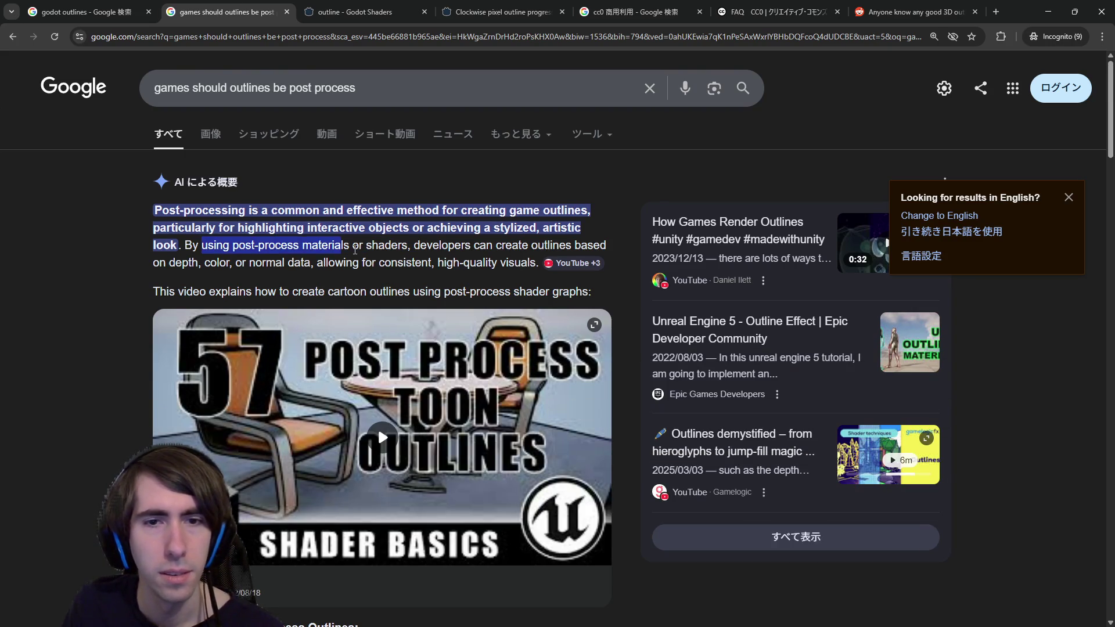
scroll(351, 265, "down", 5)
scroll(351, 265, "down", 15)
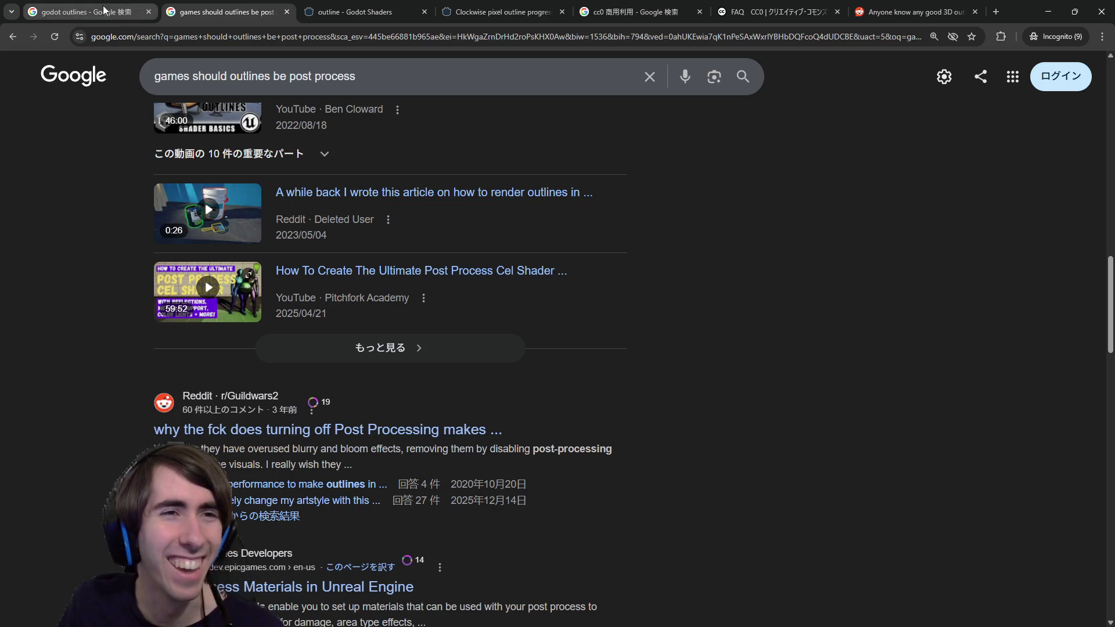
Search 'godot post process' and open the Godot Docs カスタムポストプロセッシング result in a new tab.
left_click_drag(193, 76, 433, 79)
type("godot ")
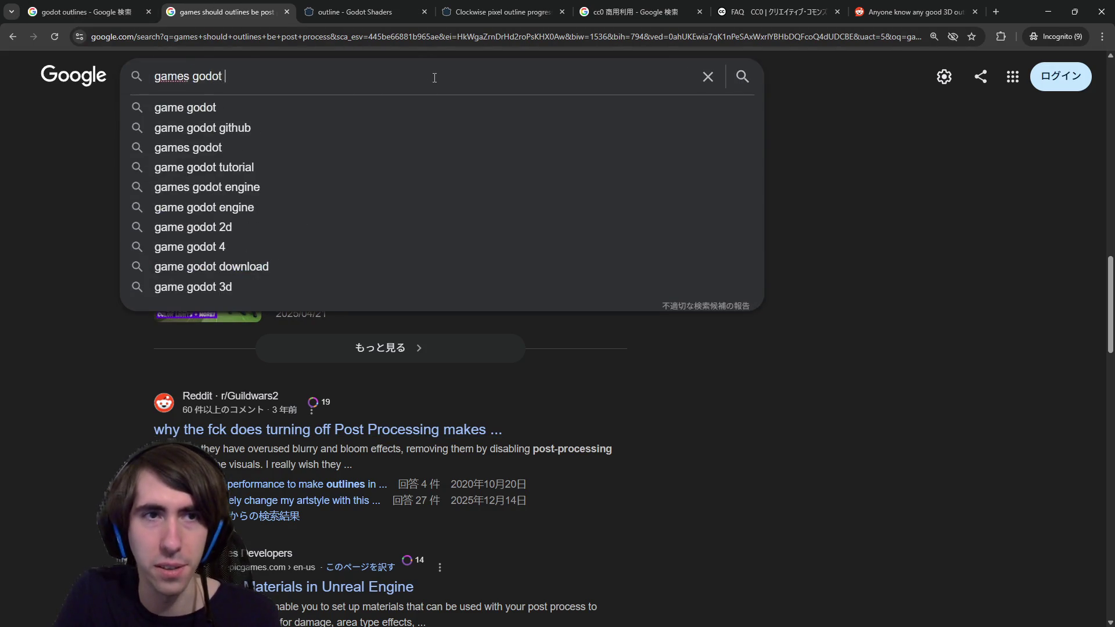
type("post process")
key("Home")
key("ctrl+Delete")
key("Return")
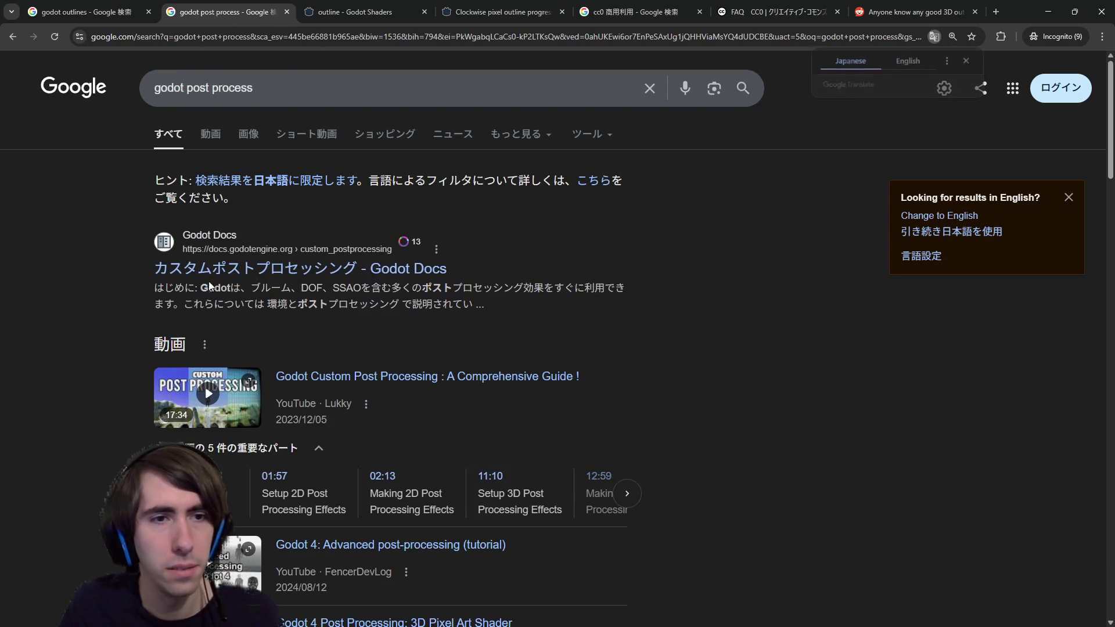
middle_click(279, 269)
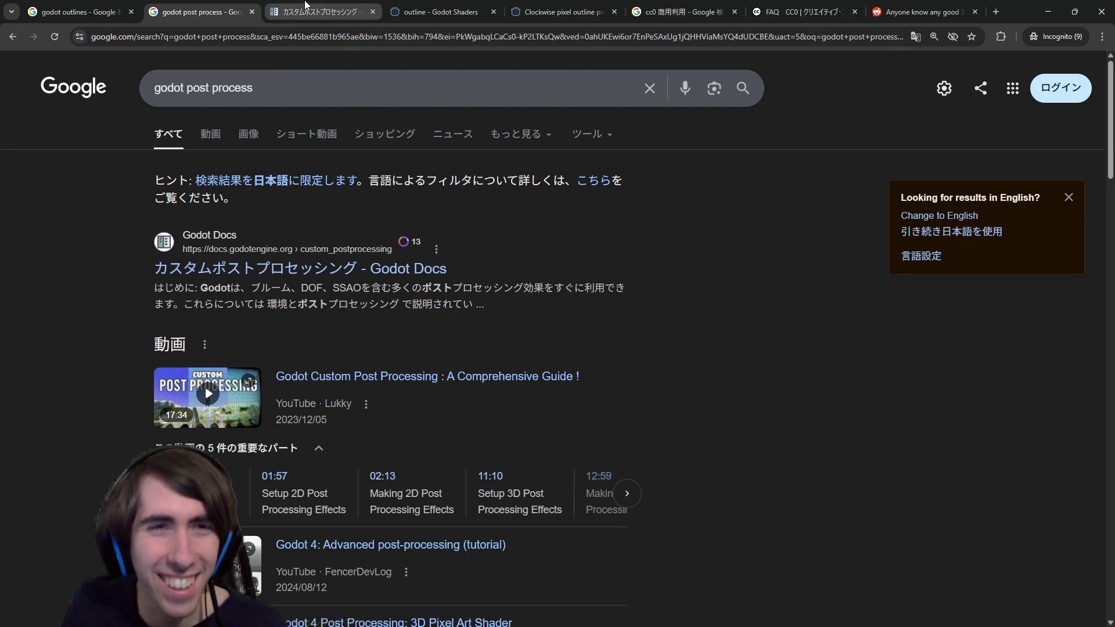
Look for an English version by searching 'godot post process english'.
left_click(322, 11)
left_click(233, 37)
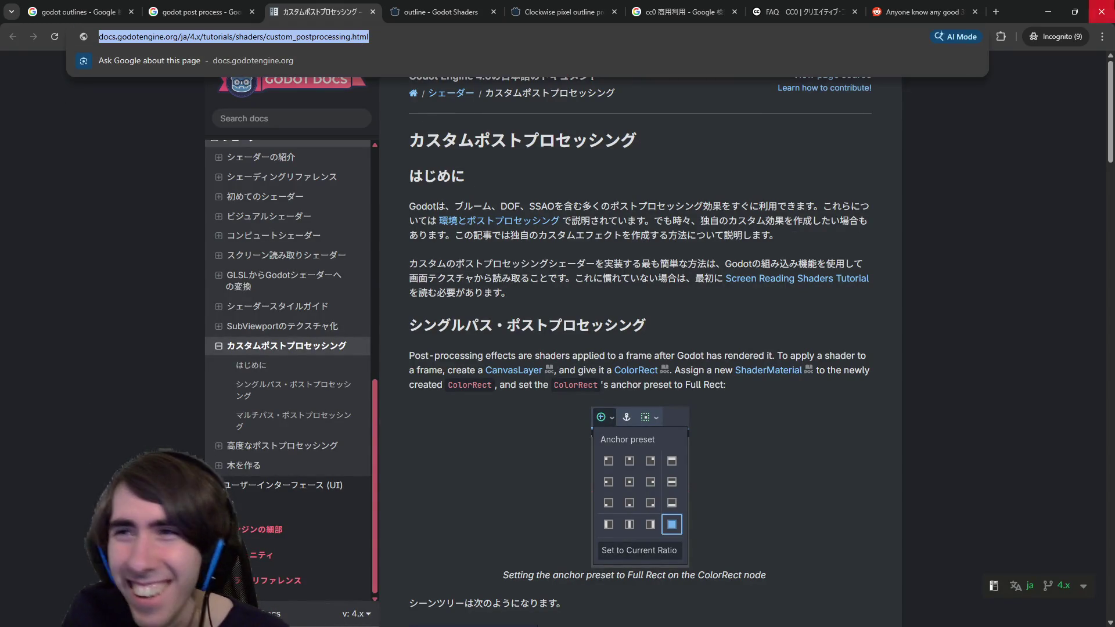
key("alt+Tab")
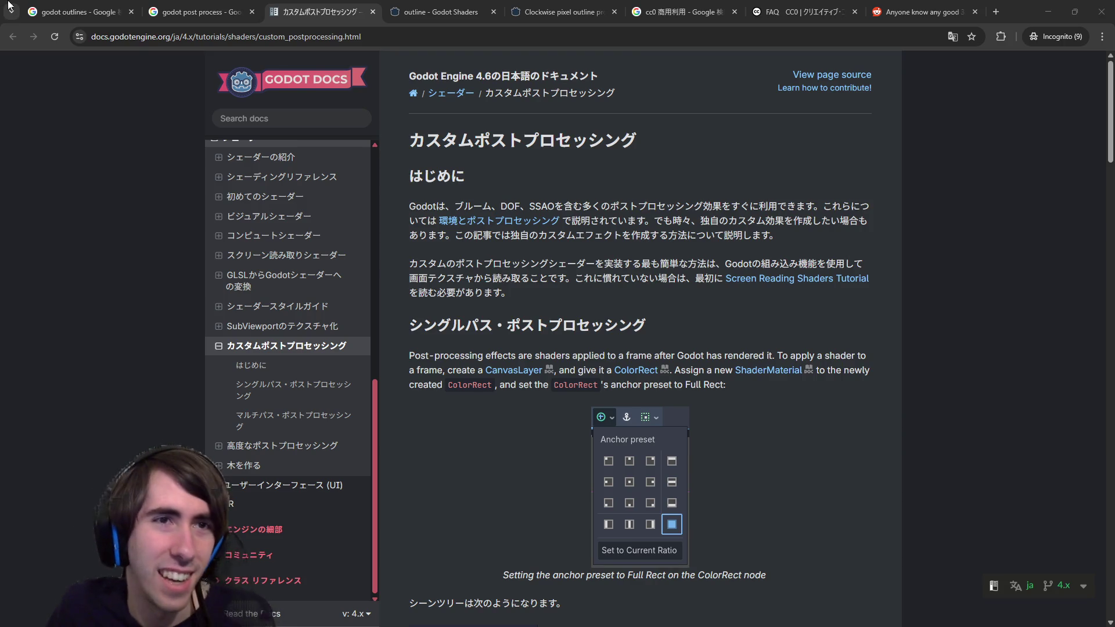
left_click(198, 12)
left_click(300, 90)
type("english")
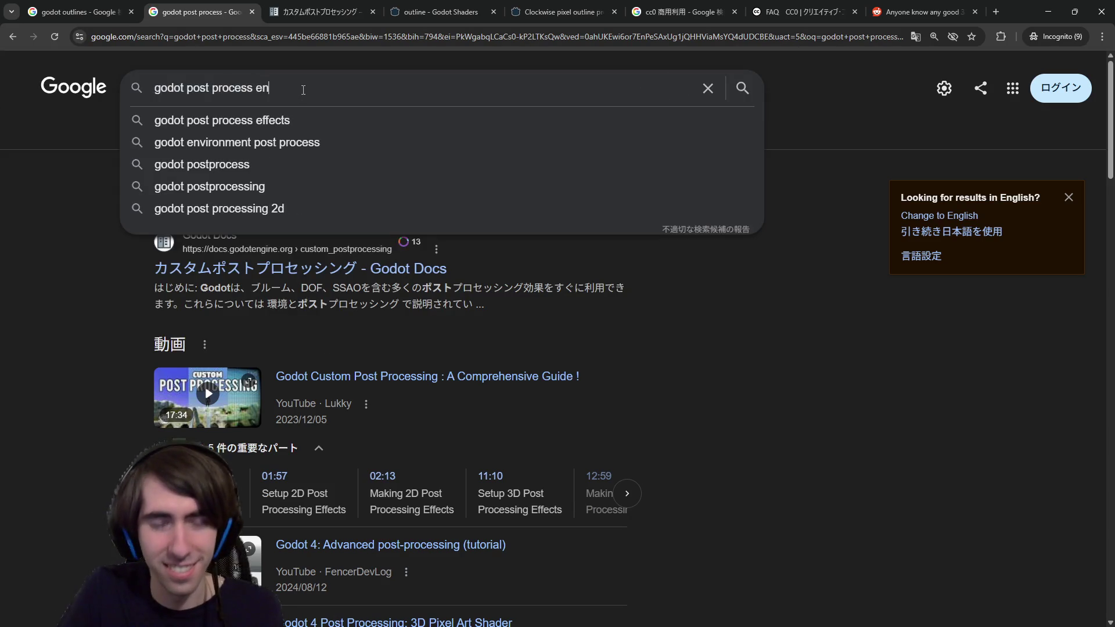
key("Return")
scroll(336, 413, "down", 10)
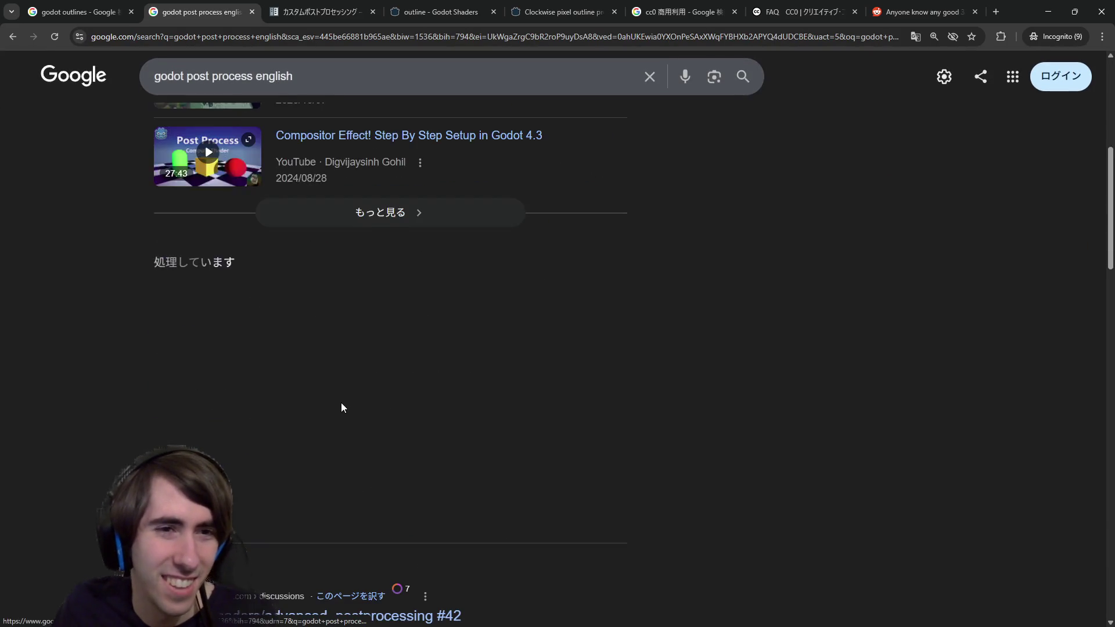
scroll(286, 395, "down", 9)
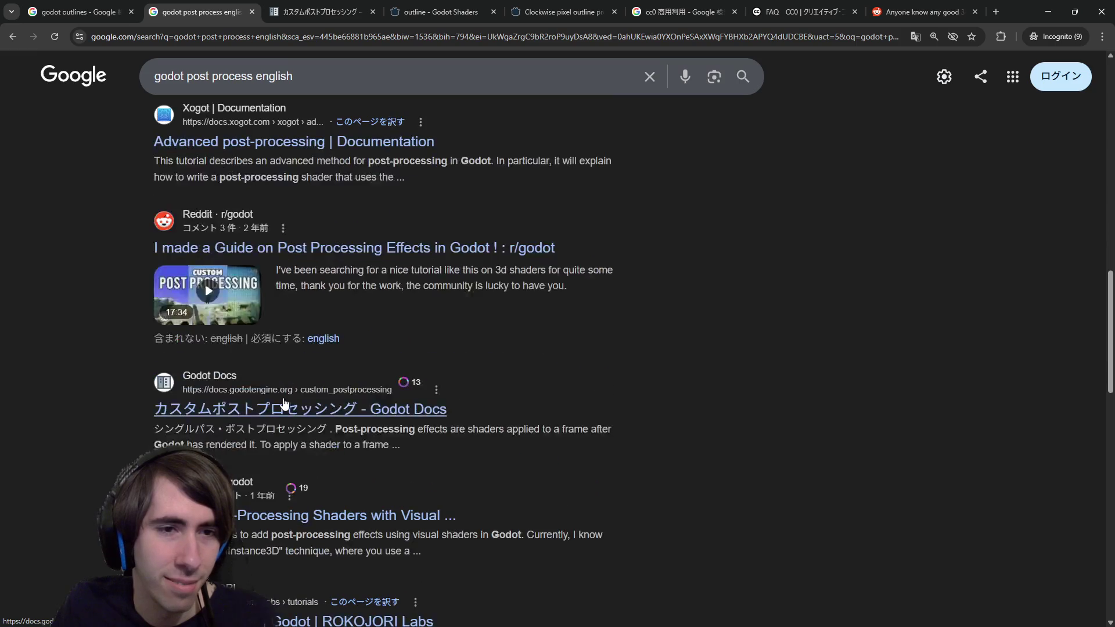
scroll(370, 70, "up", 1)
Switch the Custom post-processing docs page to English through the language flyout.
left_click(320, 12)
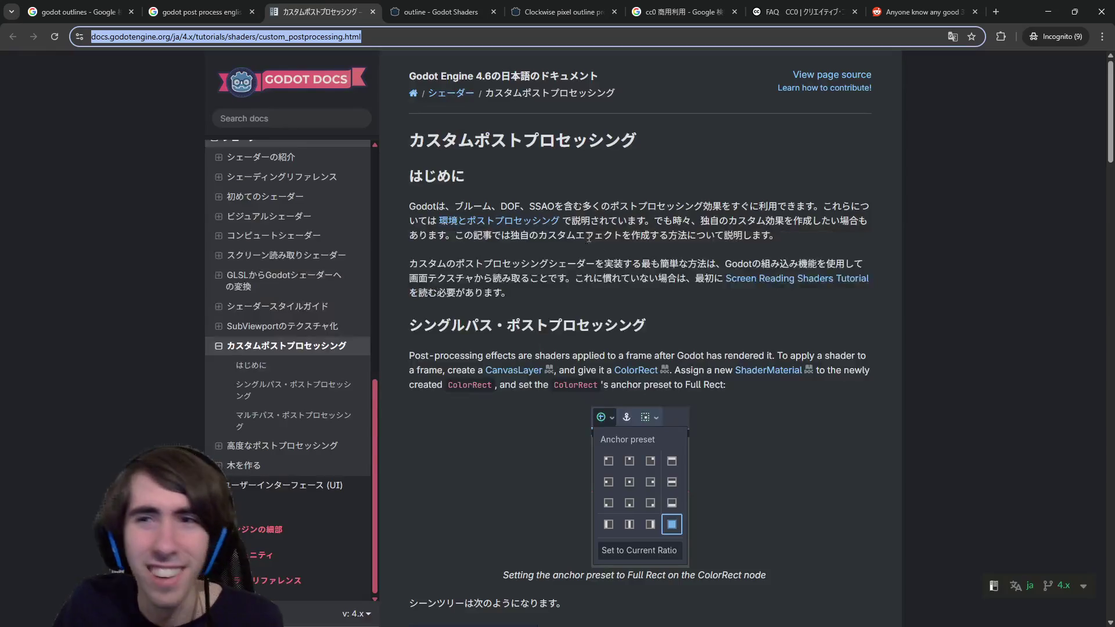
scroll(410, 498, "down", 12)
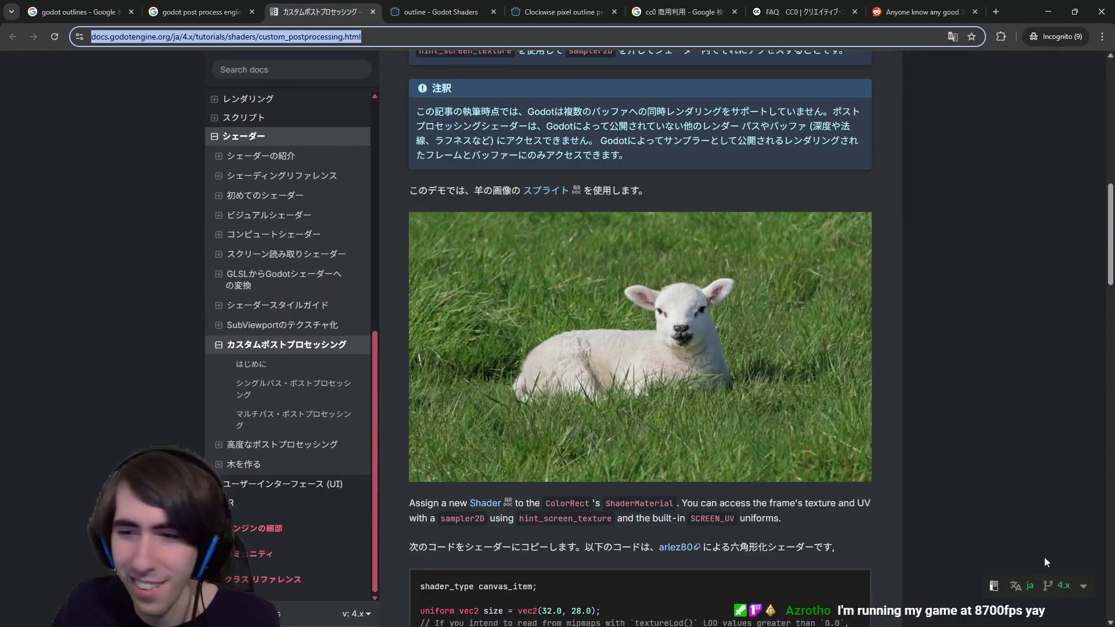
left_click(1023, 589)
left_click(945, 447)
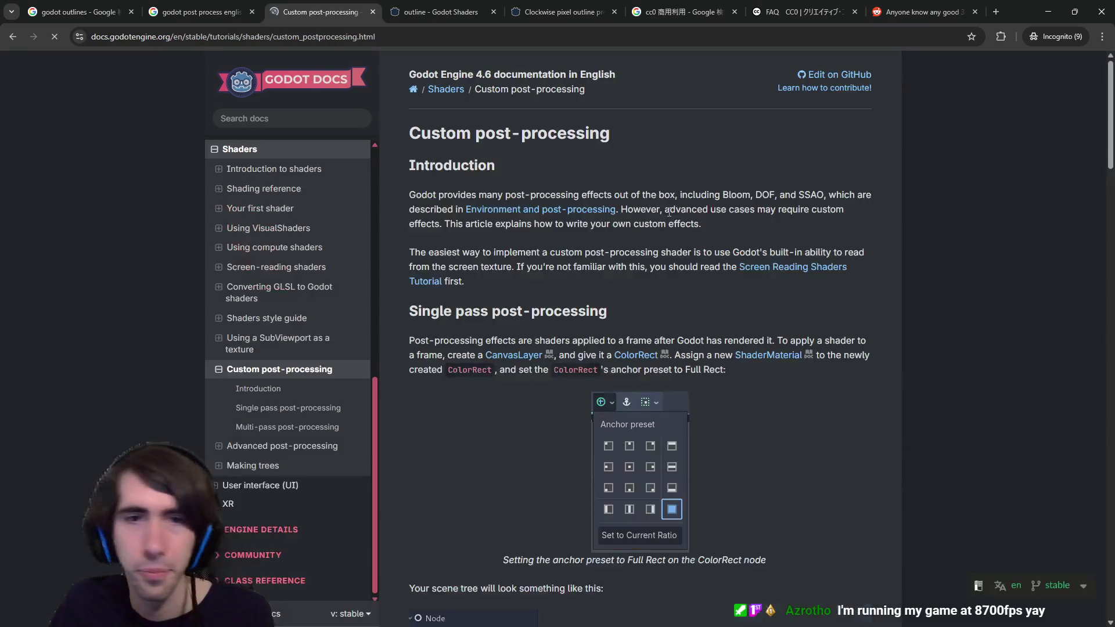
Read the English page through the BackBufferCopy notes and Single pass post-processing setup.
scroll(657, 231, "down", 3)
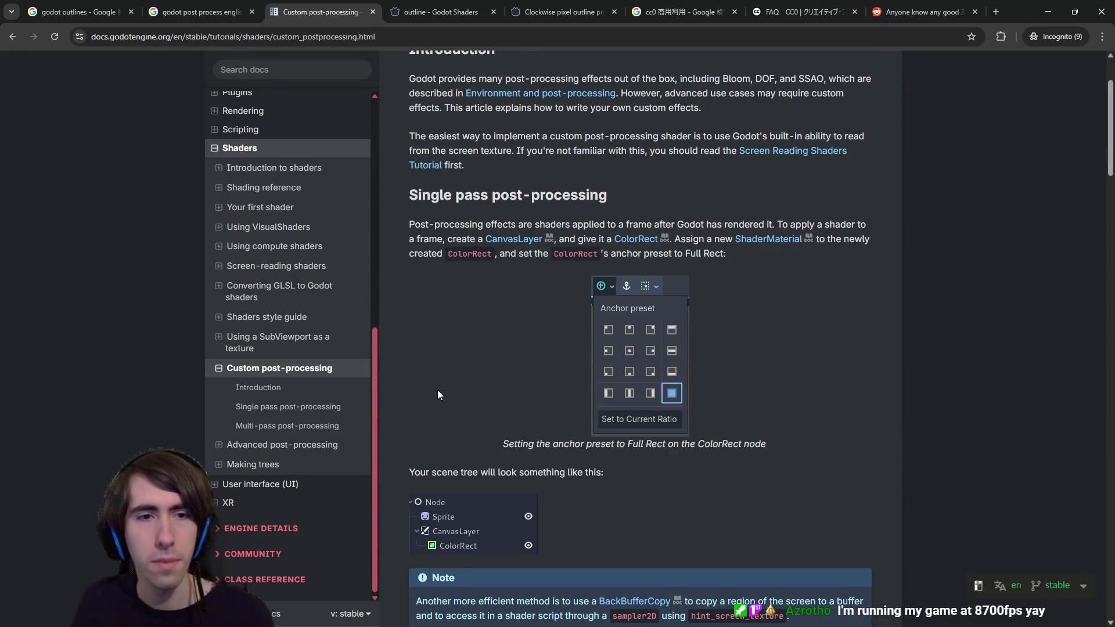
scroll(509, 360, "down", 5)
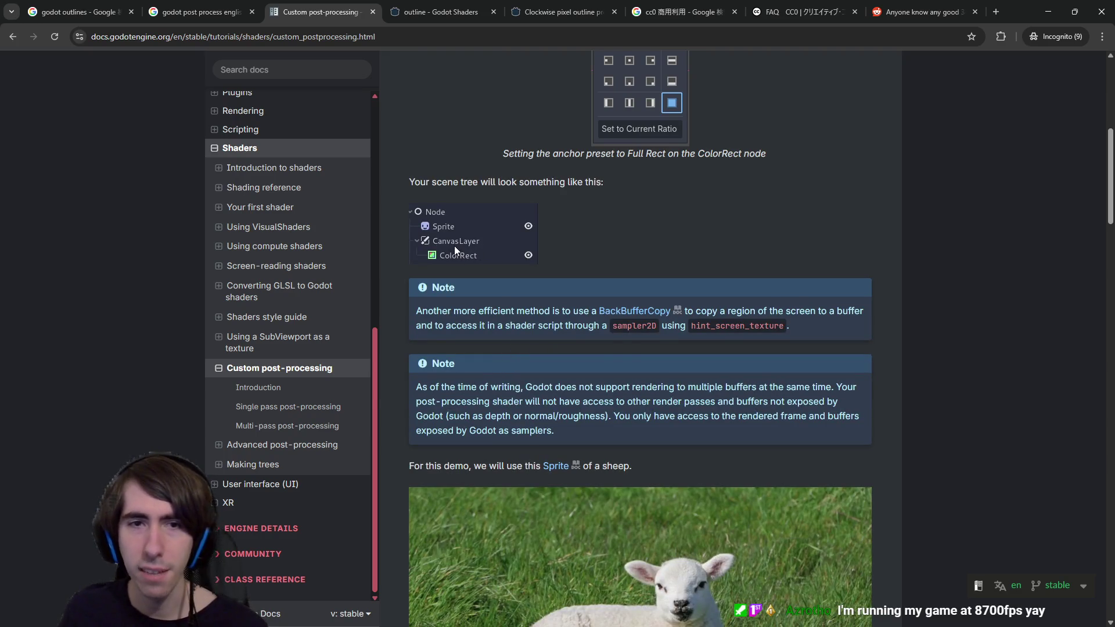
scroll(457, 256, "down", 1)
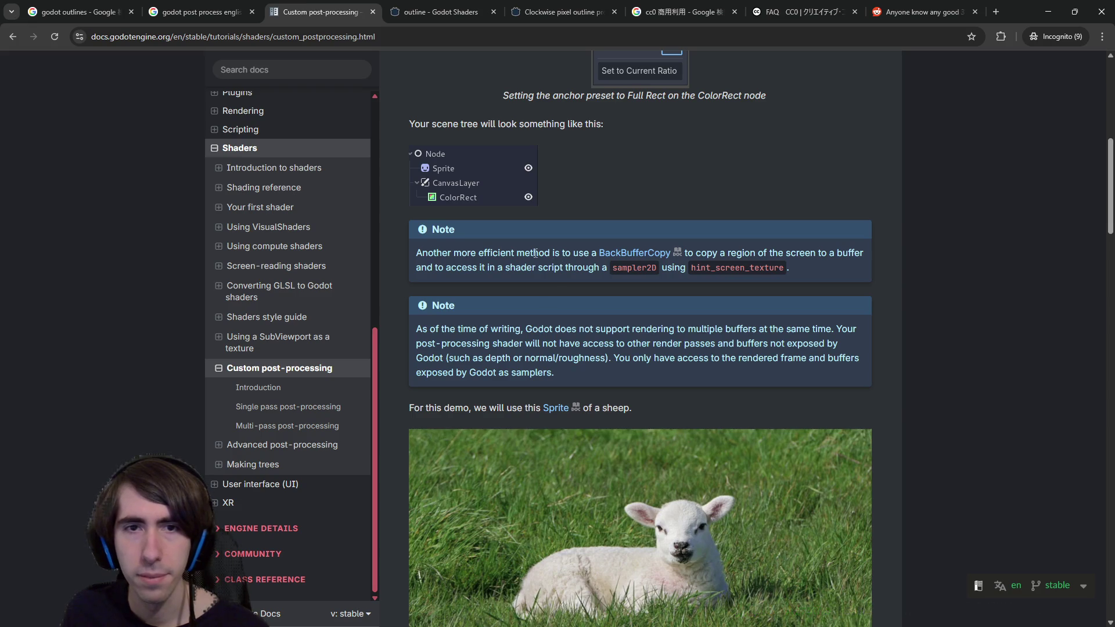
scroll(504, 253, "up", 2)
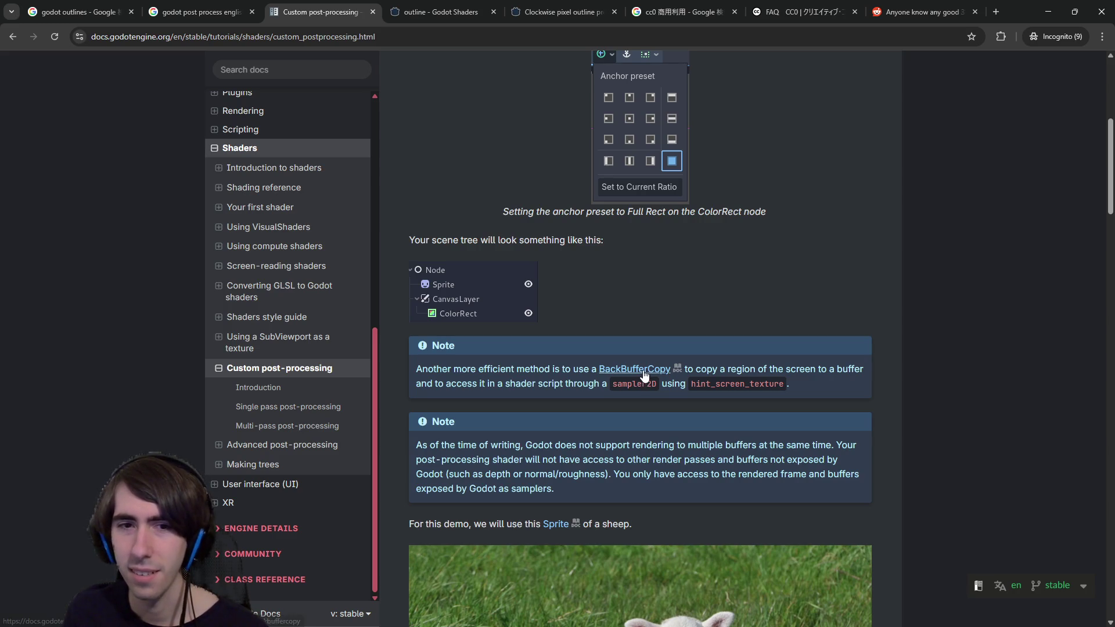
mouse_move(416, 376)
left_mouse_down()
mouse_move(566, 371)
mouse_move(658, 395)
mouse_move(824, 403)
left_mouse_up()
left_click(823, 389)
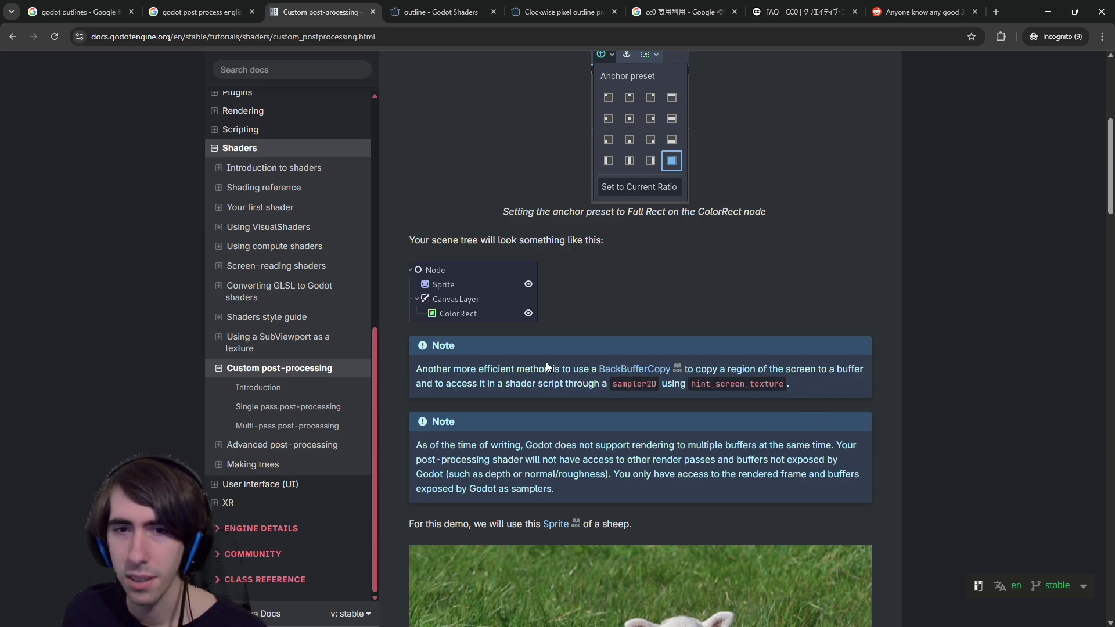
scroll(612, 381, "up", 3)
scroll(612, 381, "down", 1)
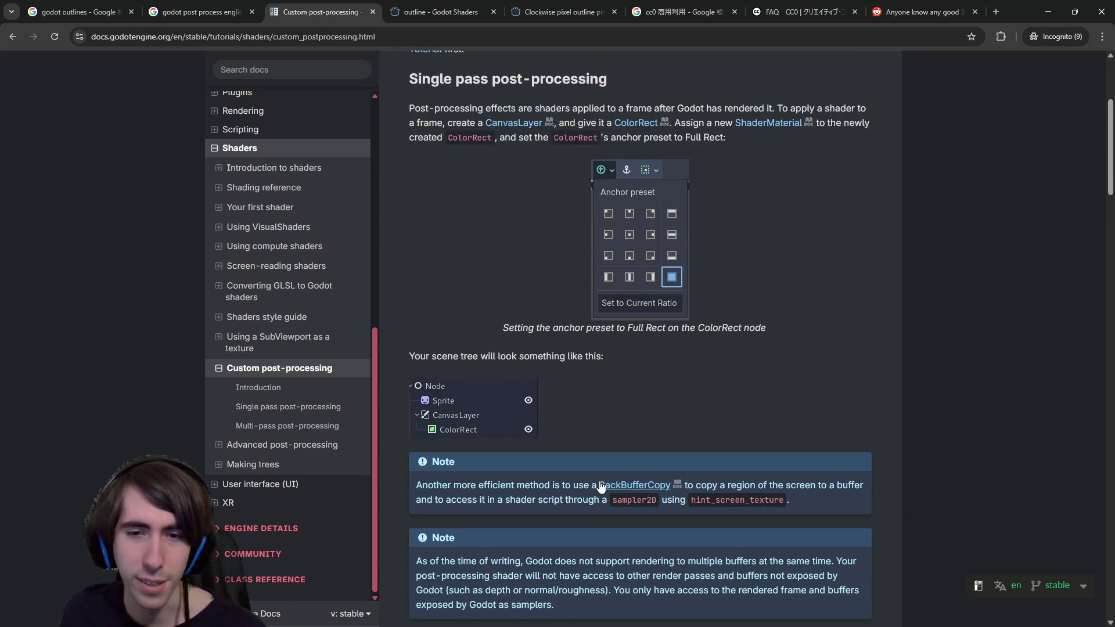
mouse_move(410, 476)
left_mouse_down()
mouse_move(604, 500)
mouse_move(849, 508)
left_mouse_up()
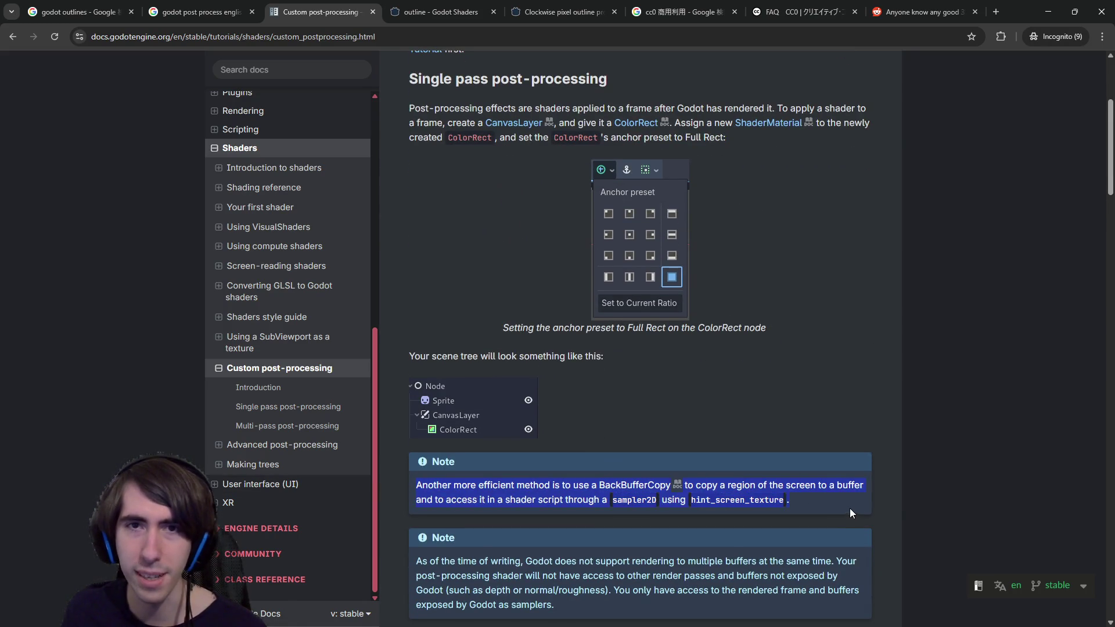
scroll(806, 495, "up", 2)
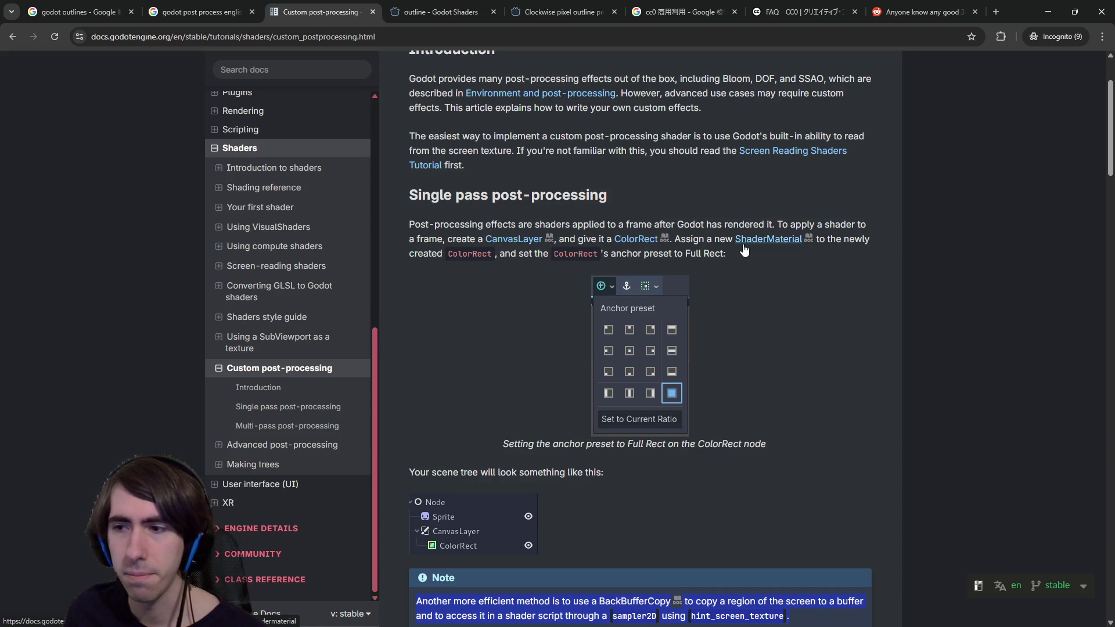
scroll(743, 249, "down", 1)
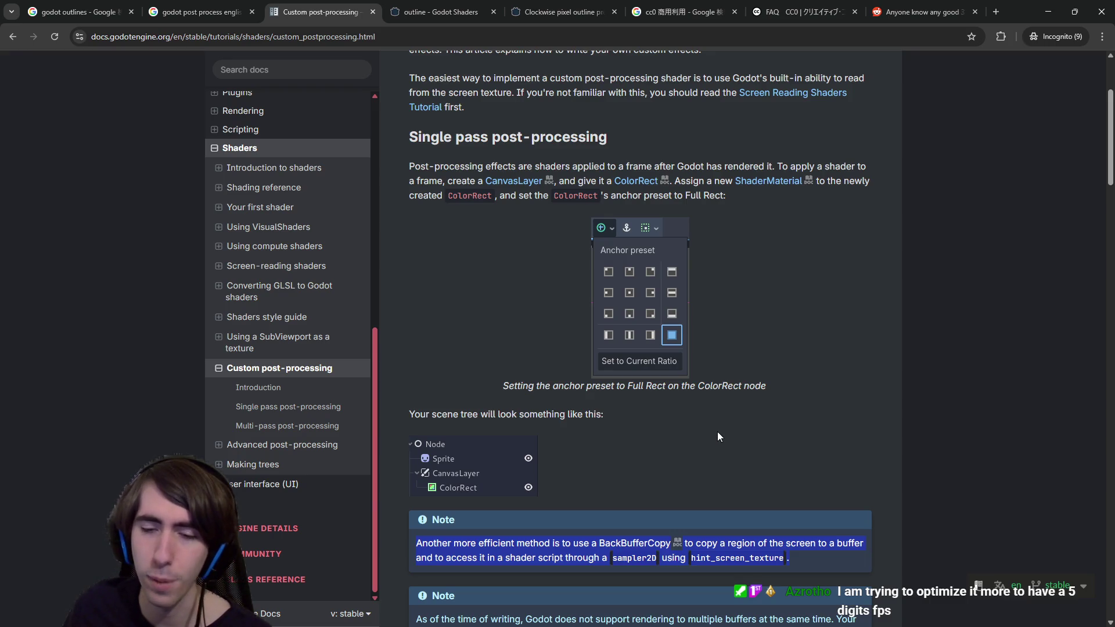
left_click(705, 398)
scroll(697, 404, "down", 1)
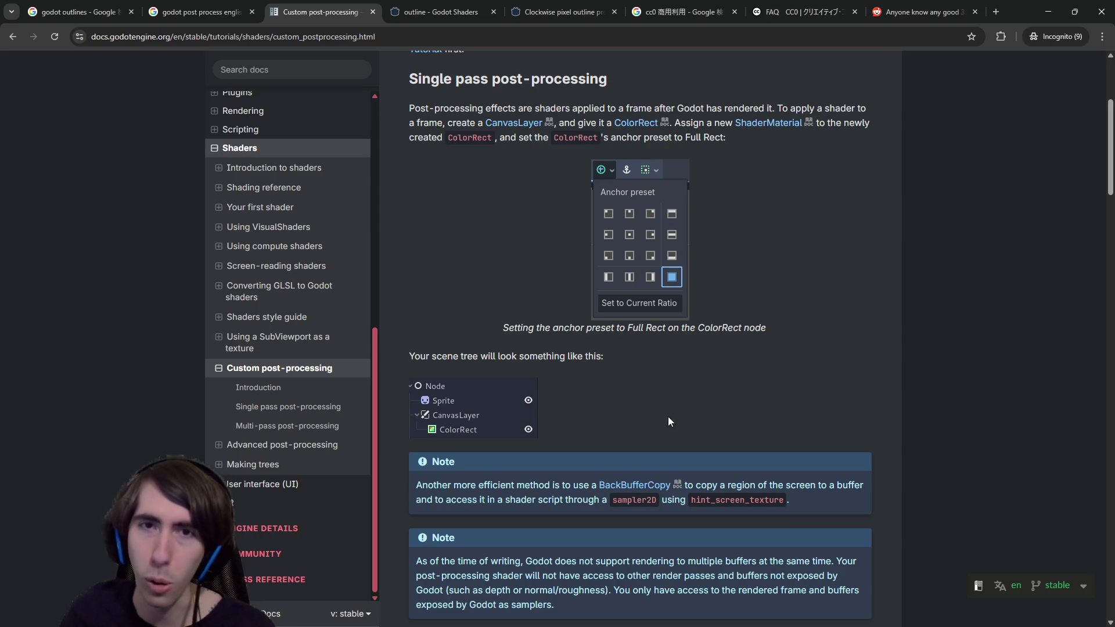
scroll(594, 343, "down", 3)
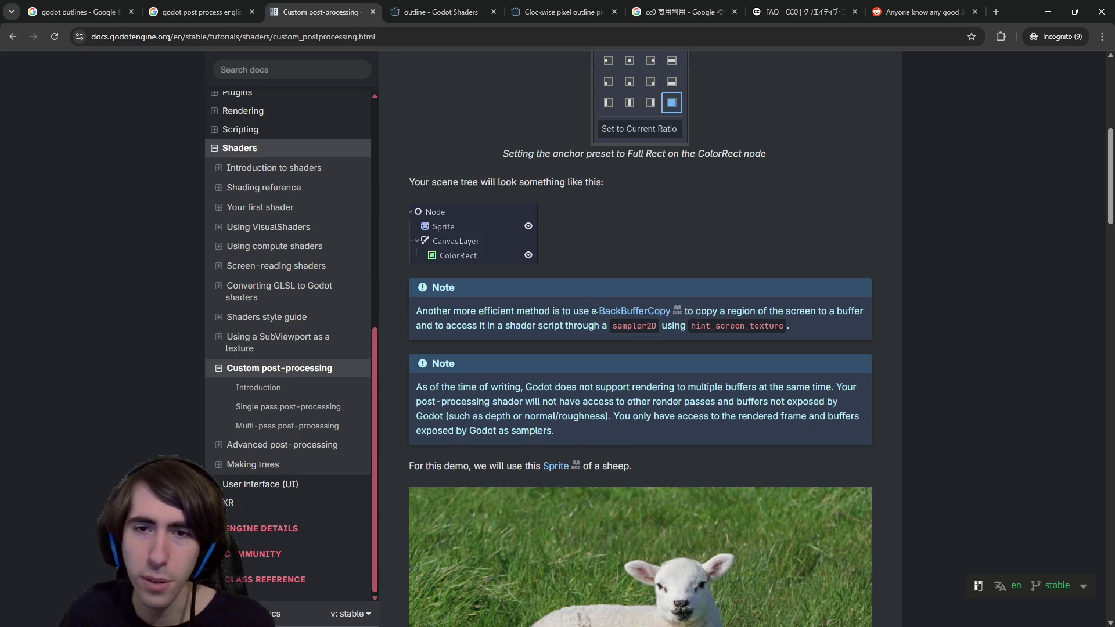
left_click(680, 309)
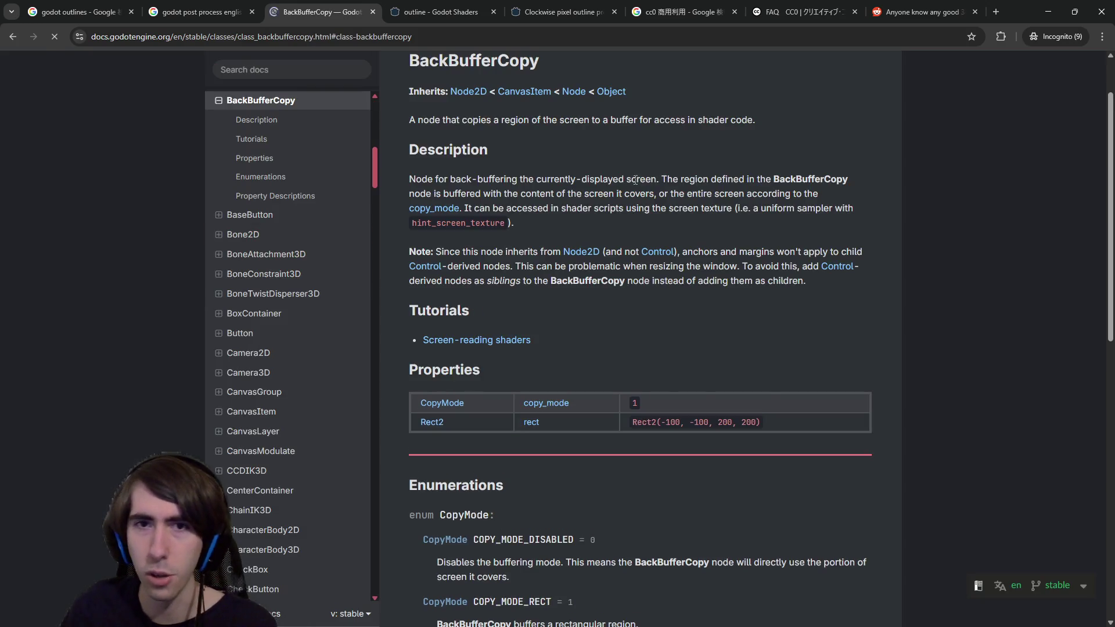
key("alt+Left")
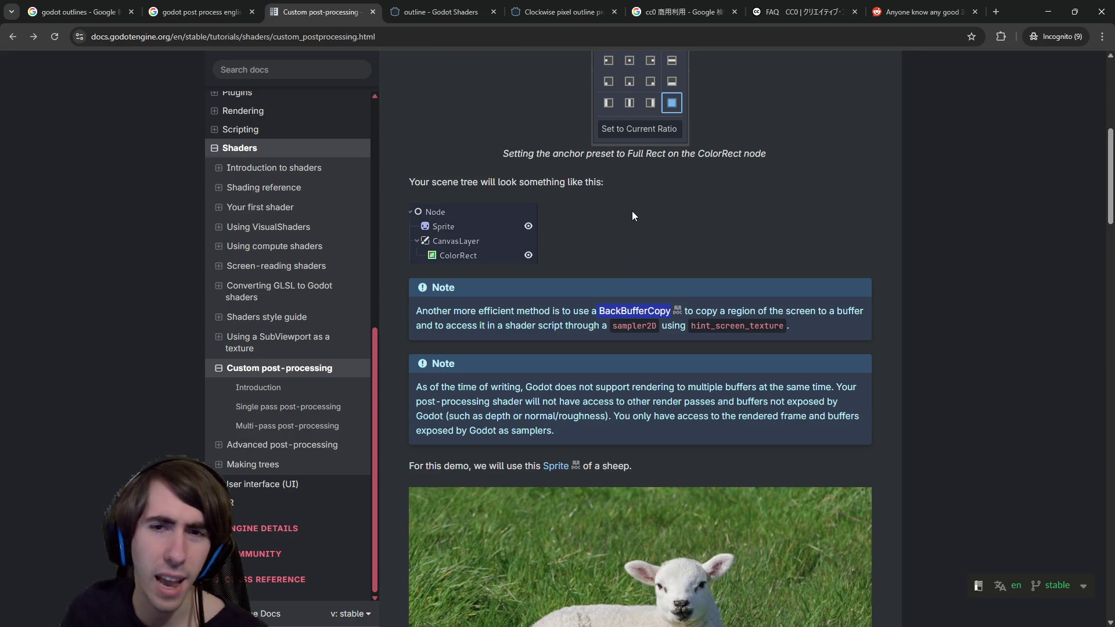
scroll(658, 283, "down", 4)
scroll(657, 282, "down", 2)
scroll(653, 294, "down", 4)
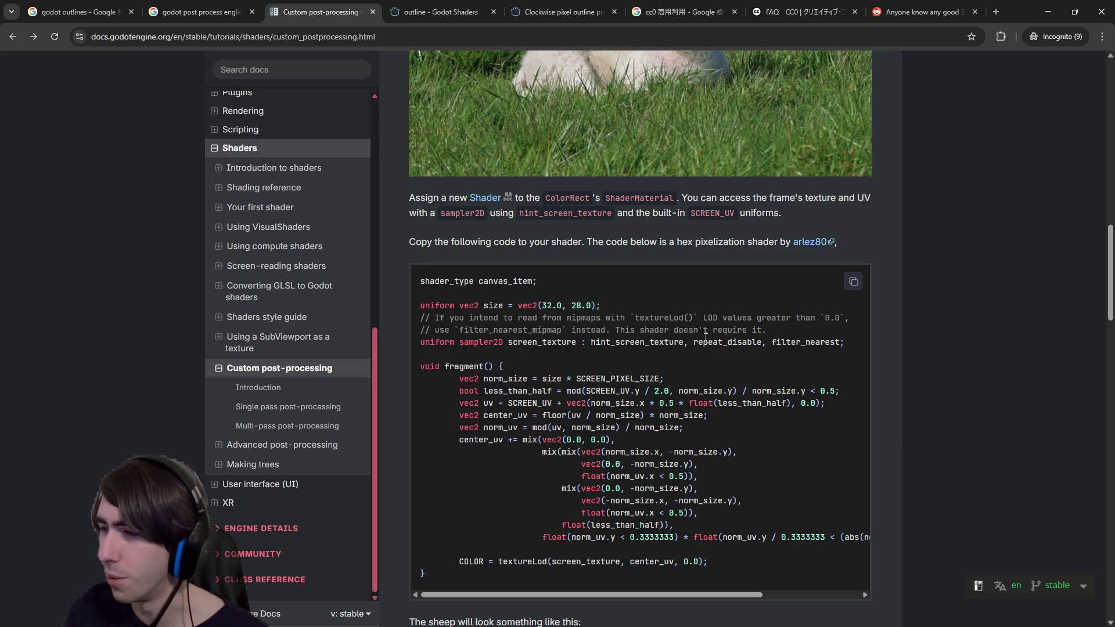
scroll(701, 338, "down", 1)
scroll(698, 339, "up", 1)
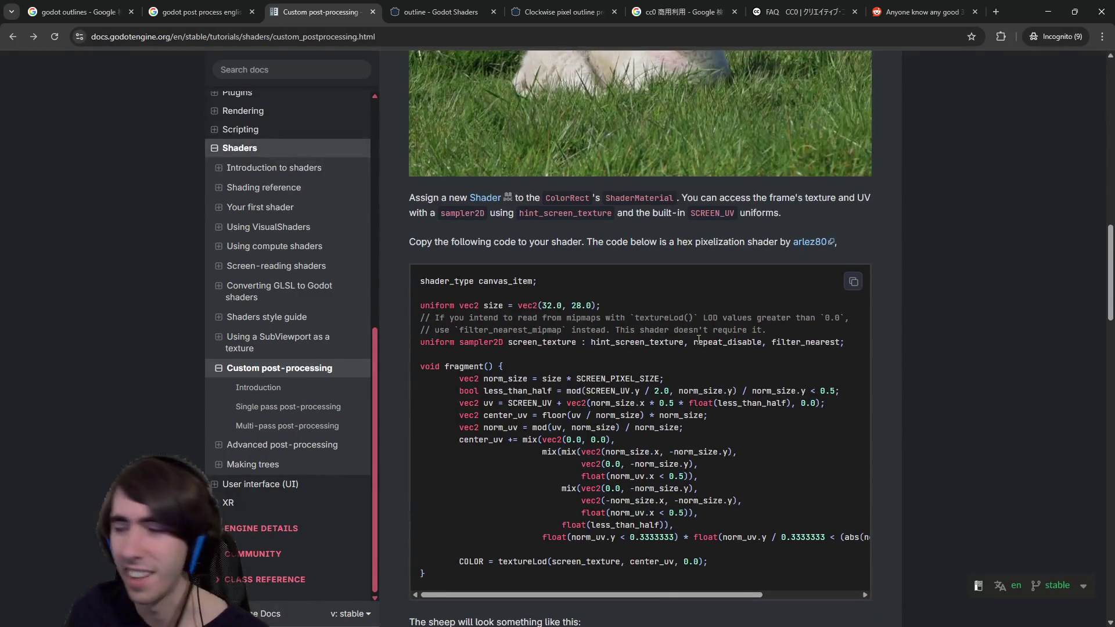
scroll(699, 339, "up", 1)
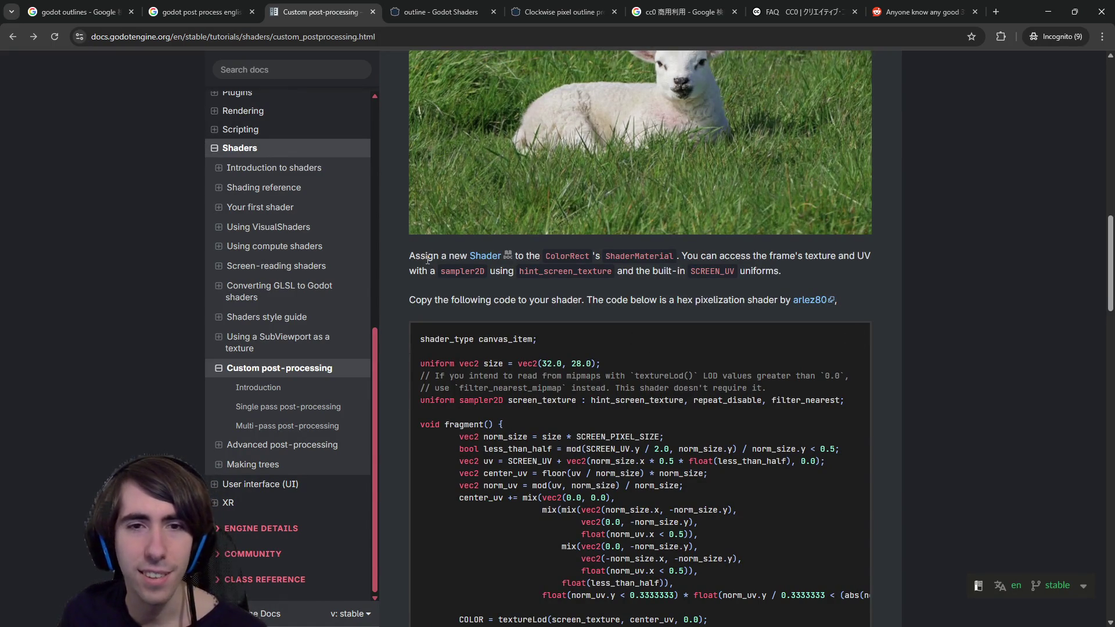
scroll(654, 374, "down", 10)
scroll(640, 363, "down", 1)
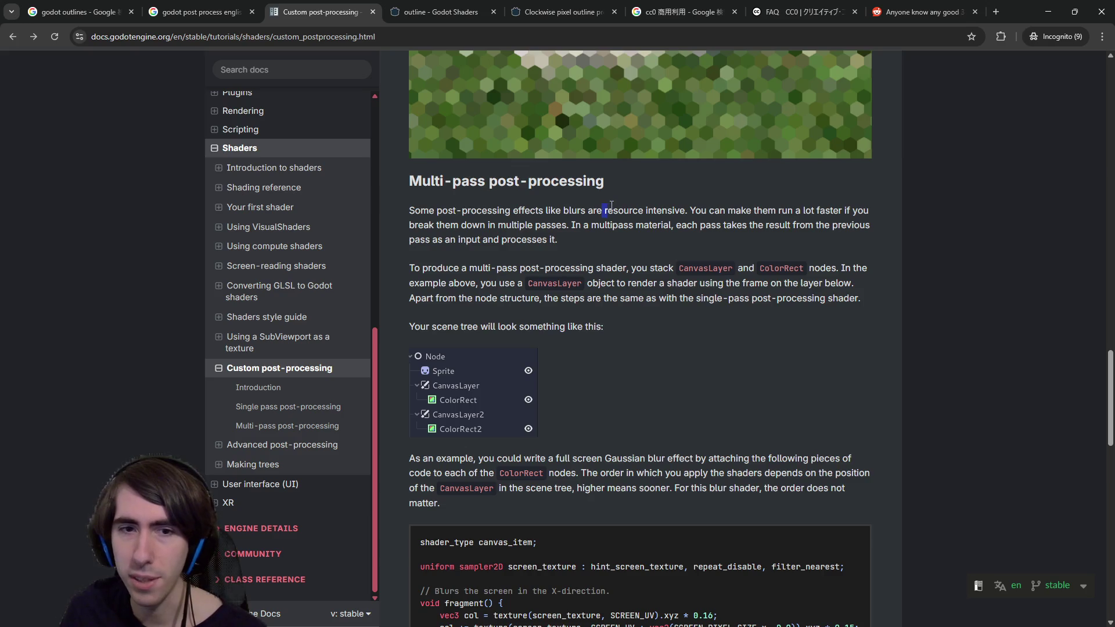
Read the Multi-pass post-processing text on blurs, materials and stacking CanvasLayer nodes.
left_click_drag(758, 225, 832, 226)
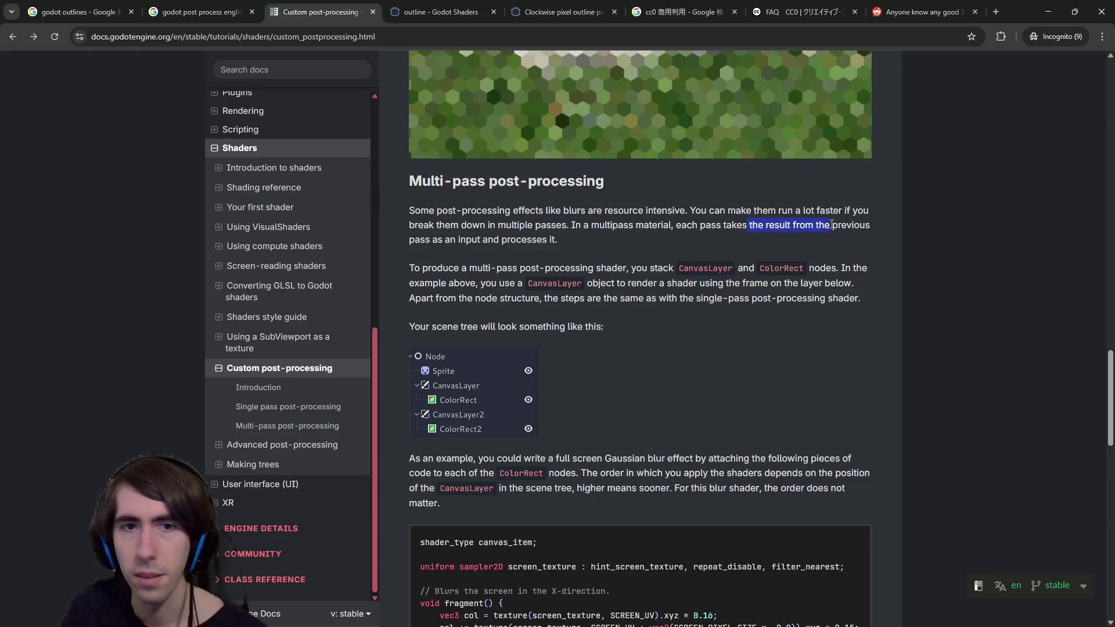
mouse_move(497, 225)
left_mouse_down()
mouse_move(561, 226)
mouse_move(585, 211)
left_mouse_up()
triple_click(691, 236)
left_click(691, 236)
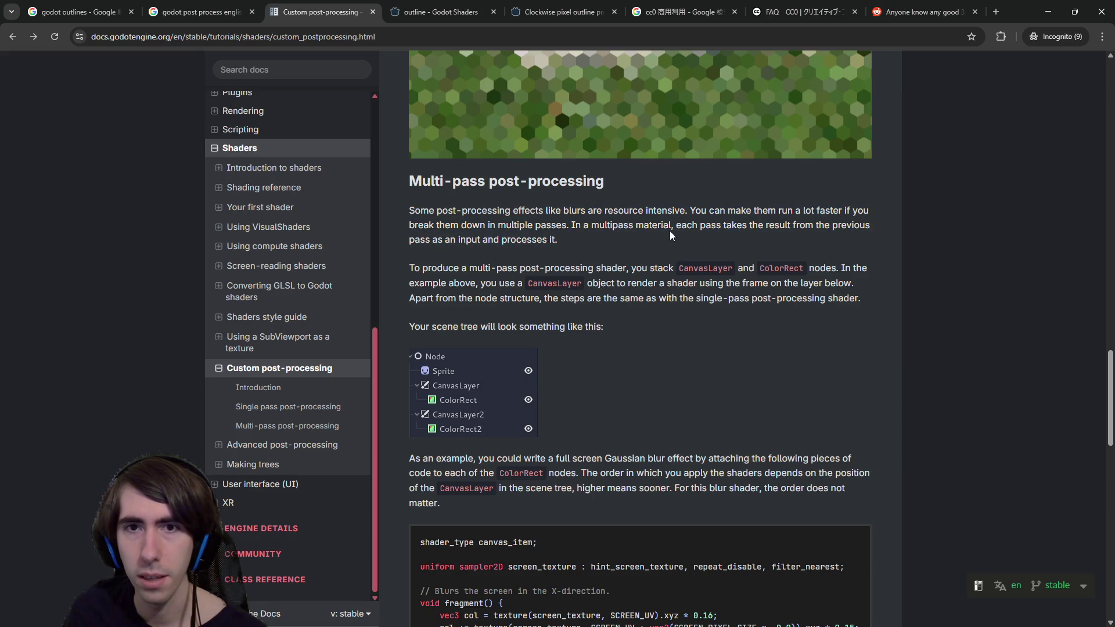
left_click_drag(630, 224, 659, 225)
left_click(654, 224)
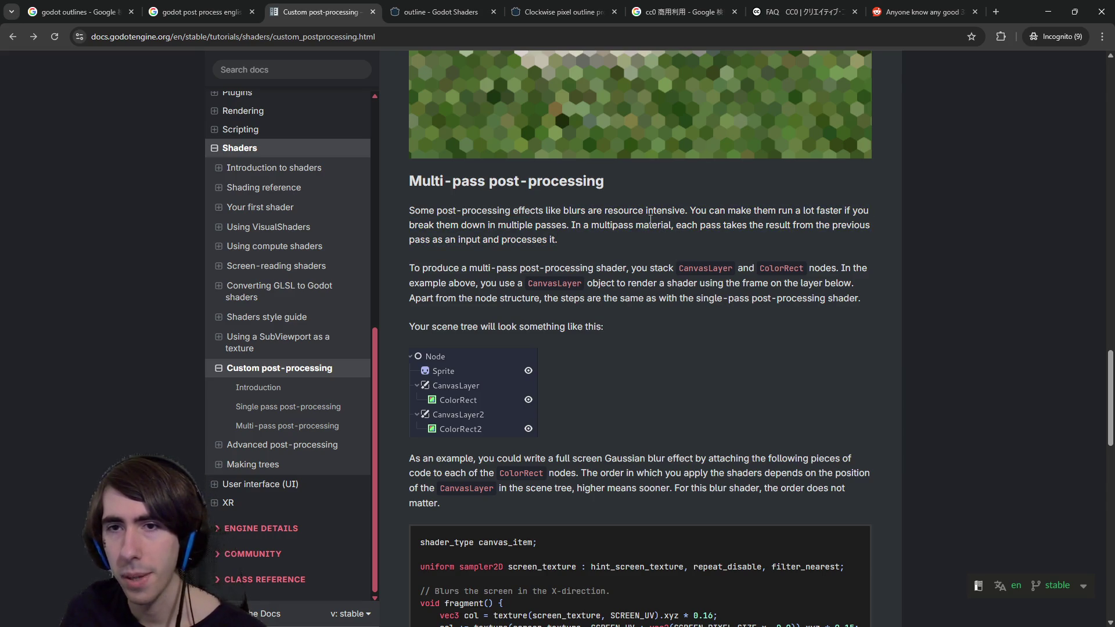
mouse_move(483, 268)
left_mouse_down()
mouse_move(566, 269)
mouse_move(525, 284)
left_mouse_up()
left_click(620, 274)
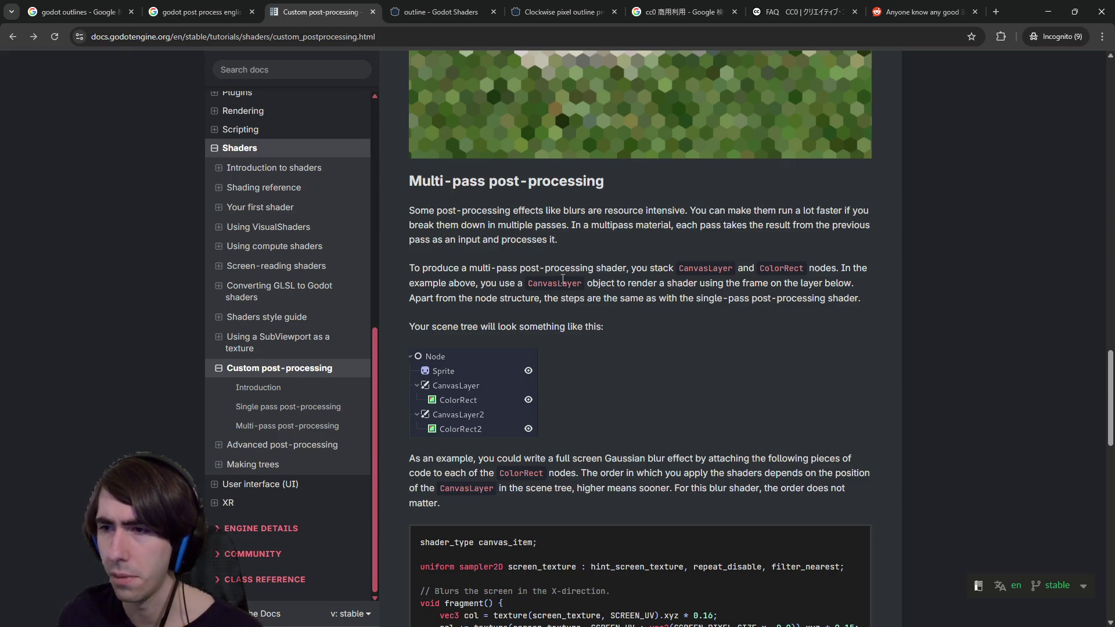
Scroll past the Gaussian blur shader code to the User-contributed notes at the end.
scroll(563, 279, "down", 1)
scroll(562, 278, "down", 3)
left_click_drag(546, 310, 517, 189)
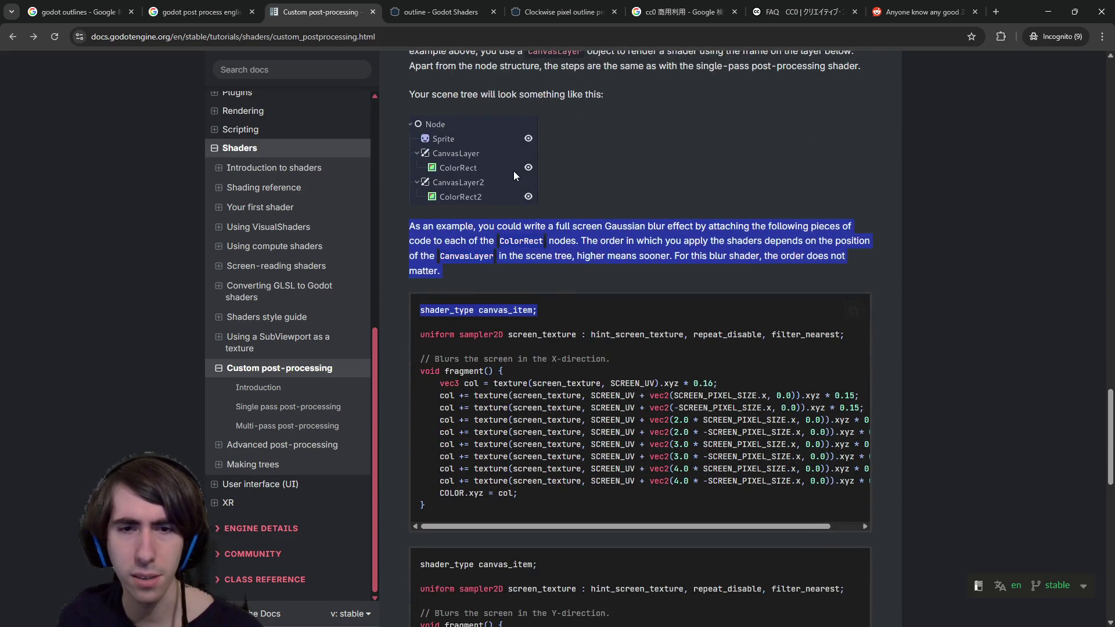
left_click(586, 235)
scroll(574, 214, "down", 1)
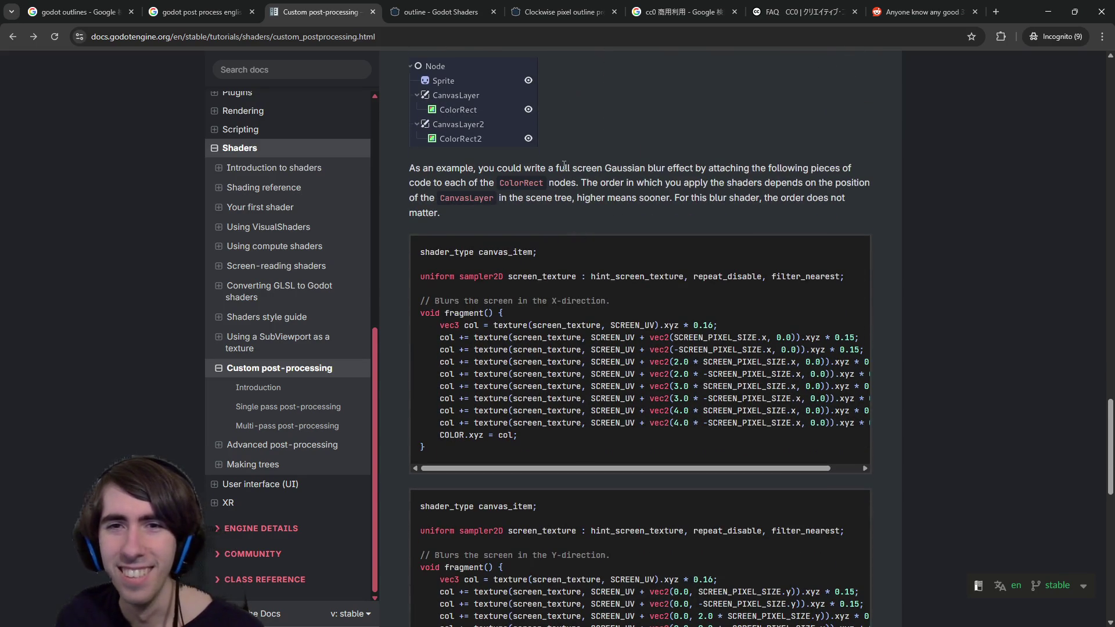
scroll(594, 294, "down", 15)
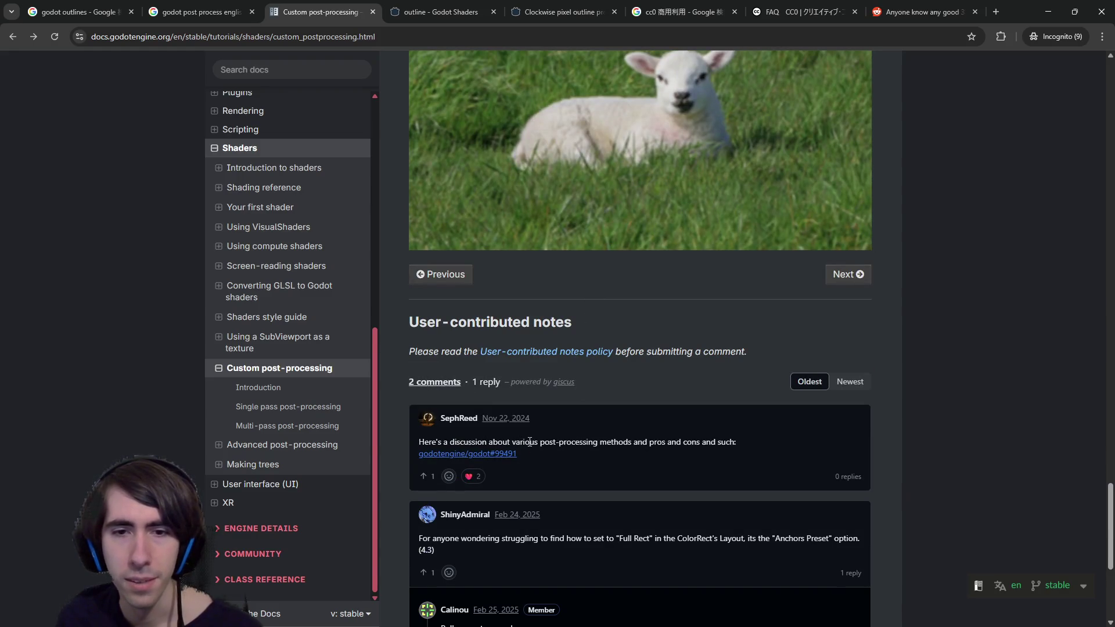
Open the godot#99491 issue link in a background tab.
middle_click(503, 454)
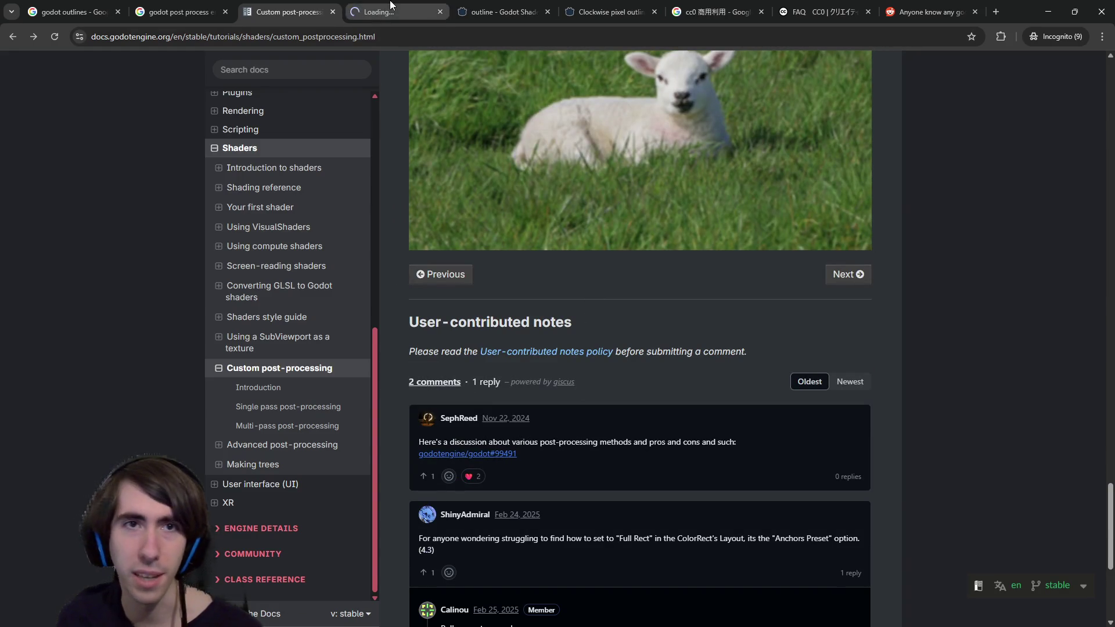
scroll(422, 466, "up", 4)
scroll(329, 438, "up", 1)
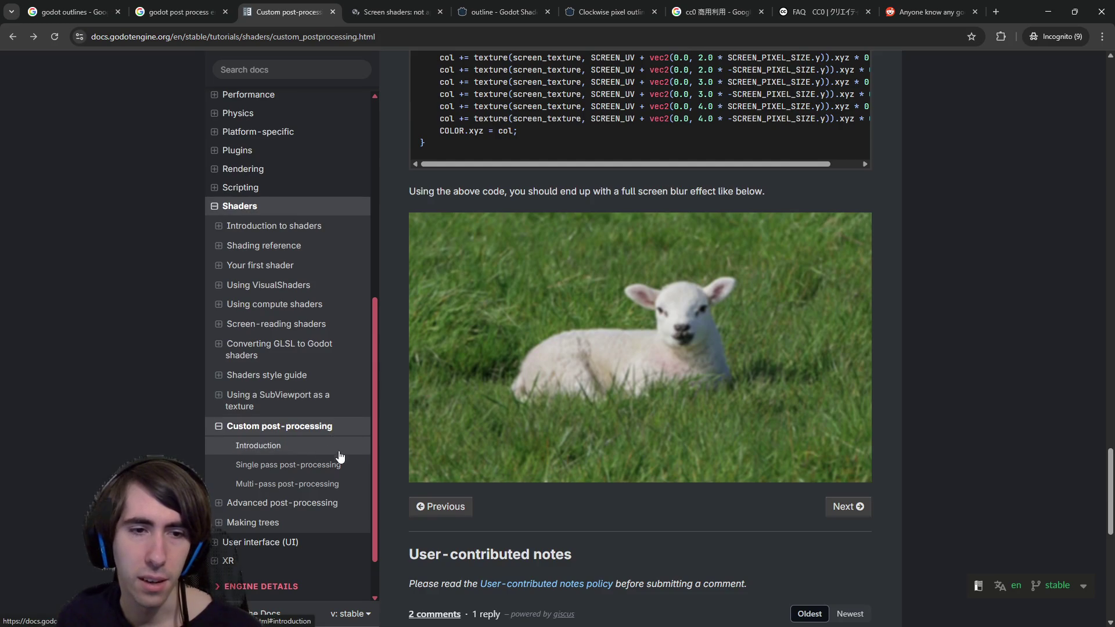
scroll(395, 458, "up", 5)
Go to Advanced post-processing > Introduction in the docs sidebar.
left_click(219, 502)
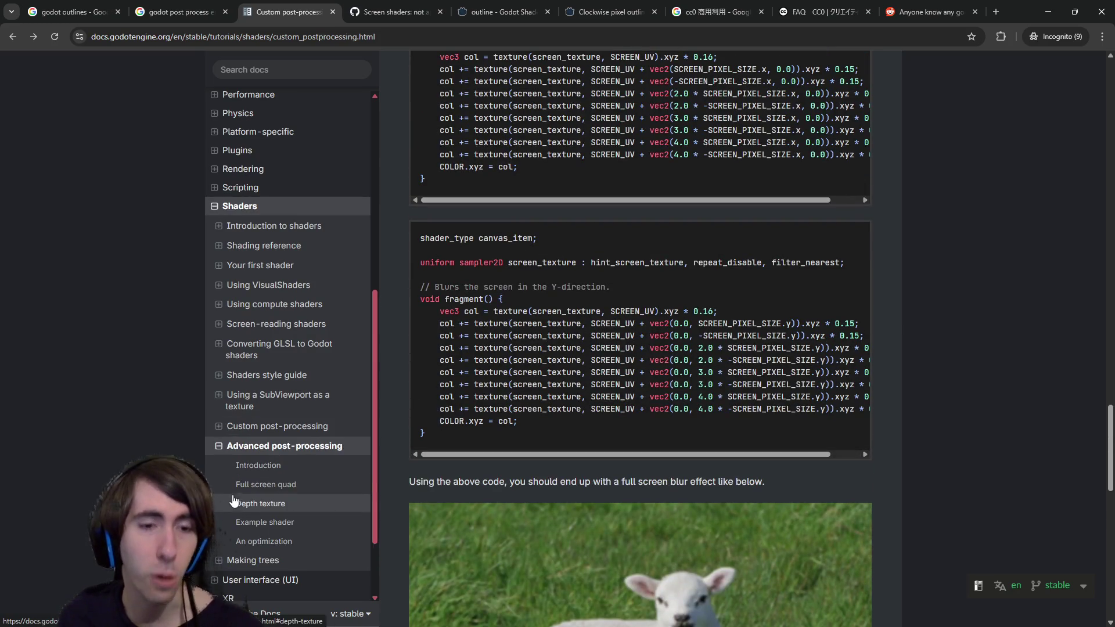
scroll(256, 464, "down", 2)
left_click(281, 370)
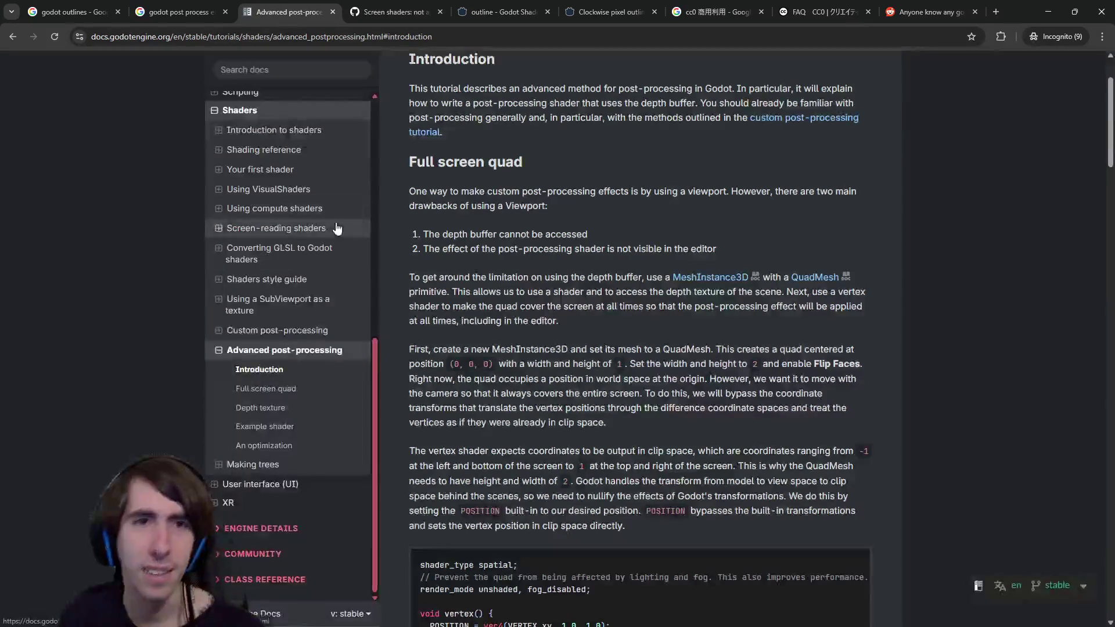
Read GitHub issue #99491 on screen shaders, then return to the docs tab.
left_click(393, 12)
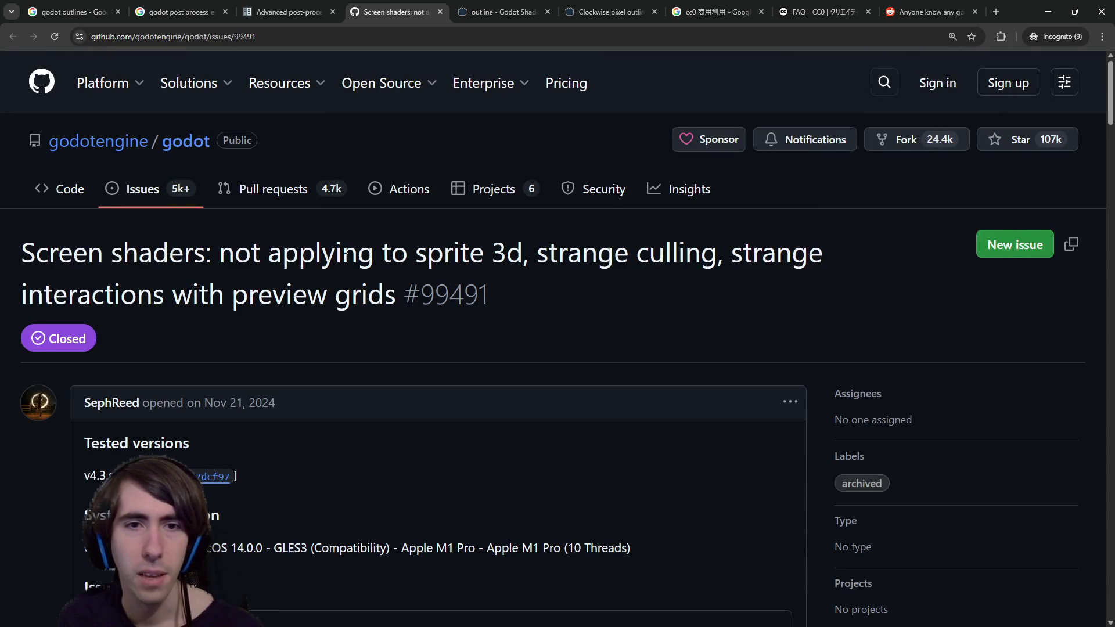
left_click_drag(346, 259, 491, 261)
scroll(517, 318, "down", 5)
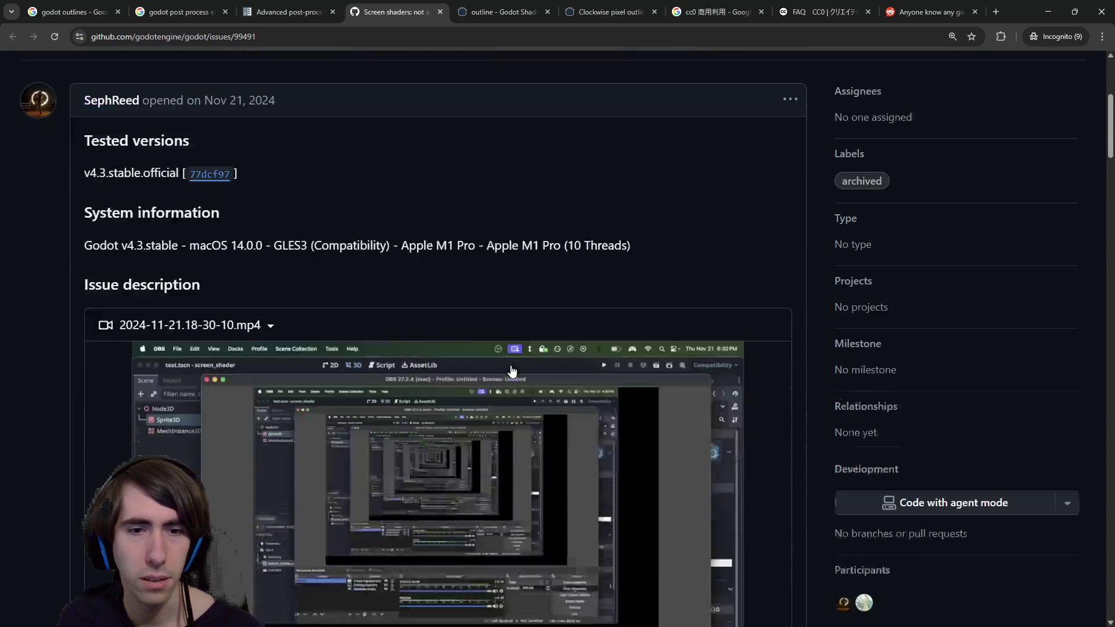
scroll(511, 370, "down", 12)
scroll(589, 462, "up", 2)
scroll(587, 451, "down", 12)
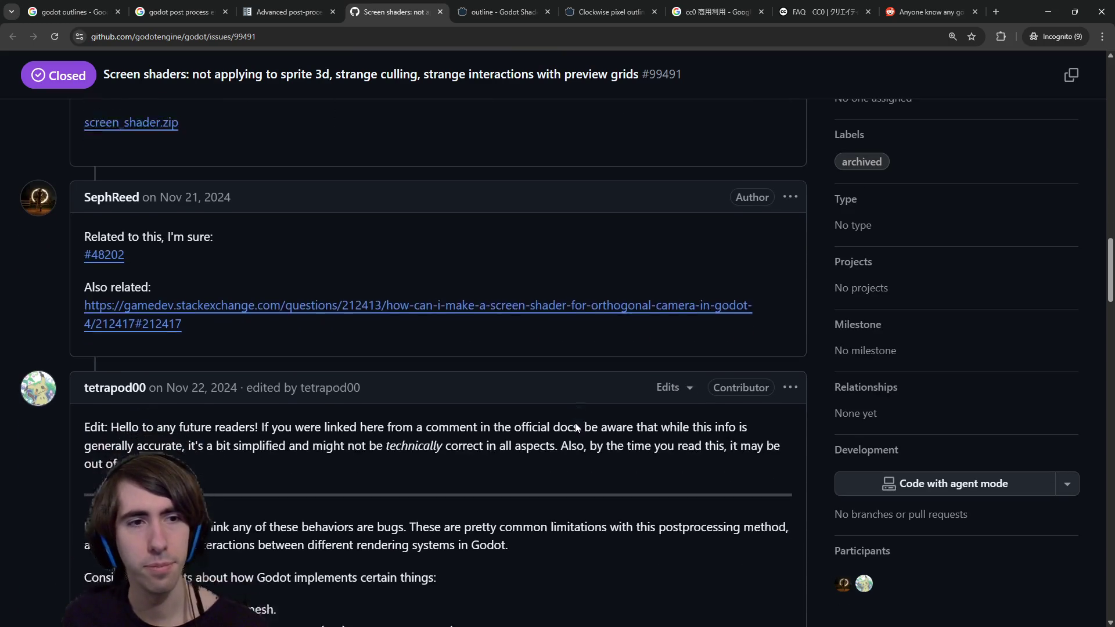
left_click(284, 11)
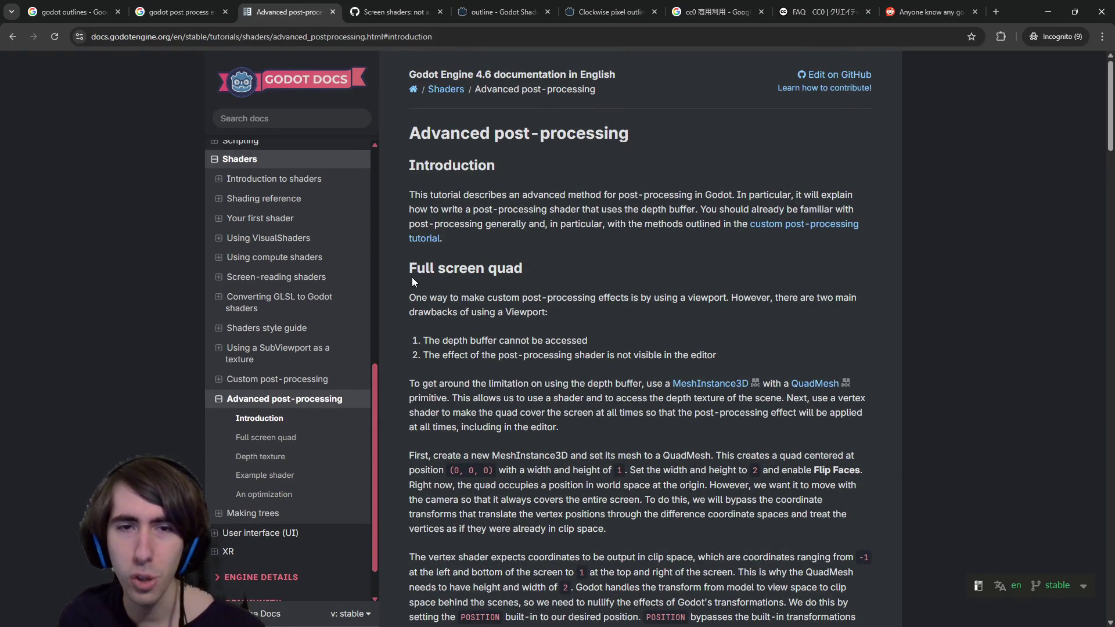
Read the Advanced post-processing introduction down to the depth texture and NDC reconstruction code.
mouse_move(463, 293)
left_mouse_down()
mouse_move(409, 297)
mouse_move(729, 297)
mouse_move(682, 297)
left_mouse_up()
left_click(667, 293)
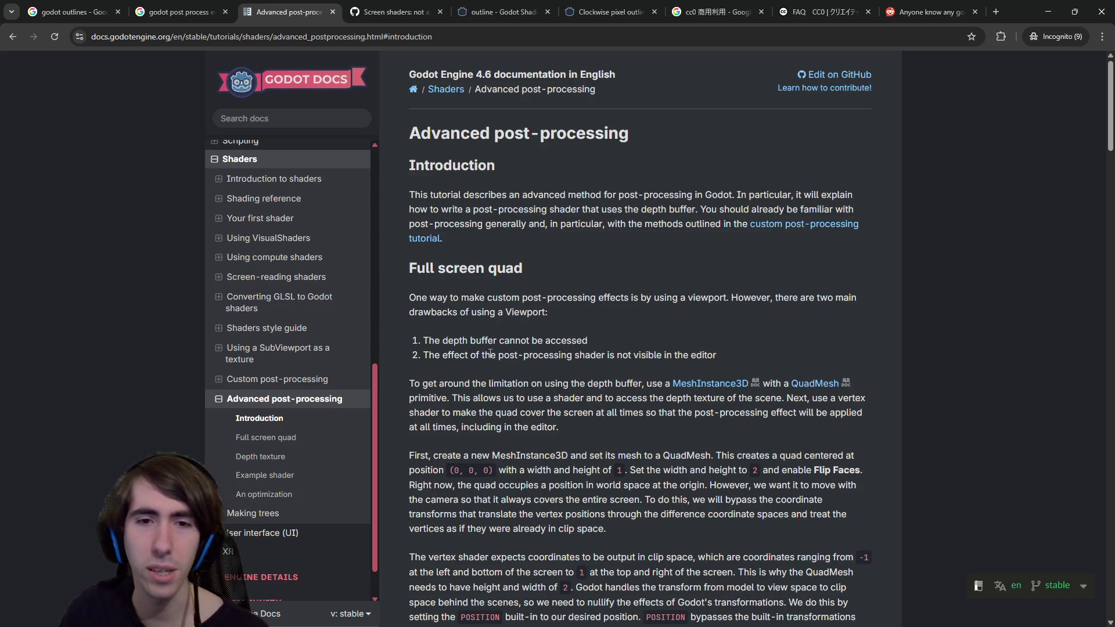
scroll(526, 326, "down", 1)
mouse_move(537, 323)
left_mouse_down()
mouse_move(749, 324)
mouse_move(664, 324)
left_mouse_up()
left_click(662, 323)
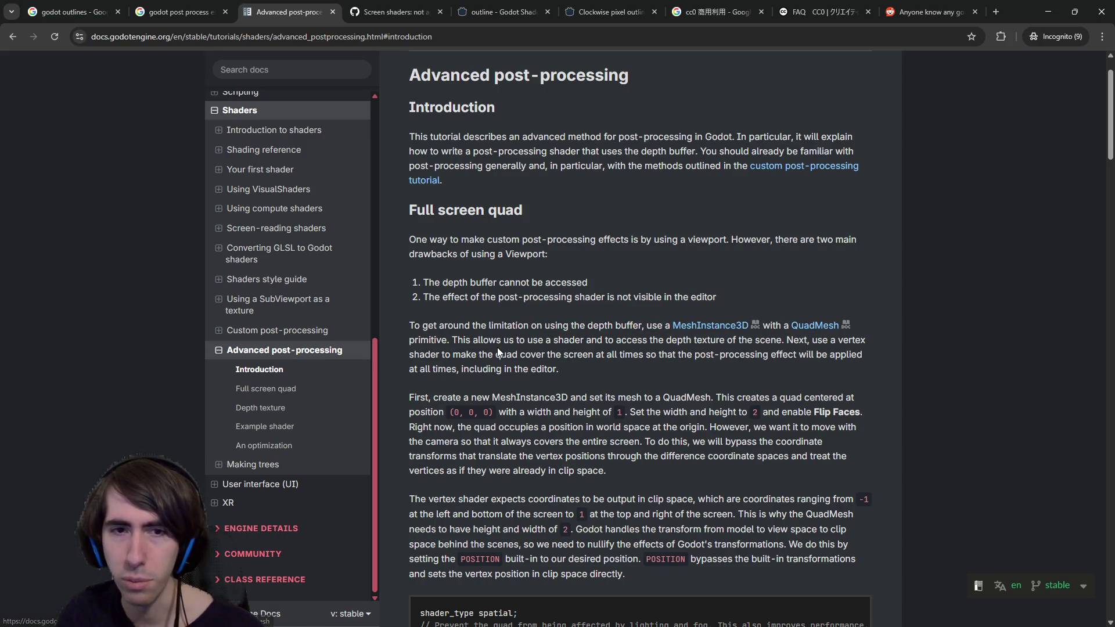
left_click_drag(487, 340, 607, 341)
left_click(607, 340)
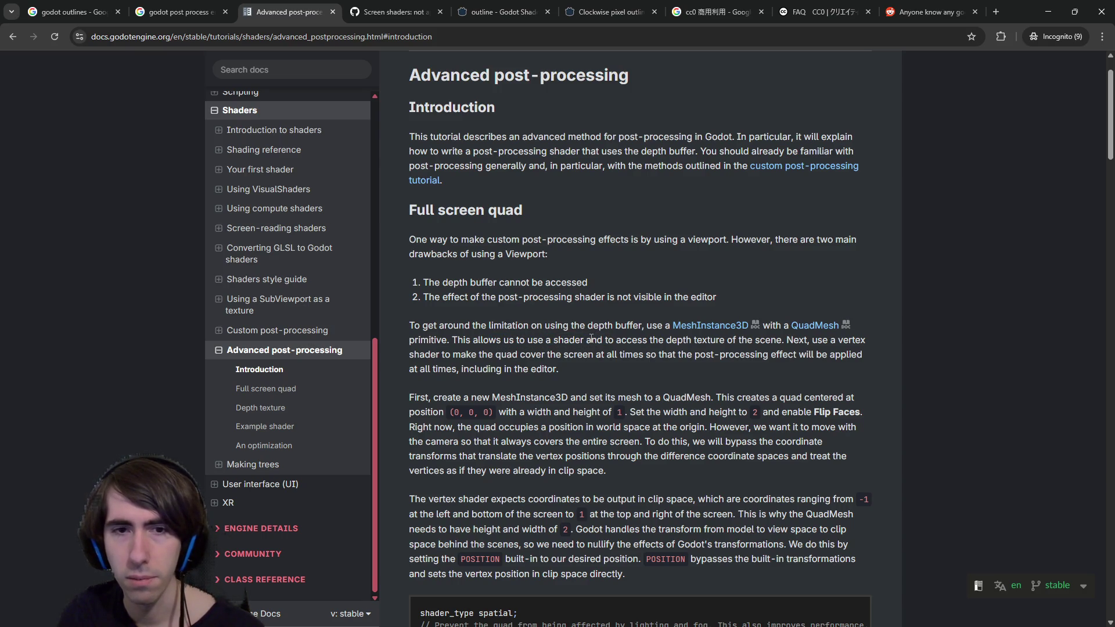
scroll(586, 340, "down", 8)
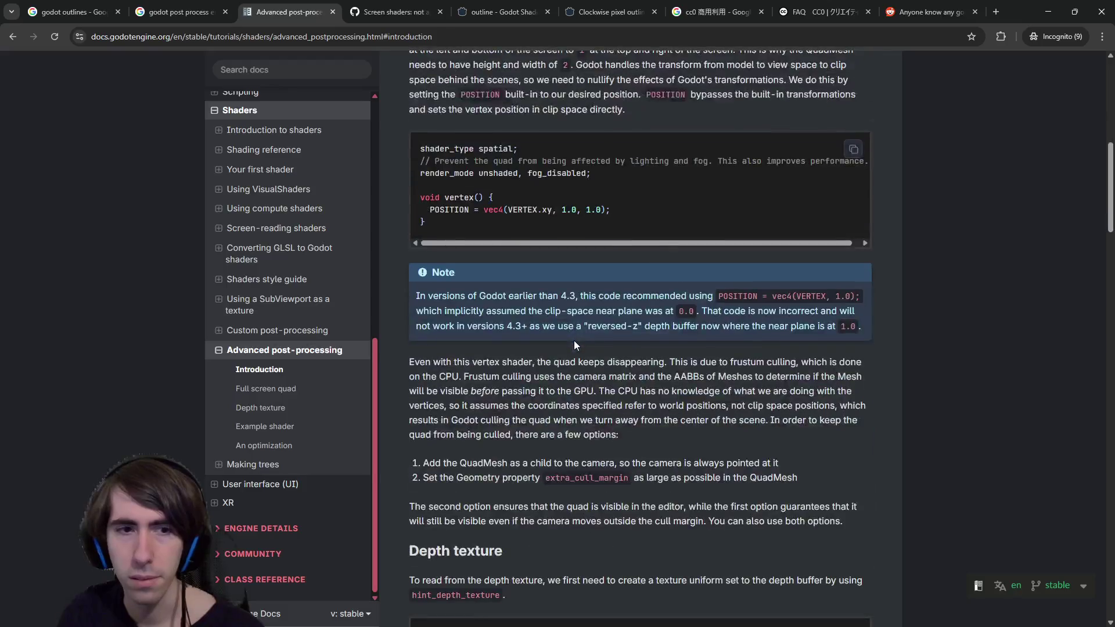
scroll(574, 343, "down", 10)
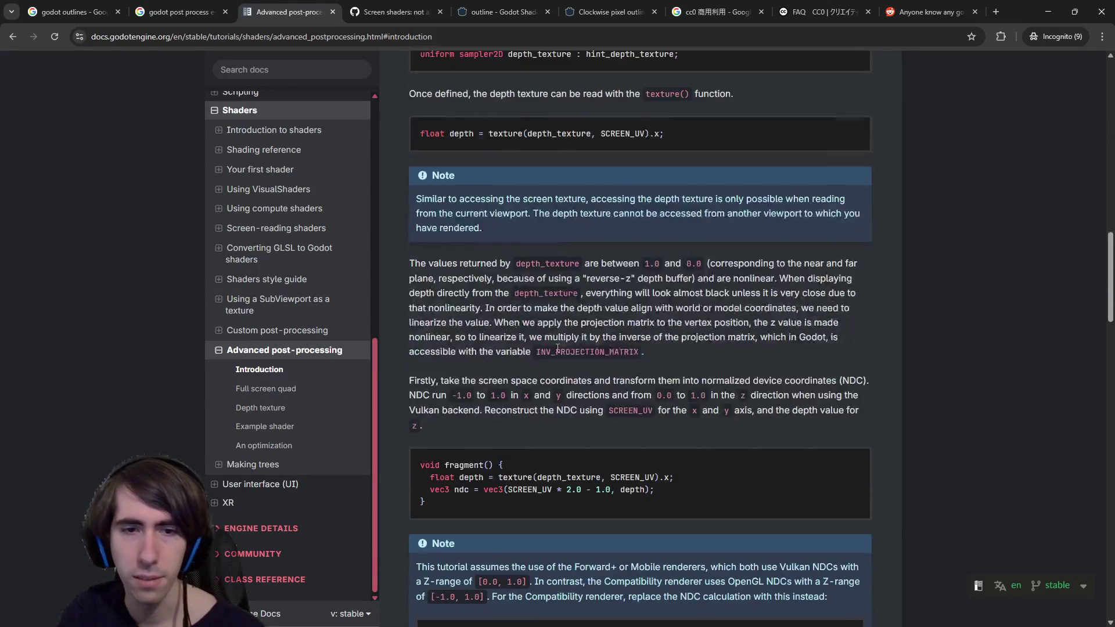
scroll(561, 346, "down", 3)
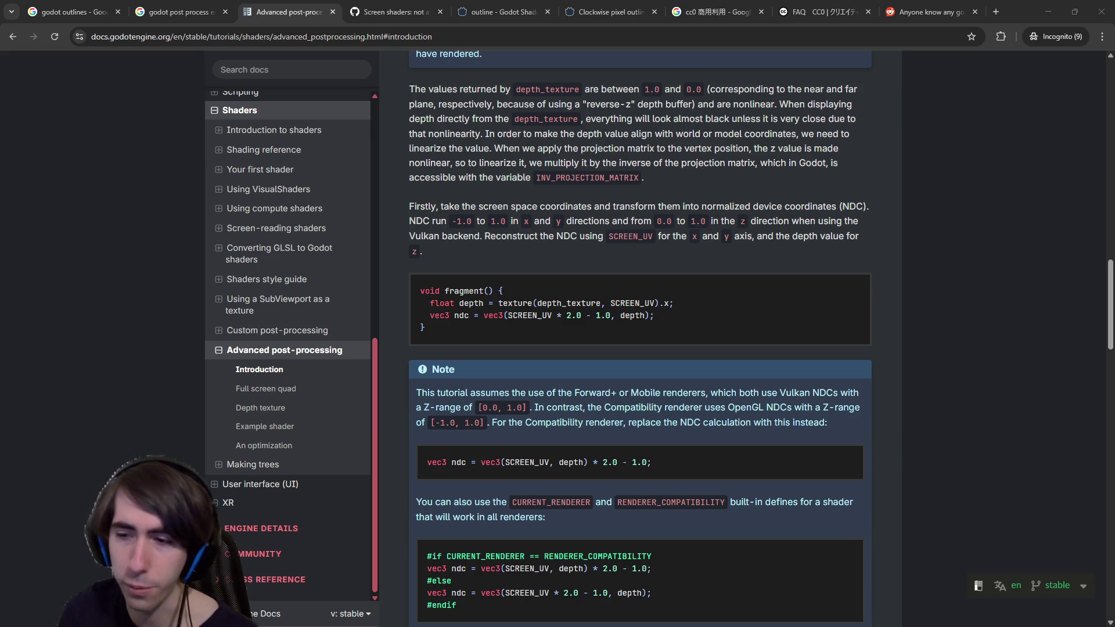
key("alt+Tab")
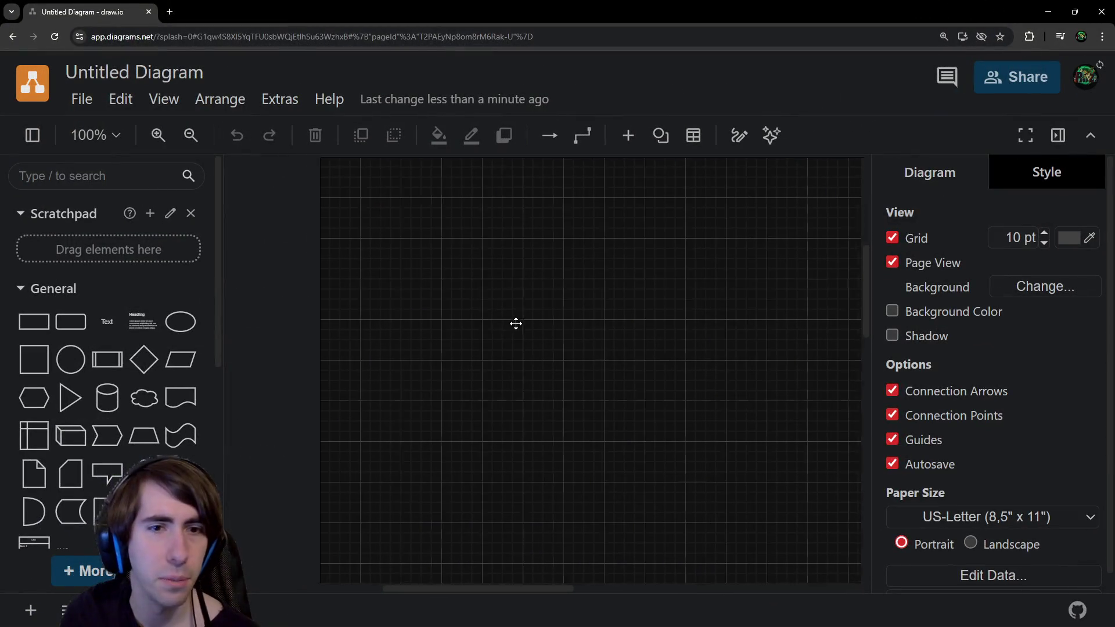
Add a rounded rectangle labelled 'Draw Environment' to the canvas.
left_click(70, 321)
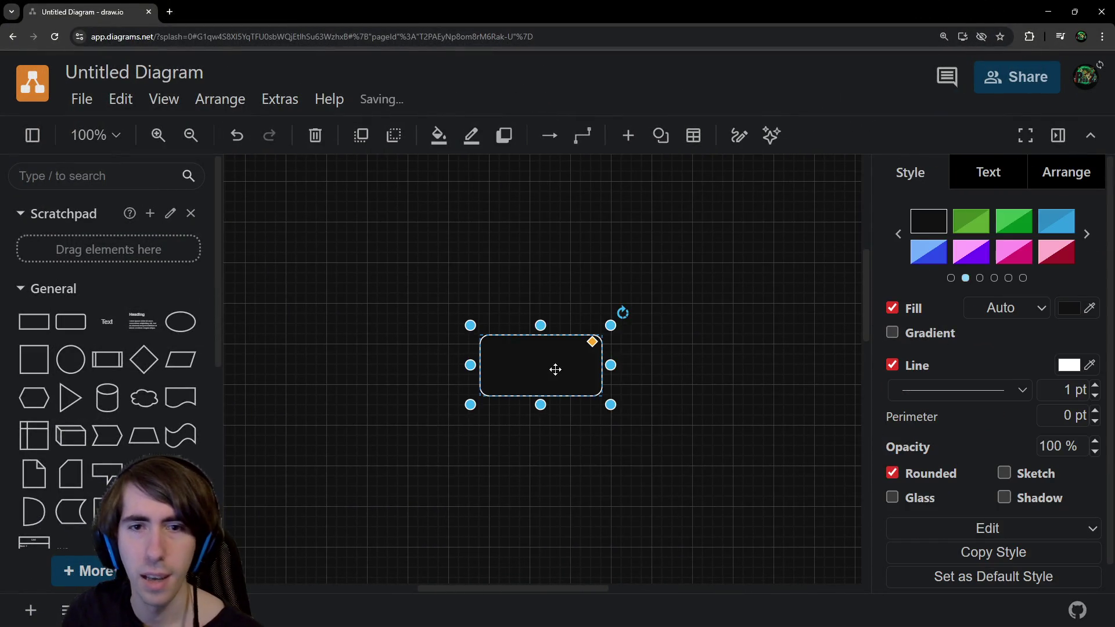
left_click_drag(555, 370, 453, 318)
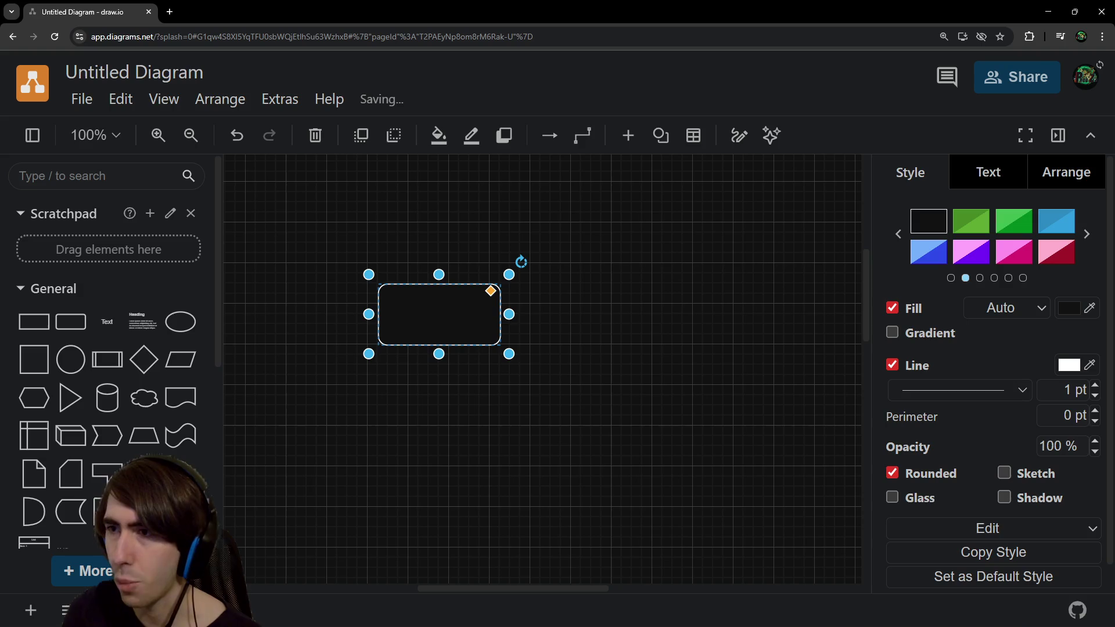
mouse_move(488, 293)
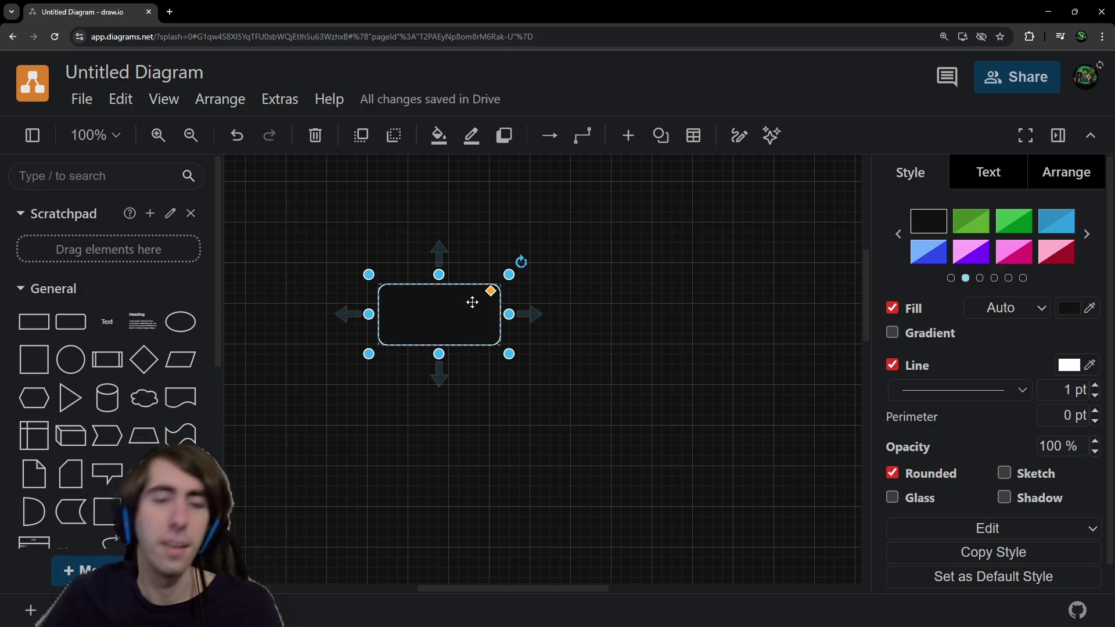
type("Draw Environment")
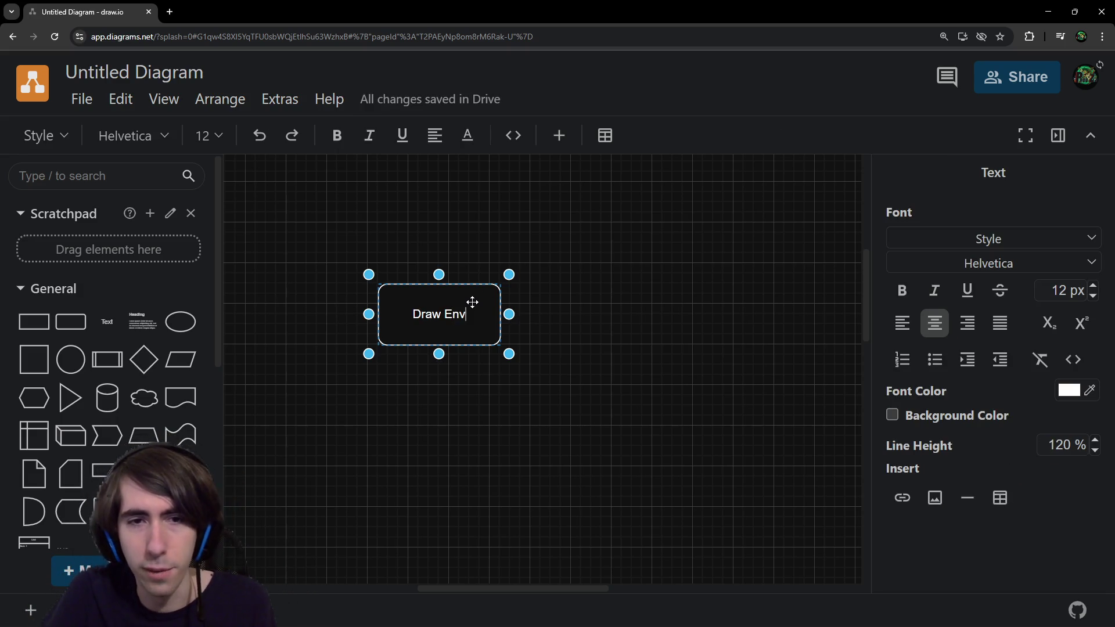
left_click(472, 302)
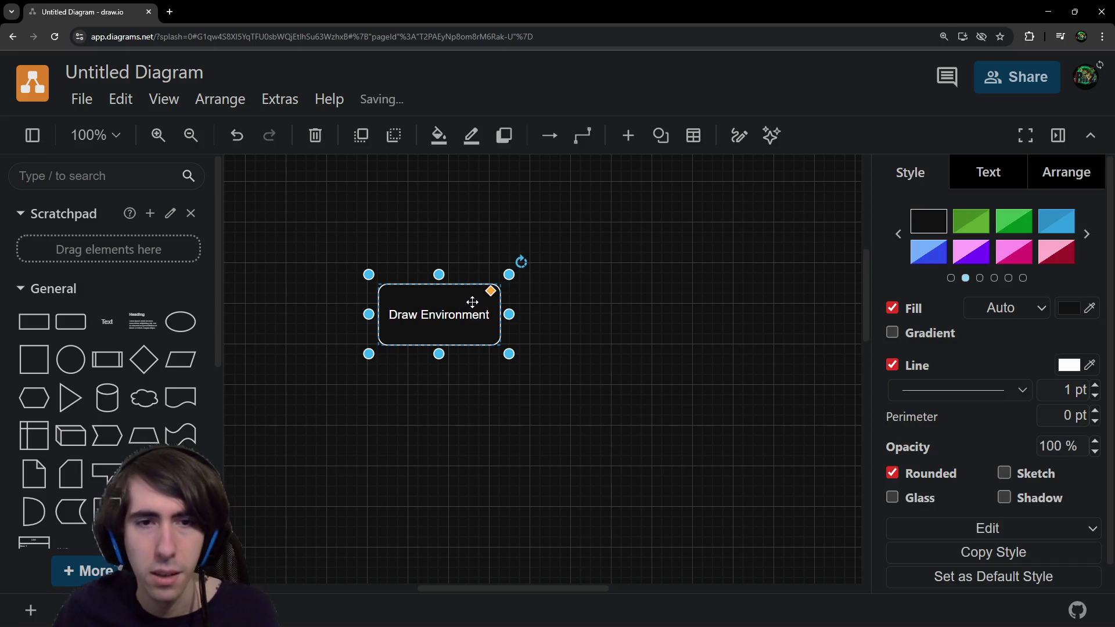
Clone it as a 'Draw Characters' box and link Draw Environment to it with an arrow.
left_click(498, 316)
double_click(539, 328)
left_click(541, 324)
key("shift+End")
type("Characters")
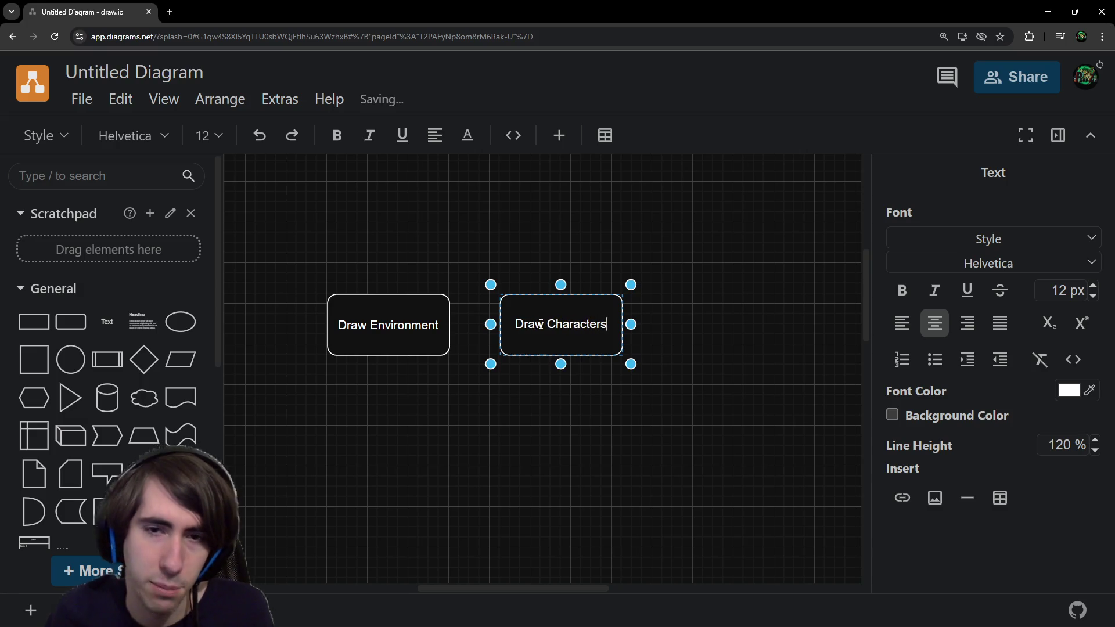
left_click(429, 325)
left_click_drag(473, 325, 499, 324)
left_click(523, 270)
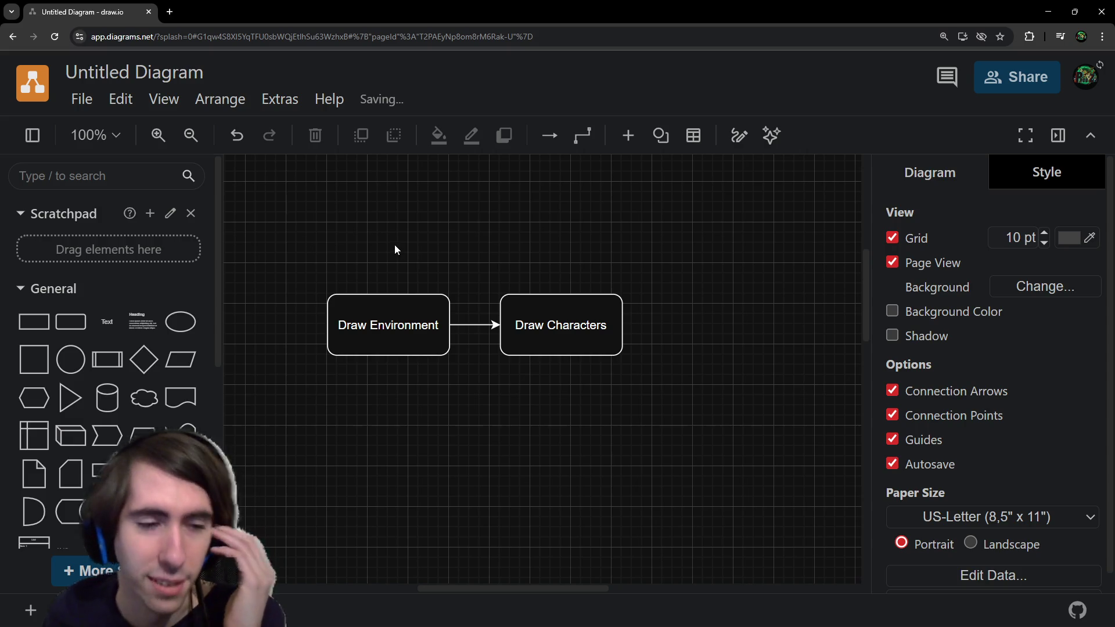
Add a 'Draw UI' box further right and connect Draw Characters to it.
scroll(507, 267, "down", 1)
mouse_move(532, 294)
left_mouse_down()
mouse_move(513, 294)
mouse_move(707, 303)
left_mouse_up()
double_click(707, 303)
type("Draw UI")
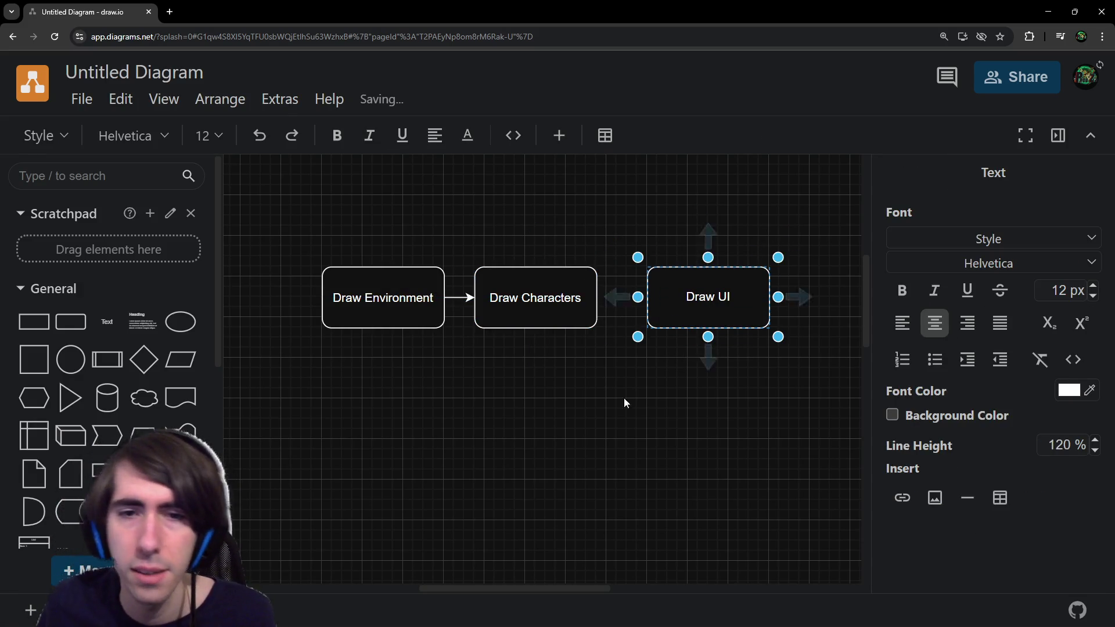
left_click(560, 294)
left_click_drag(615, 297, 653, 299)
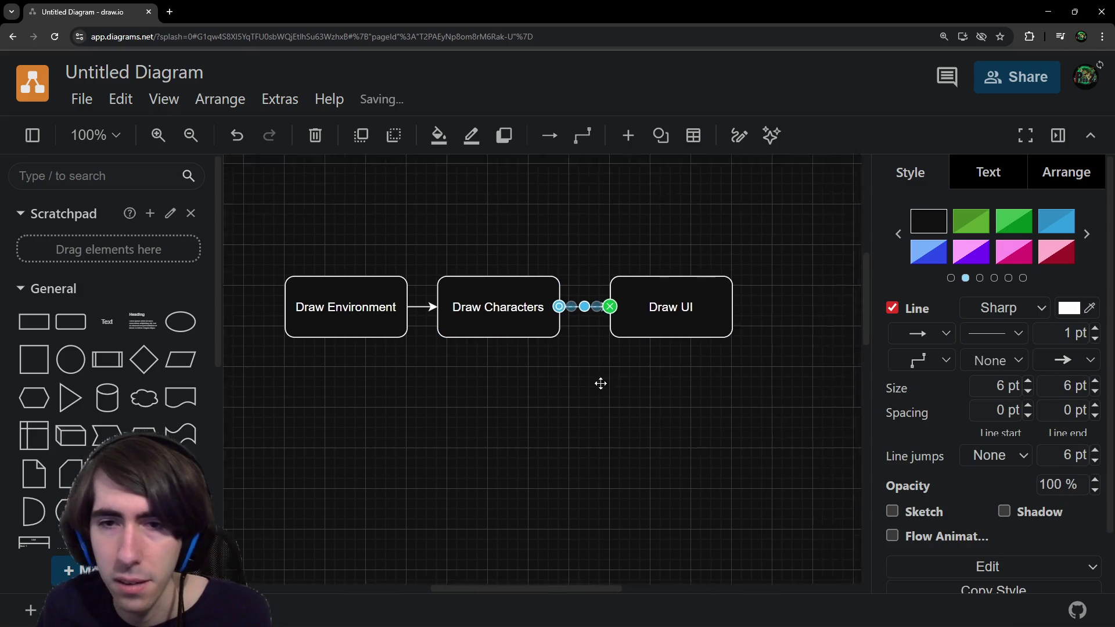
mouse_move(525, 342)
left_mouse_down()
mouse_move(722, 326)
mouse_move(722, 348)
mouse_move(721, 338)
left_mouse_up()
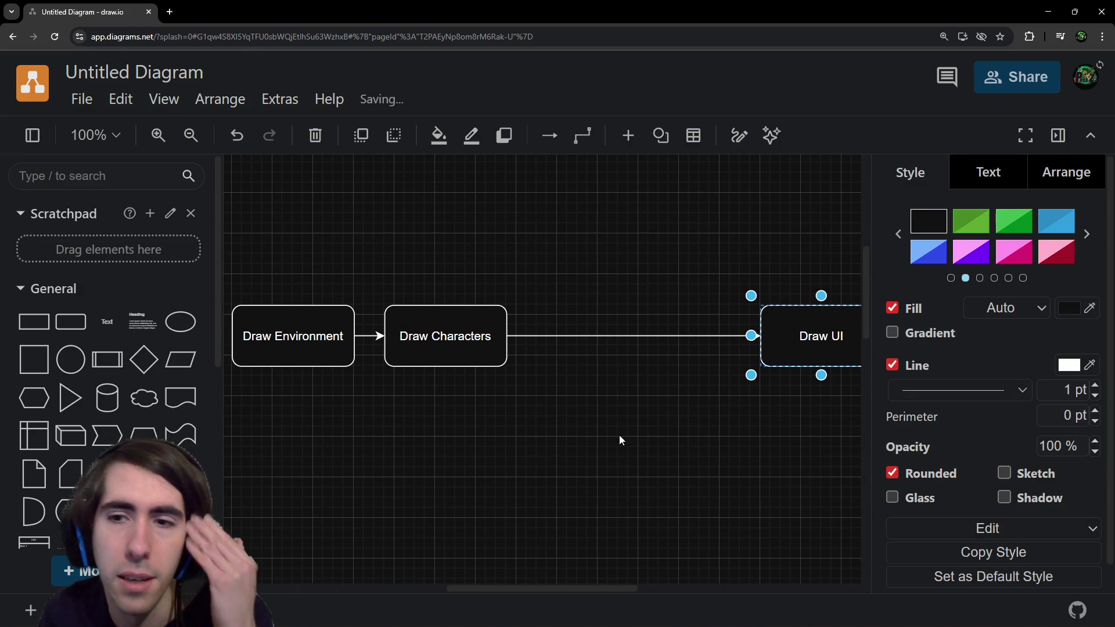
Duplicate the Draw Characters box with copy and paste.
left_click_drag(598, 413, 531, 429)
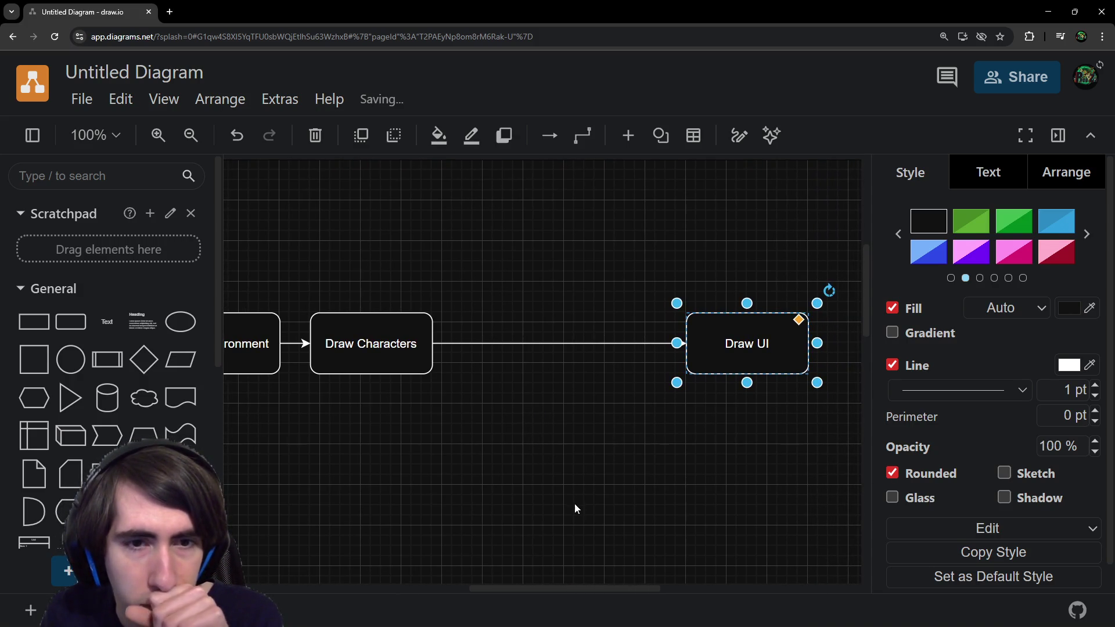
left_click_drag(576, 509, 575, 504)
left_click(390, 339)
key("ctrl+c")
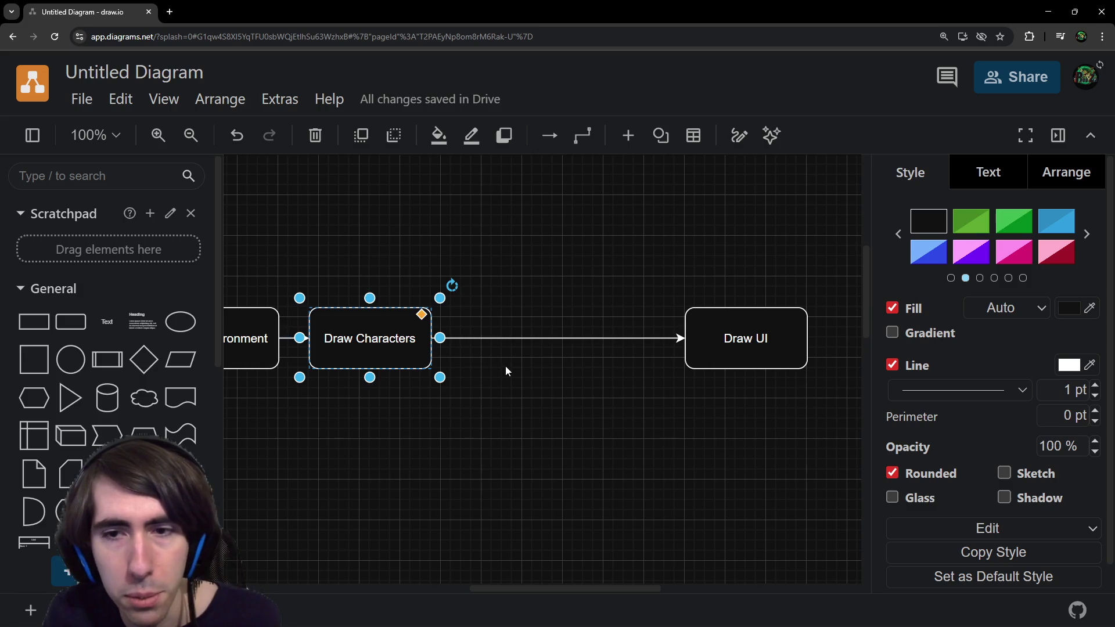
key("ctrl+v")
left_click(405, 341)
Relabel the duplicate box 'Draw Outlines' and move it down and left.
mouse_move(455, 340)
left_mouse_down()
mouse_move(478, 386)
mouse_move(558, 383)
left_mouse_up()
double_click(558, 382)
double_click(572, 387)
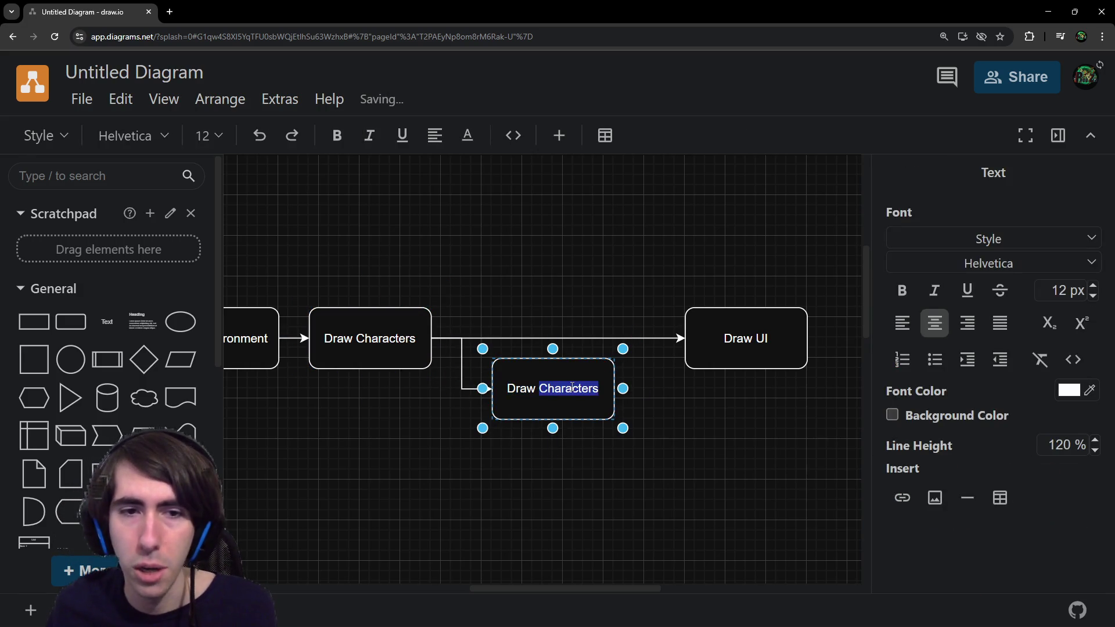
type("Outlines")
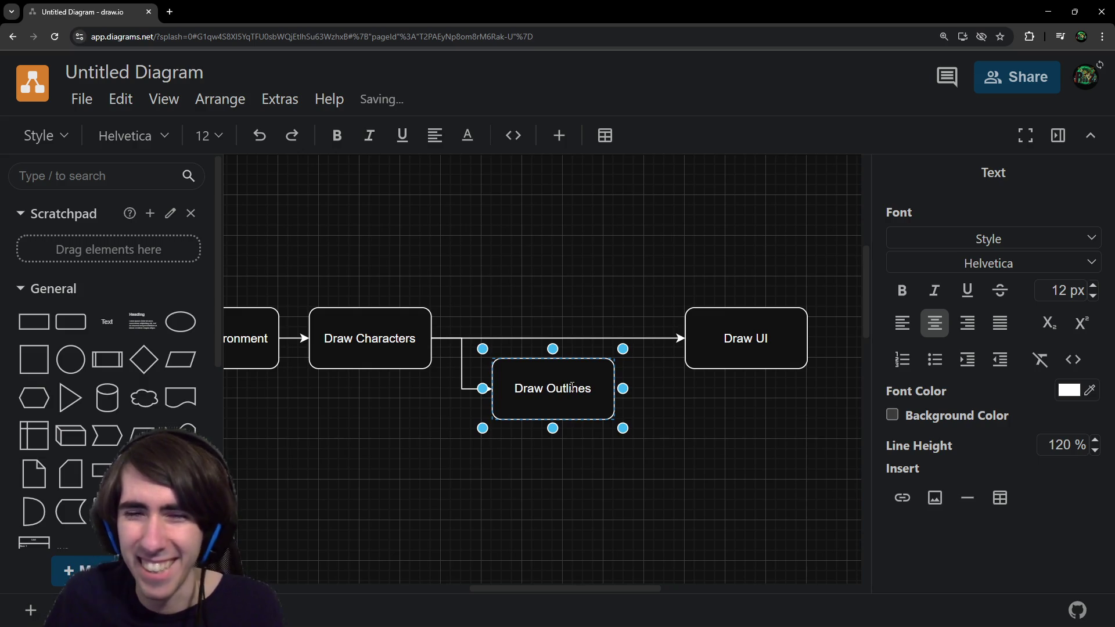
left_click(531, 400)
left_click_drag(531, 395, 358, 435)
Replace its connector with arrows Draw Environment → Draw Outlines → Draw UI.
left_click(370, 378)
key("Delete")
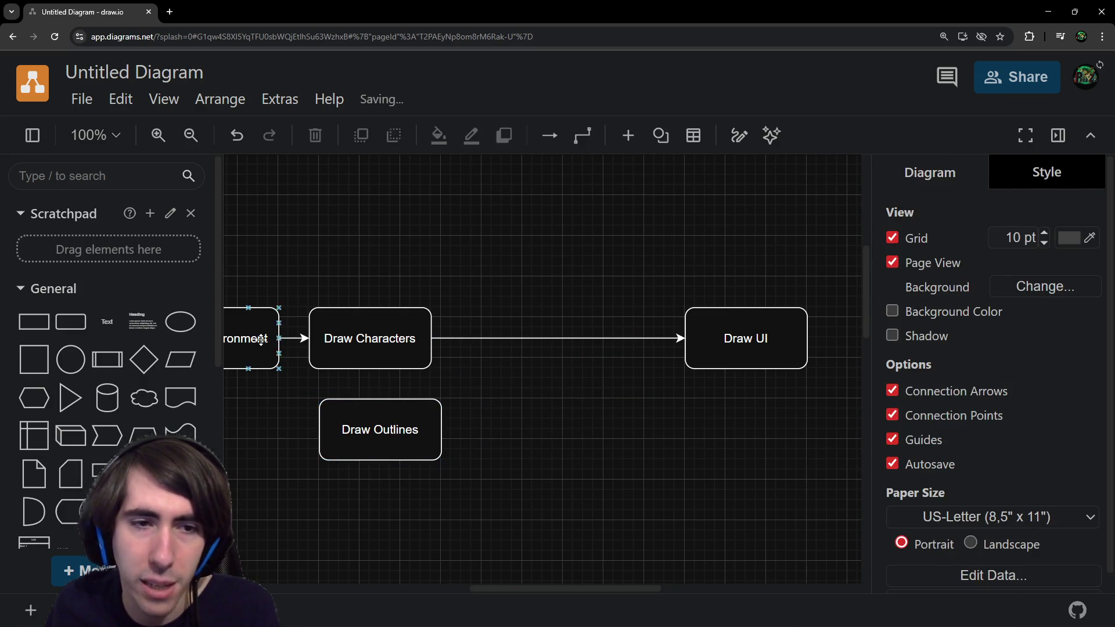
left_click(262, 340)
mouse_move(413, 299)
left_mouse_down()
mouse_move(505, 377)
mouse_move(443, 389)
left_mouse_up()
left_click(562, 386)
left_click_drag(583, 390, 807, 297)
Shift both middle boxes right, delete the stray loop connector, and raise Draw Characters.
left_click(497, 288)
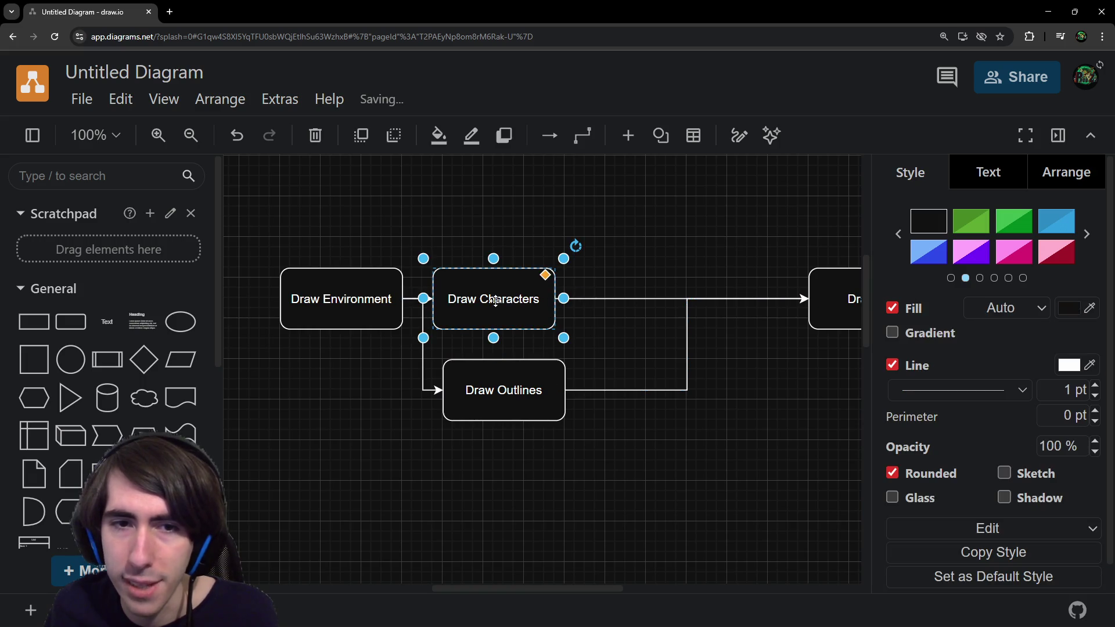
left_click(546, 343)
mouse_move(404, 227)
left_mouse_down()
mouse_move(454, 251)
mouse_move(624, 435)
left_mouse_up()
left_click_drag(506, 295, 587, 286)
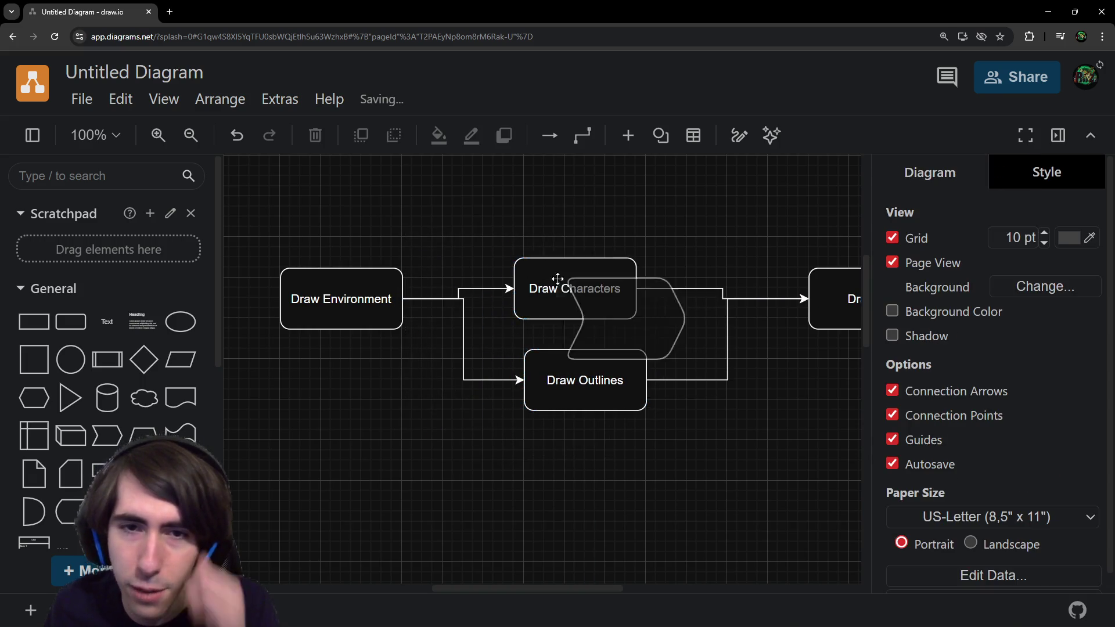
left_click(561, 292)
left_click(643, 303)
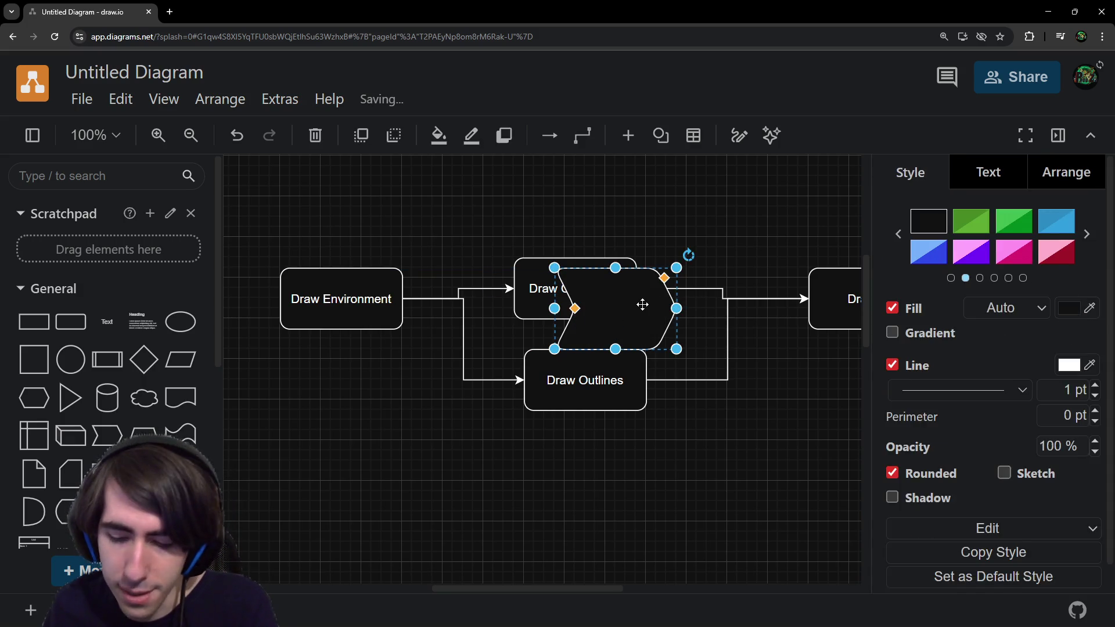
left_click(615, 328)
key("Delete")
left_click(604, 277)
mouse_move(607, 283)
left_mouse_down()
mouse_move(623, 253)
mouse_move(615, 240)
left_mouse_up()
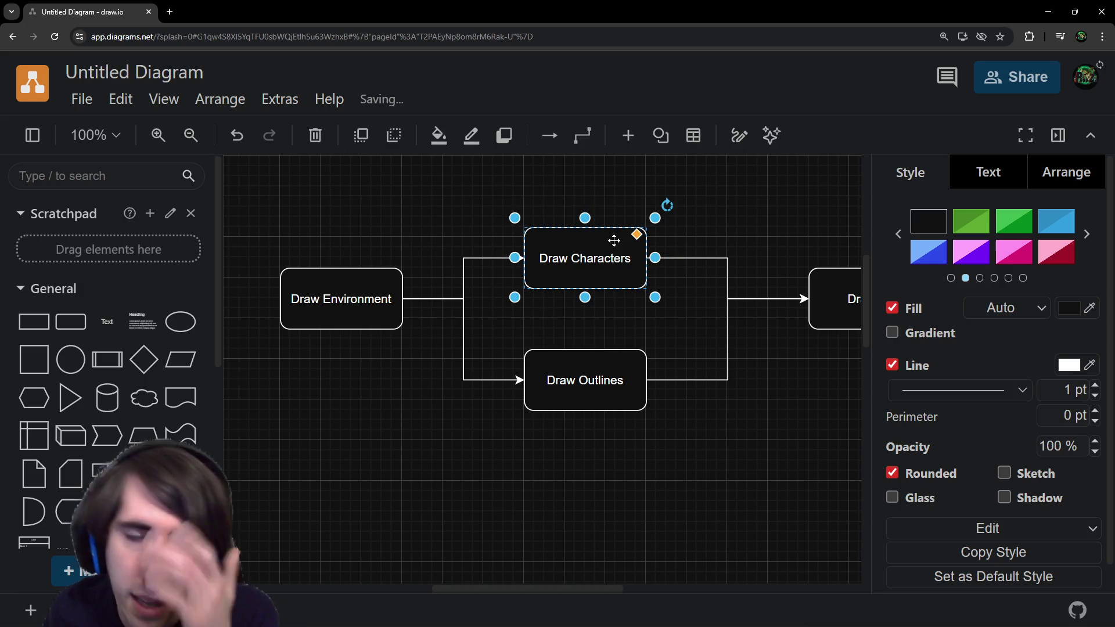
left_click(610, 385)
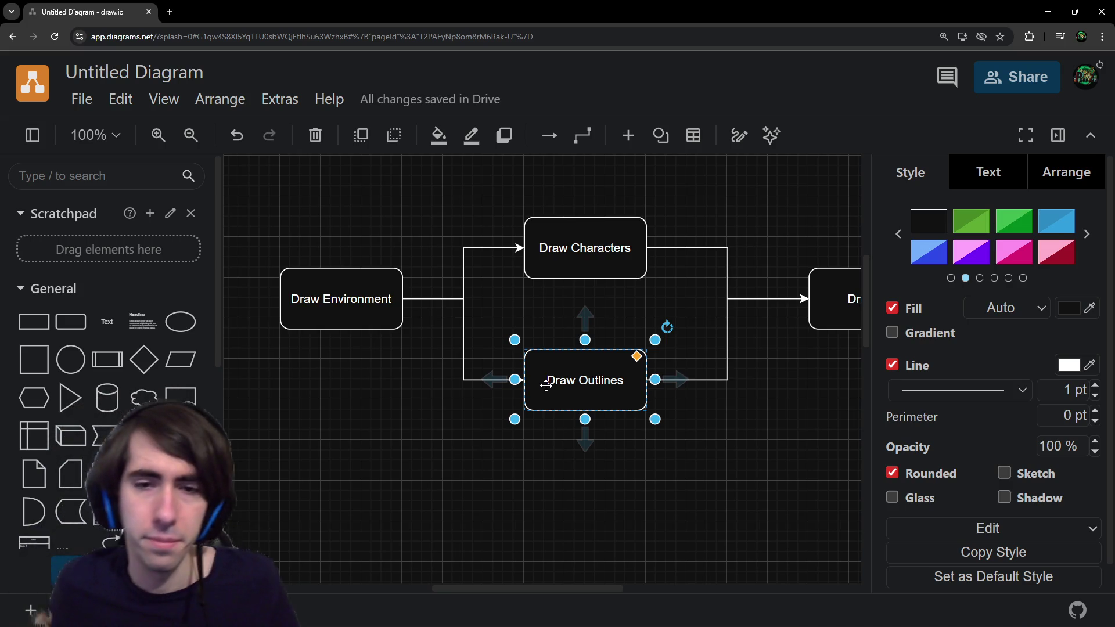
Move Draw Characters below Draw Environment, reattach a loose connector, and delete the old edge.
left_click(556, 269)
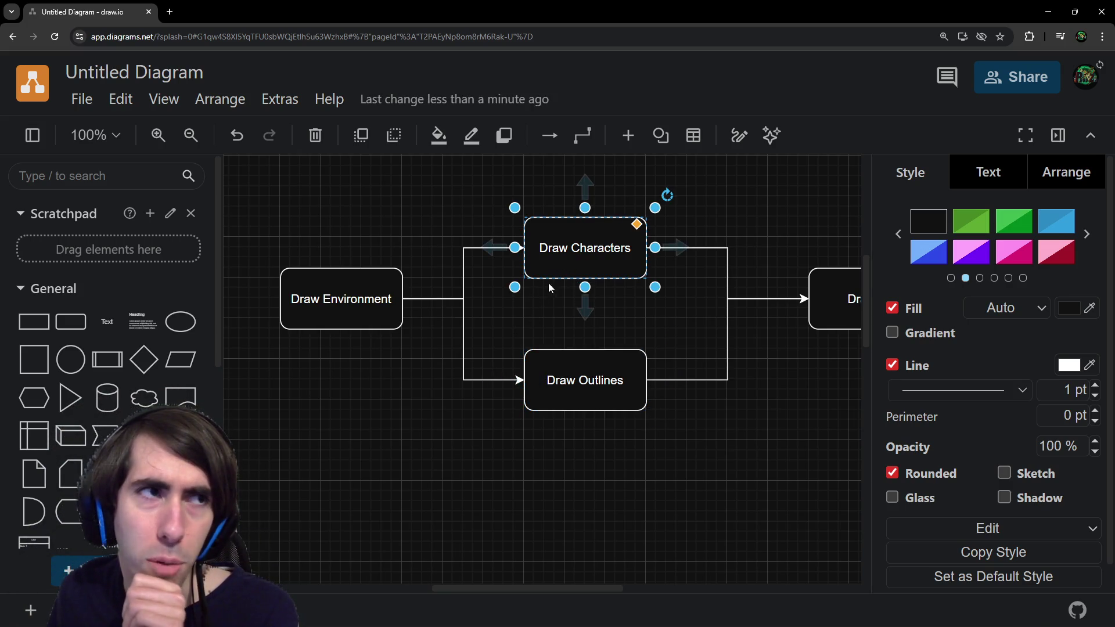
left_click_drag(463, 435, 519, 441)
left_click_drag(643, 270, 430, 453)
left_click(363, 436)
mouse_move(363, 435)
left_mouse_down()
mouse_move(493, 428)
mouse_move(450, 407)
mouse_move(449, 418)
left_mouse_up()
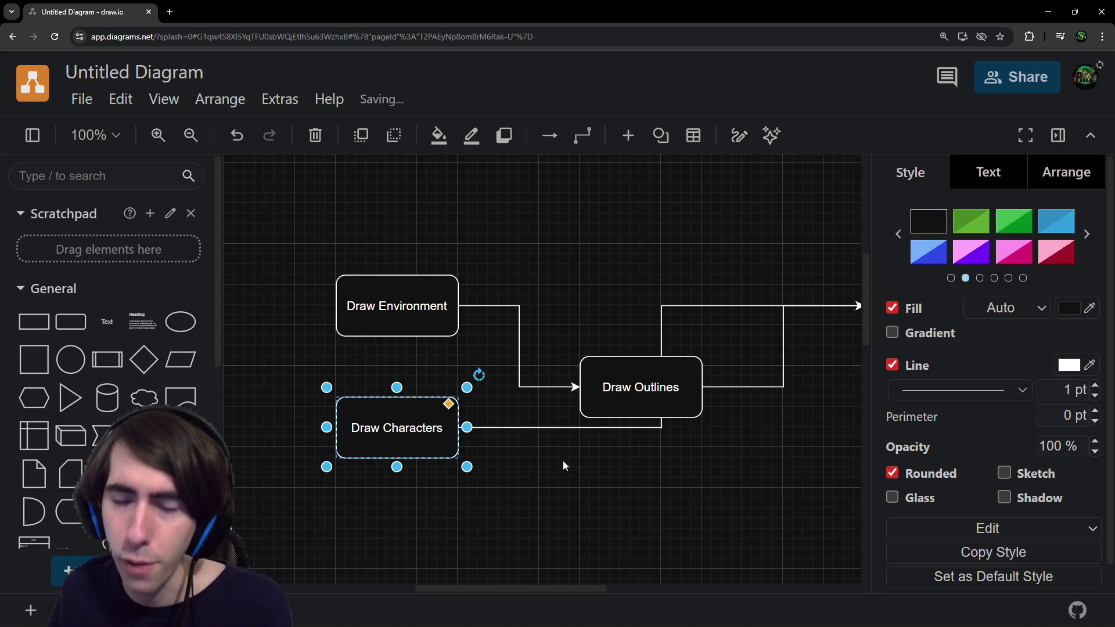
left_click(525, 428)
key("Delete")
Connect Draw Characters to Draw Outlines and delete the Environment-to-Outlines edge.
left_click_drag(627, 385, 587, 426)
left_click(441, 430)
left_click_drag(485, 427, 538, 428)
left_click(498, 383)
key("Delete")
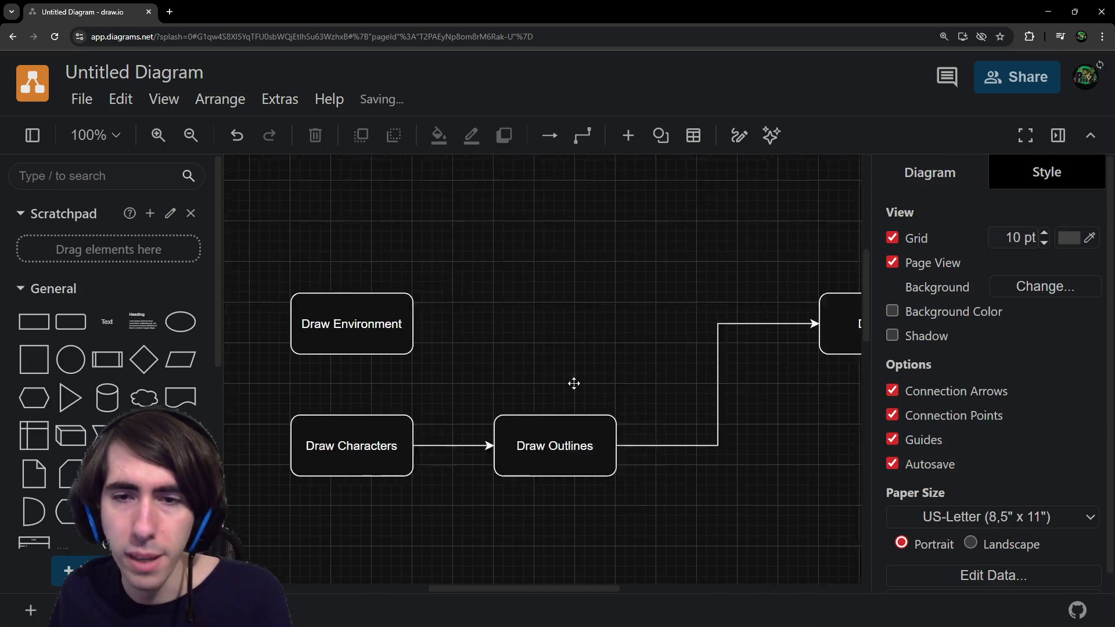
Draw a straight edge from Draw Environment to Draw UI, redoing a badly drawn one.
left_click(353, 334)
left_click_drag(388, 344, 813, 348)
left_click(540, 343)
left_click(459, 342)
key("Delete")
left_click(347, 343)
left_click_drag(388, 344, 765, 343)
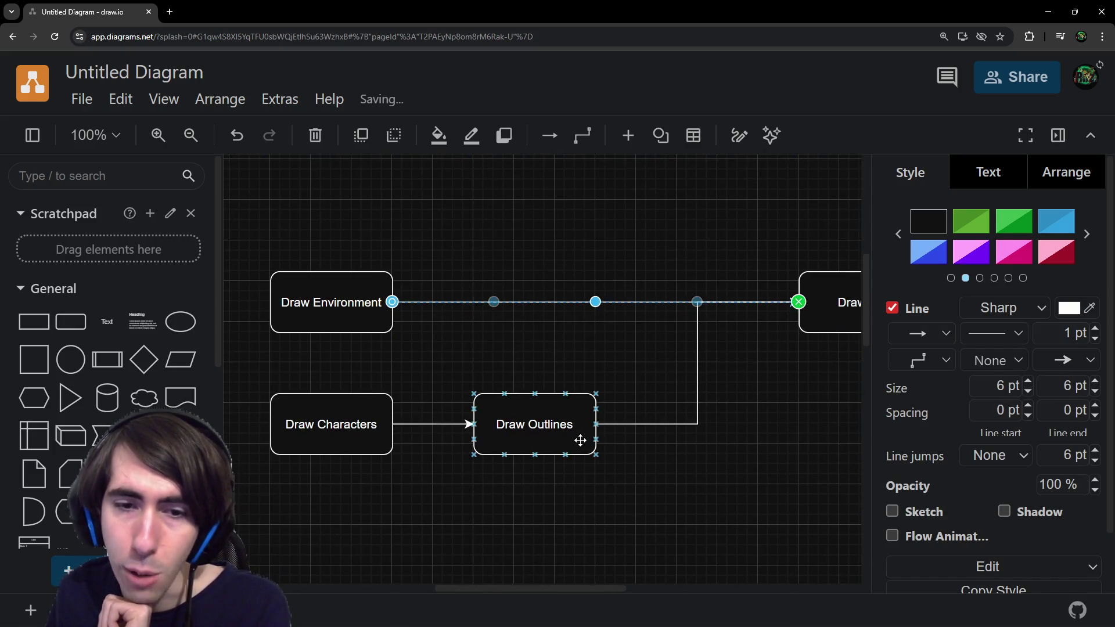
left_click(570, 436)
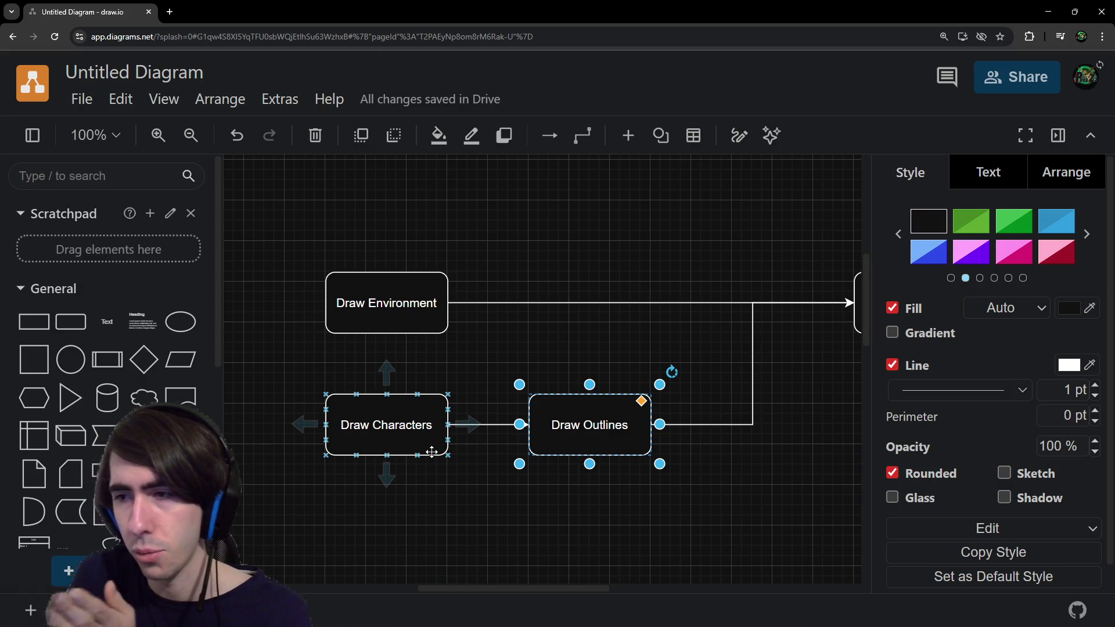
scroll(496, 520, "left", 1)
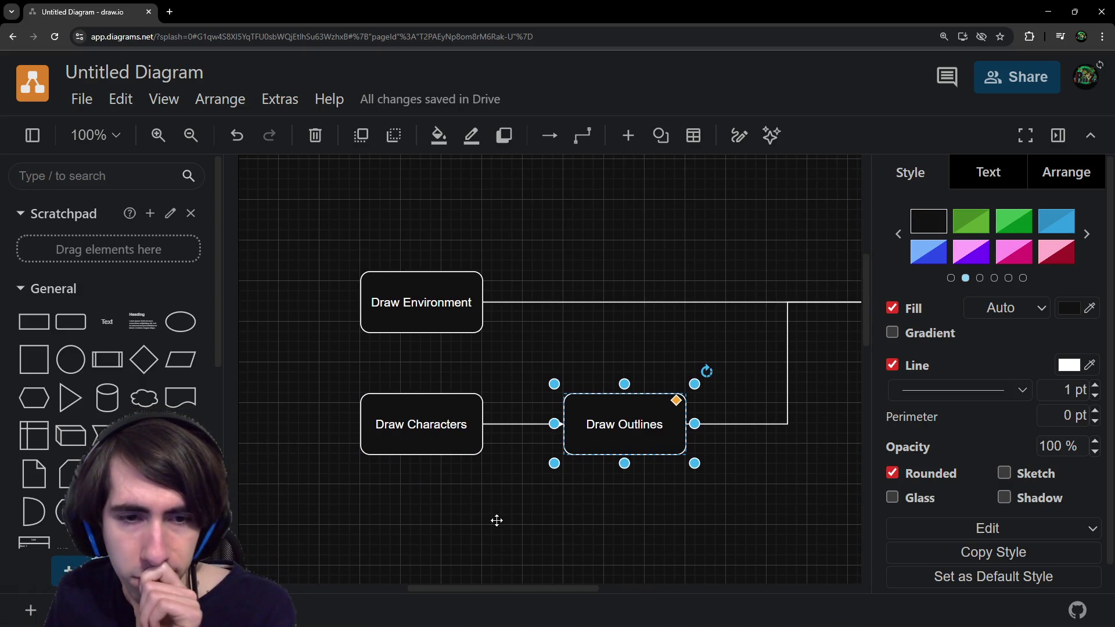
mouse_move(496, 521)
left_mouse_down()
mouse_move(515, 512)
mouse_move(291, 460)
mouse_move(517, 469)
left_mouse_up()
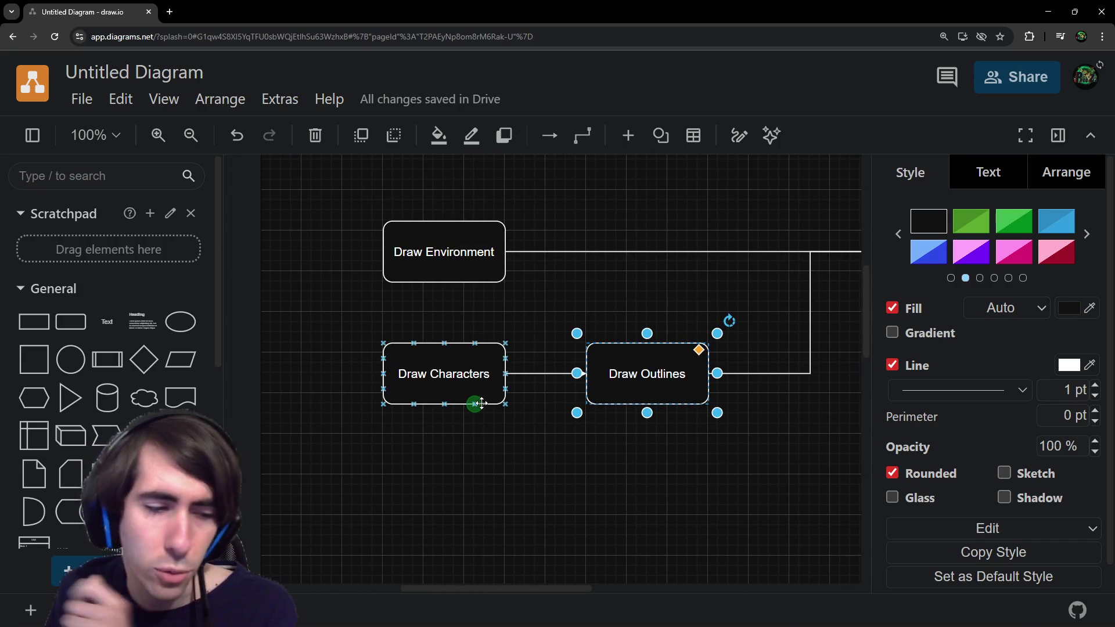
left_click_drag(516, 453, 541, 518)
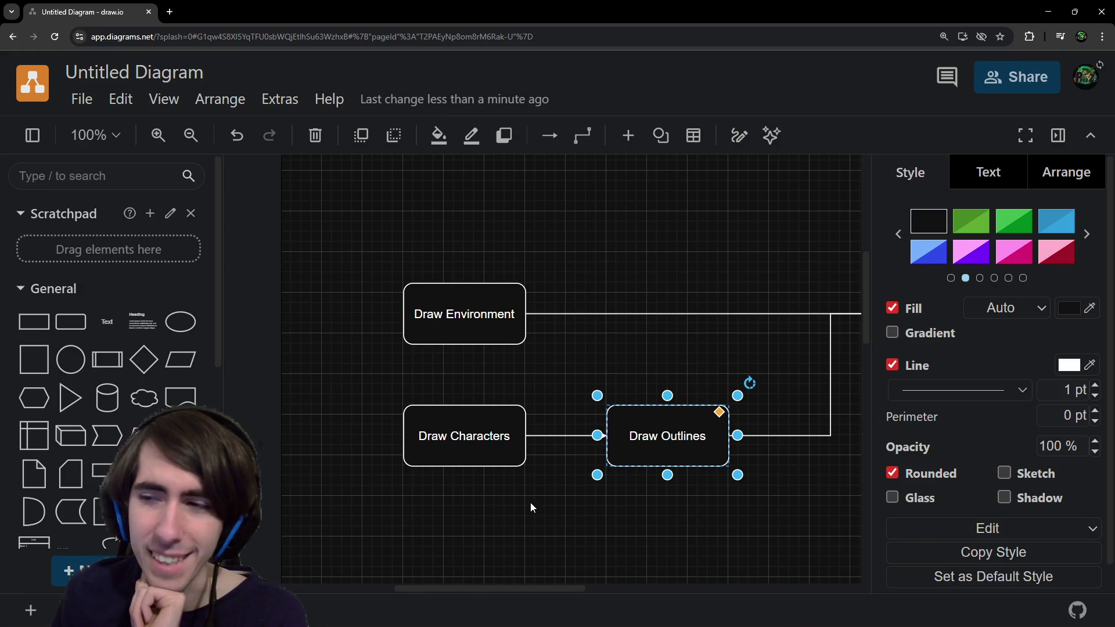
Rearrange the boxes: Draw Characters beside Draw Environment, Draw Outlines moved right.
left_click(499, 437)
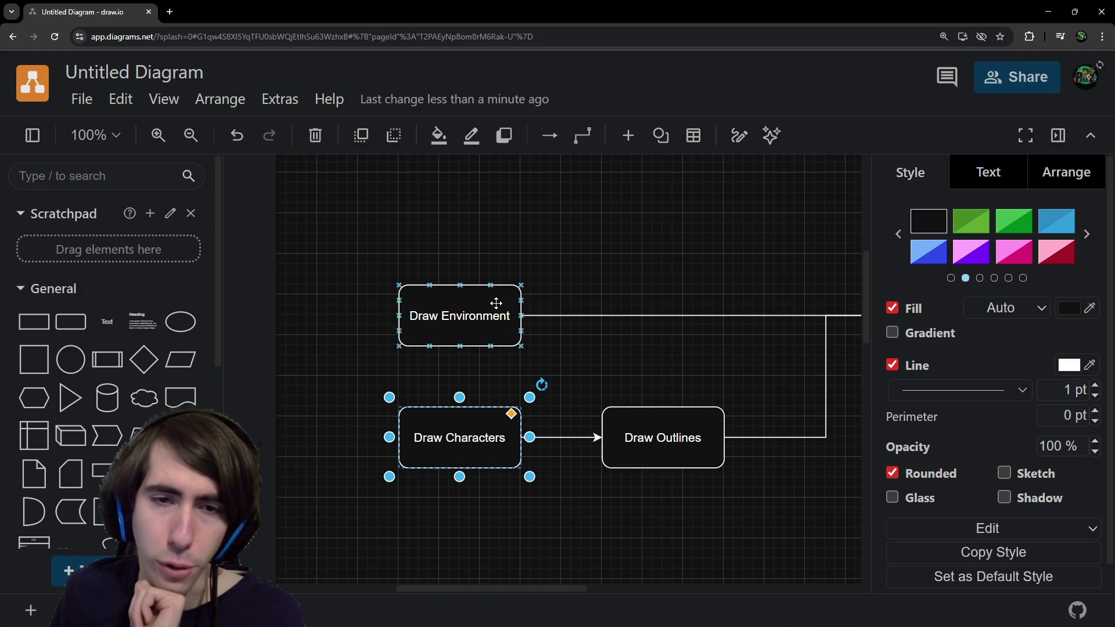
left_click_drag(495, 301, 431, 305)
mouse_move(459, 442)
left_mouse_down()
mouse_move(516, 335)
mouse_move(548, 307)
mouse_move(559, 318)
left_mouse_up()
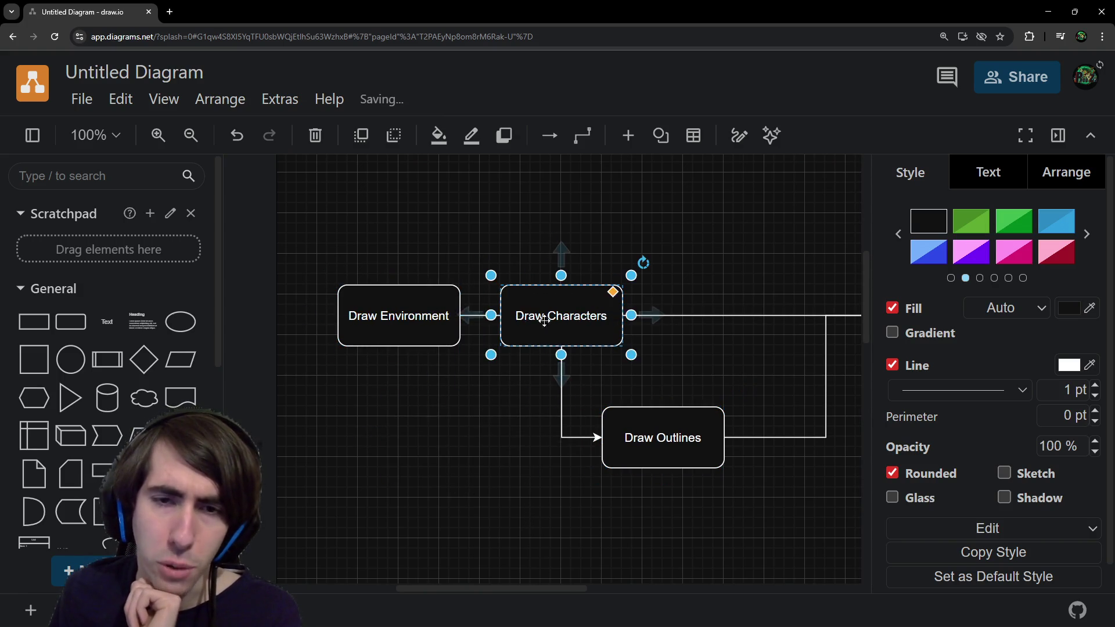
left_click(453, 318)
left_click(498, 316)
left_click(487, 316)
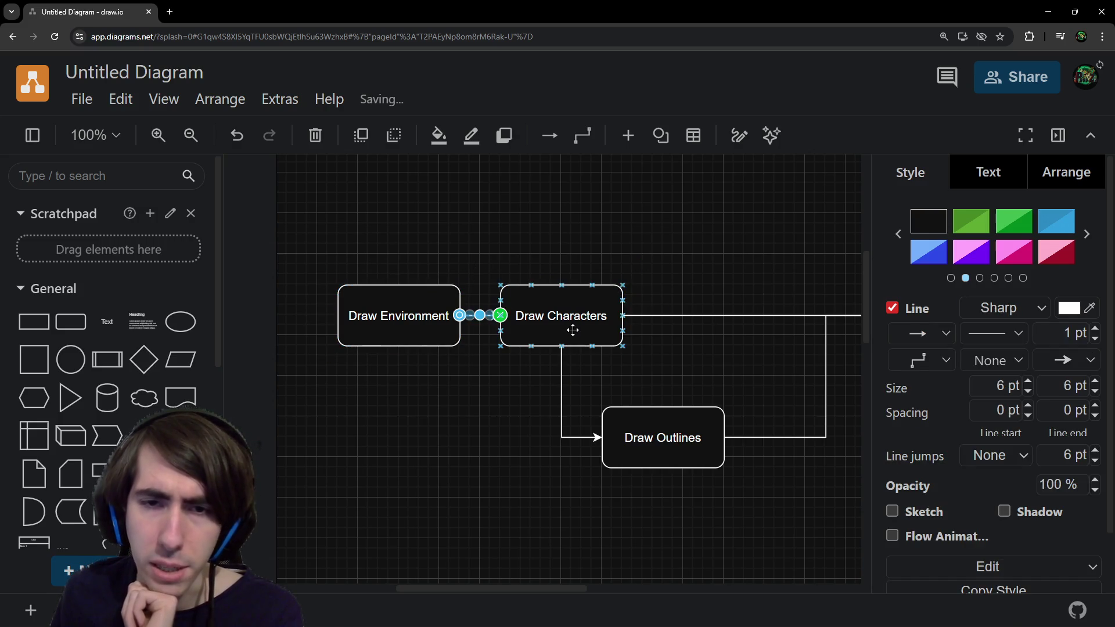
left_click(592, 459)
left_click_drag(592, 458, 700, 463)
Add a second line 'Draw in stencil' to the Draw Characters label.
left_click(500, 341)
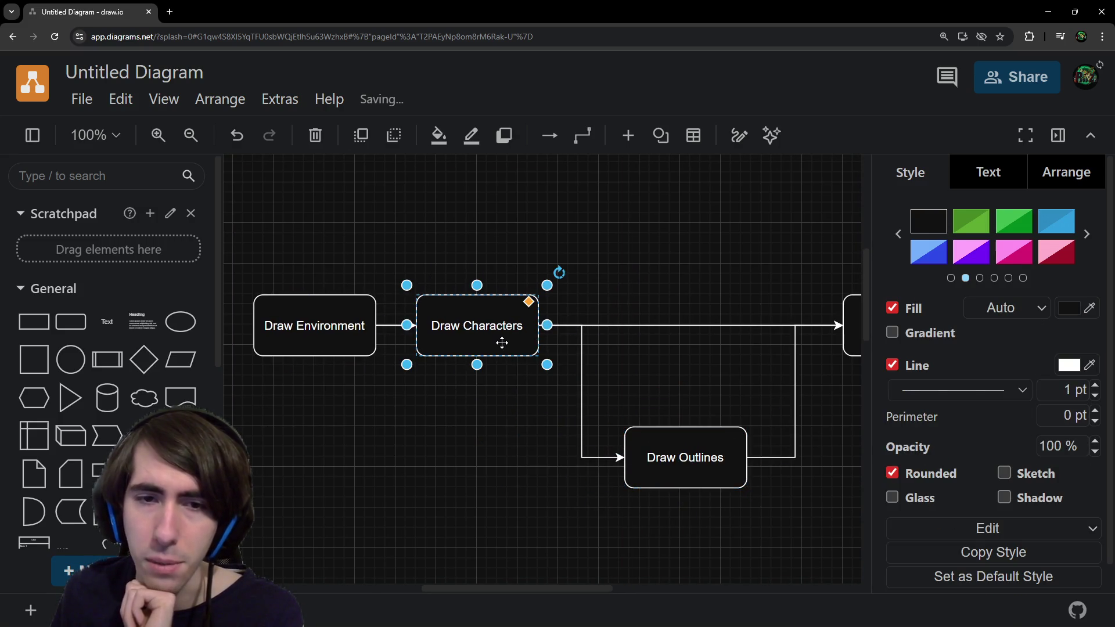
double_click(500, 341)
key("End")
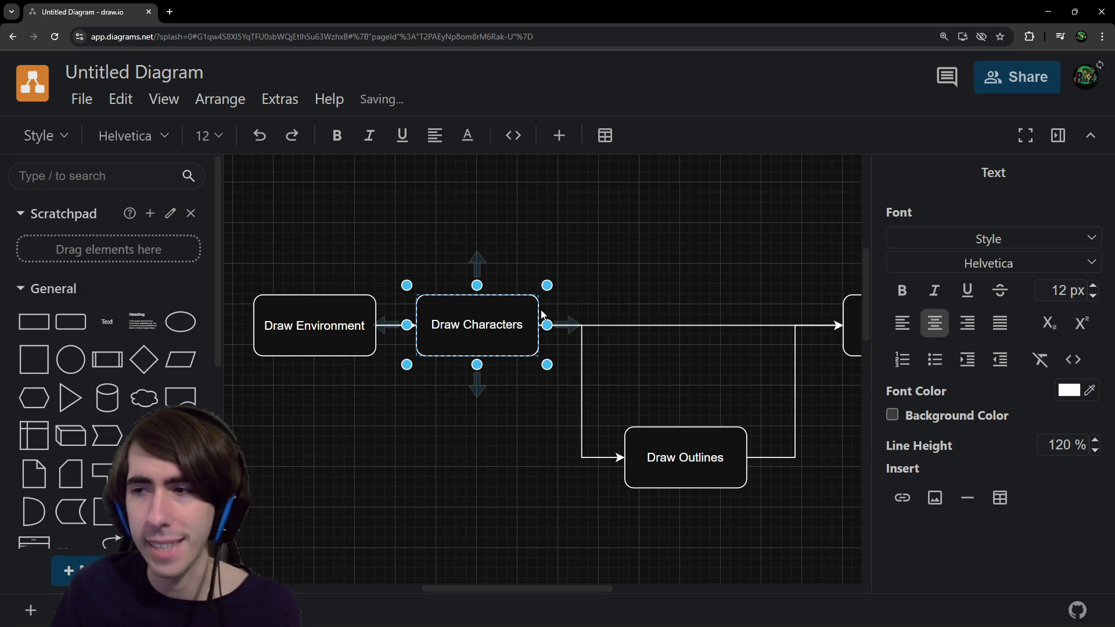
key("Return")
type("Draw in stencil")
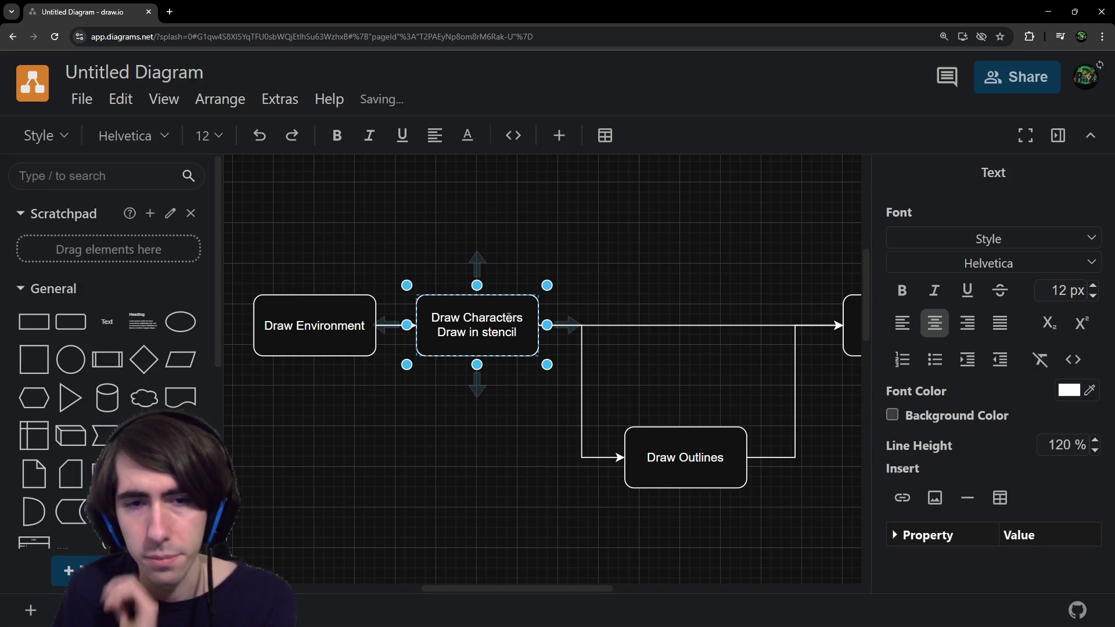
left_click(586, 256)
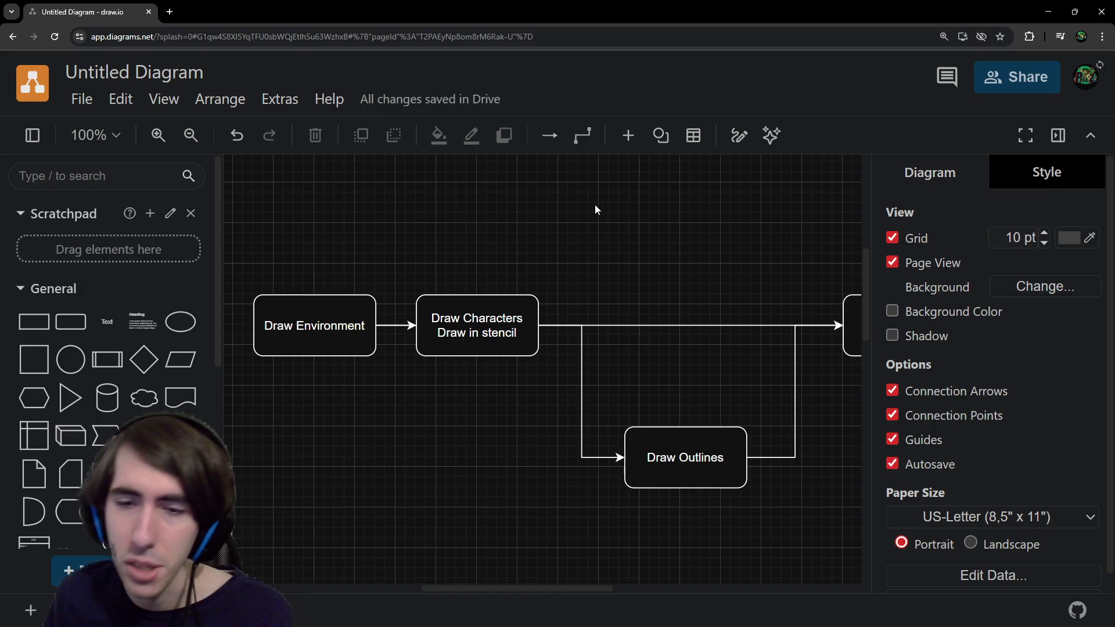
Nudge Draw Outlines up and left and review the box layout.
left_click_drag(697, 475, 681, 454)
left_click(657, 307)
left_click(511, 327)
left_click(609, 412)
left_click(448, 303)
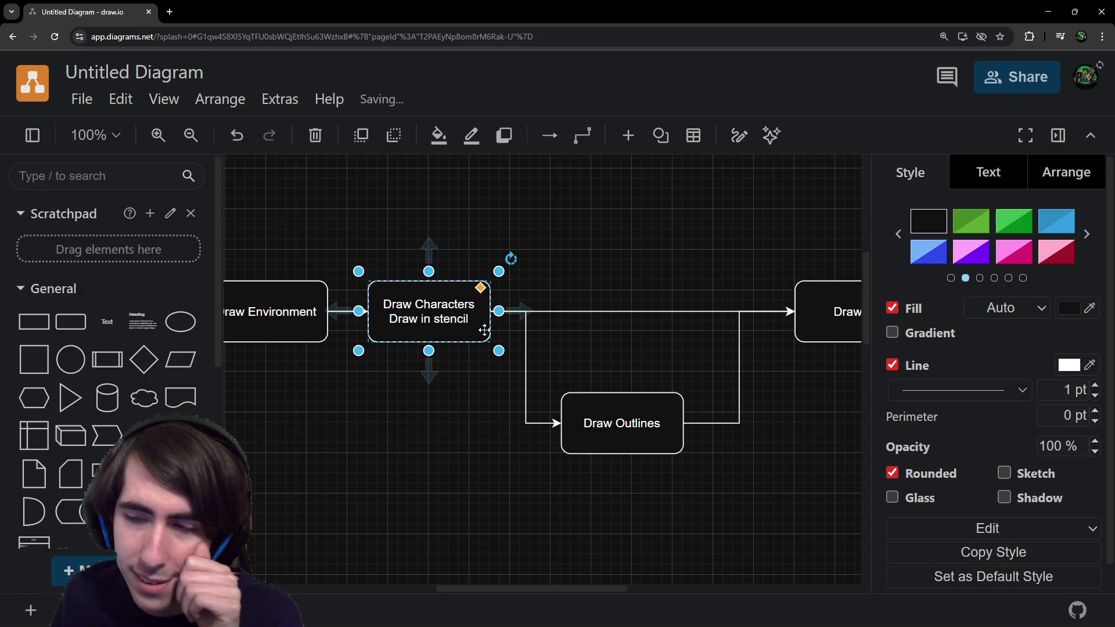
left_click(630, 417)
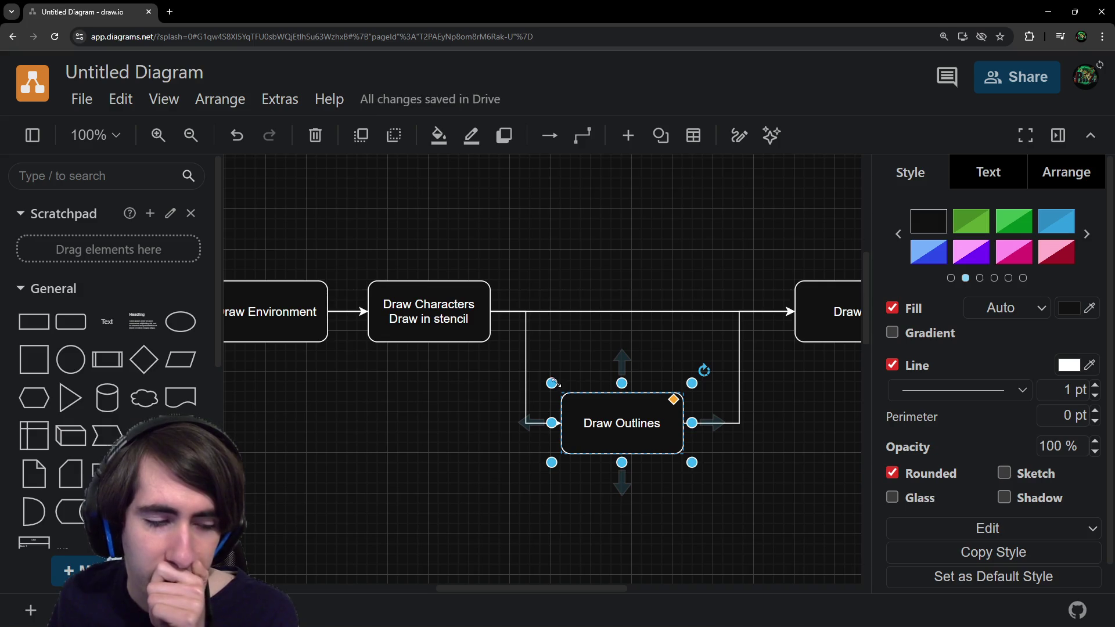
left_click(528, 284)
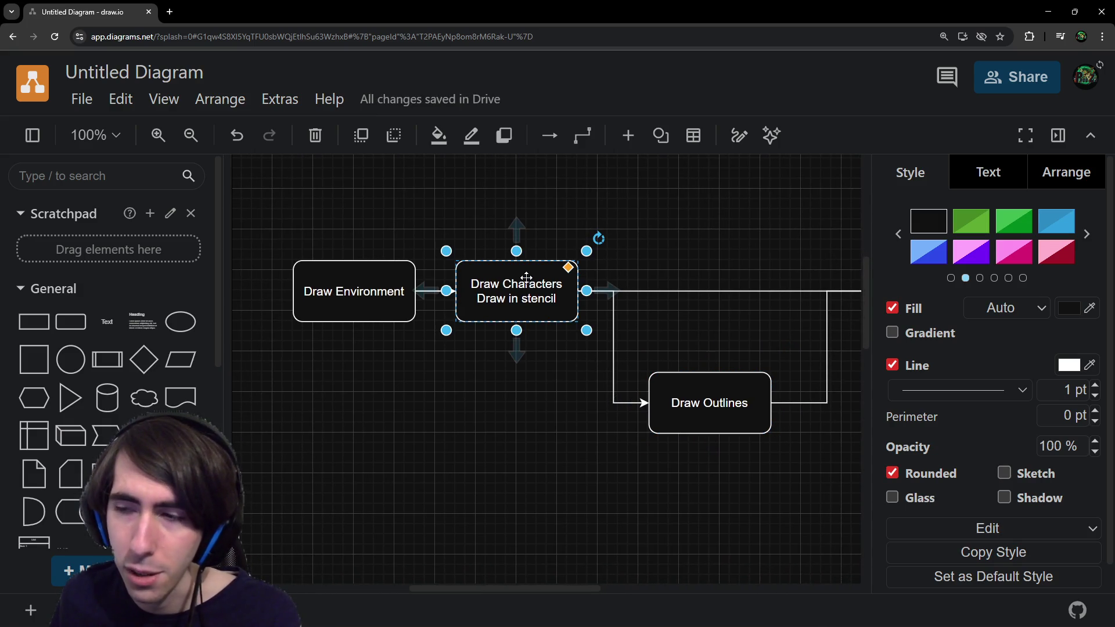
left_click(340, 288)
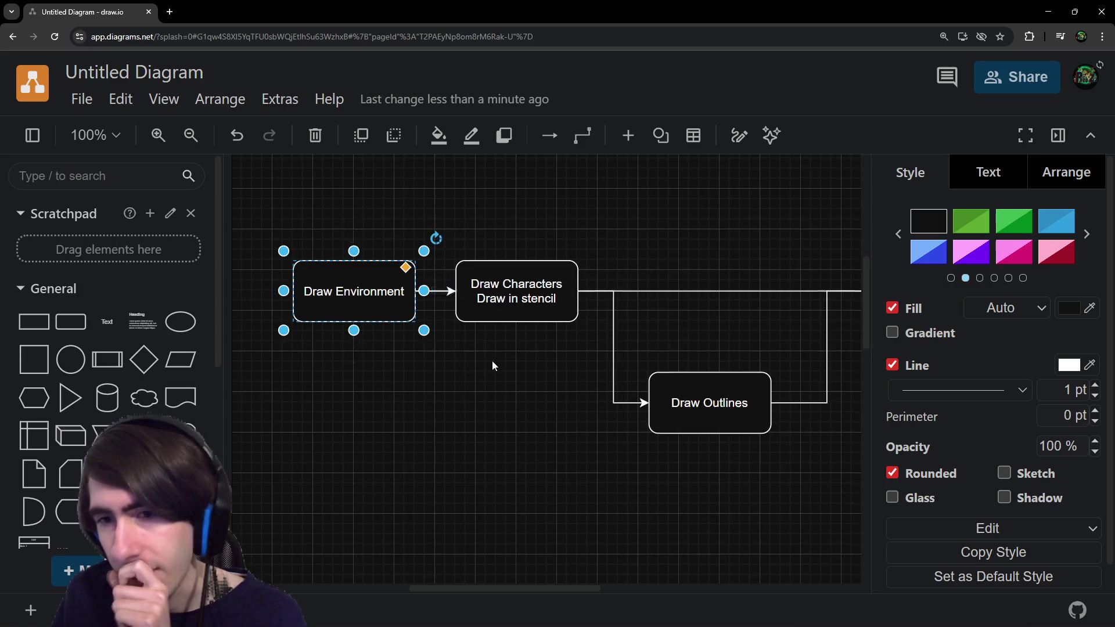
left_click(514, 371)
Remove an accidental Draw Characters duplicate and move Draw Outlines up about 70 px.
scroll(497, 435, "down", 1)
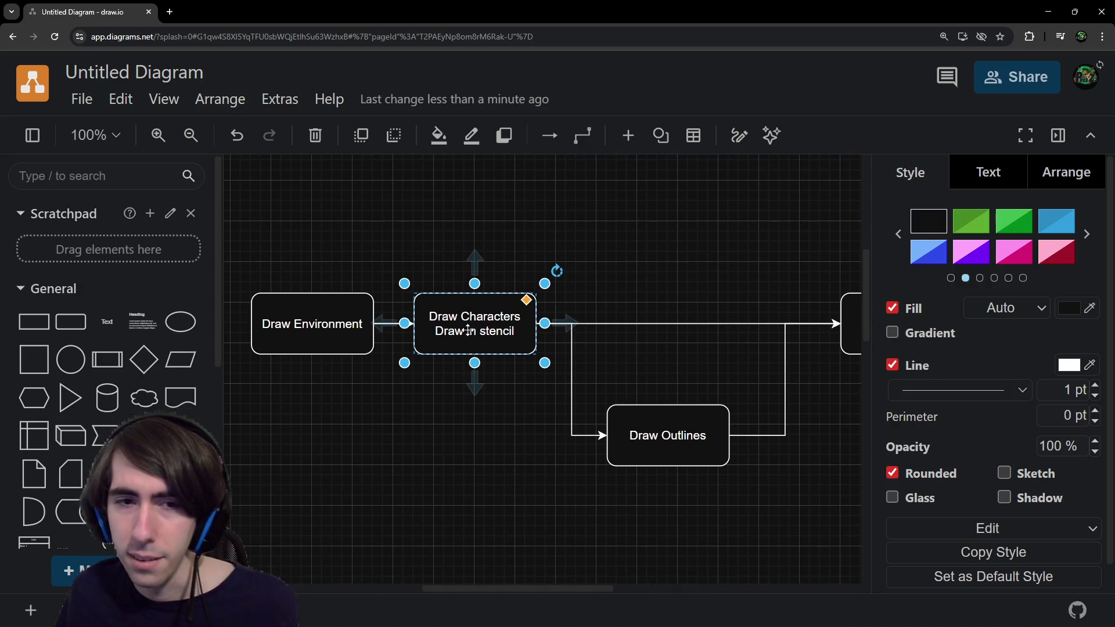
left_click_drag(503, 314, 504, 426)
key("Delete")
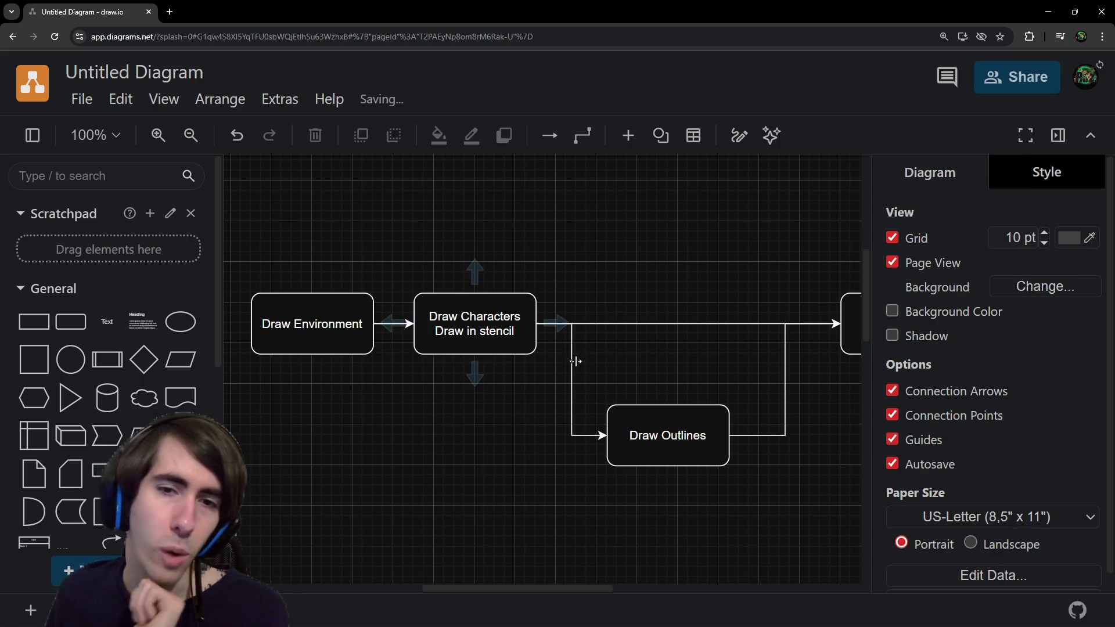
left_click(405, 272)
left_click(414, 252)
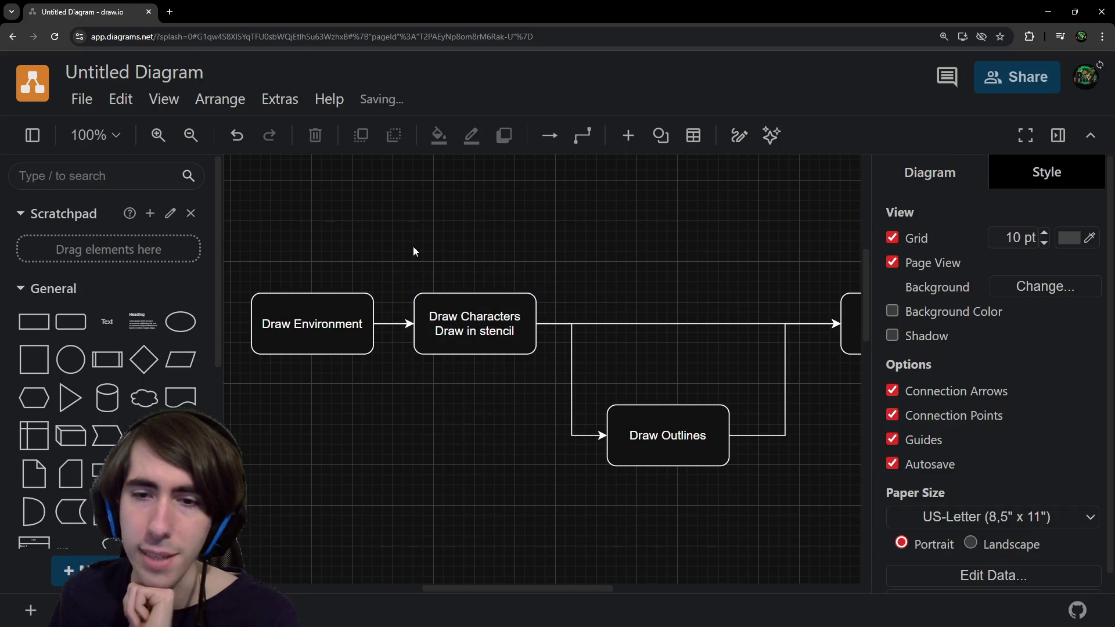
scroll(552, 340, "right", 3)
left_click_drag(562, 437, 563, 397)
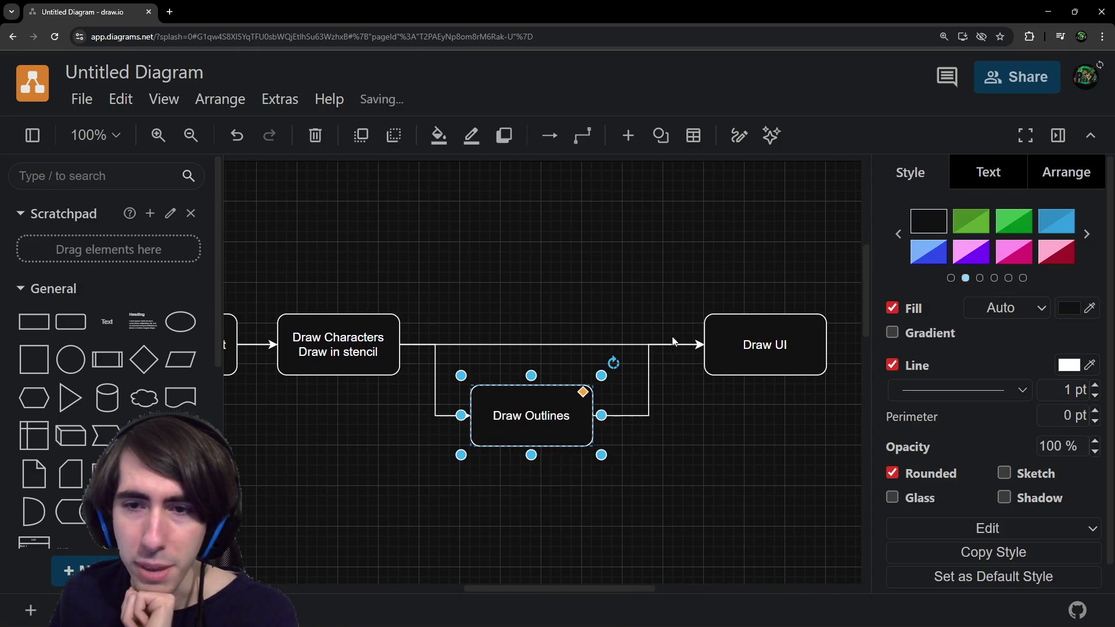
left_click(733, 354)
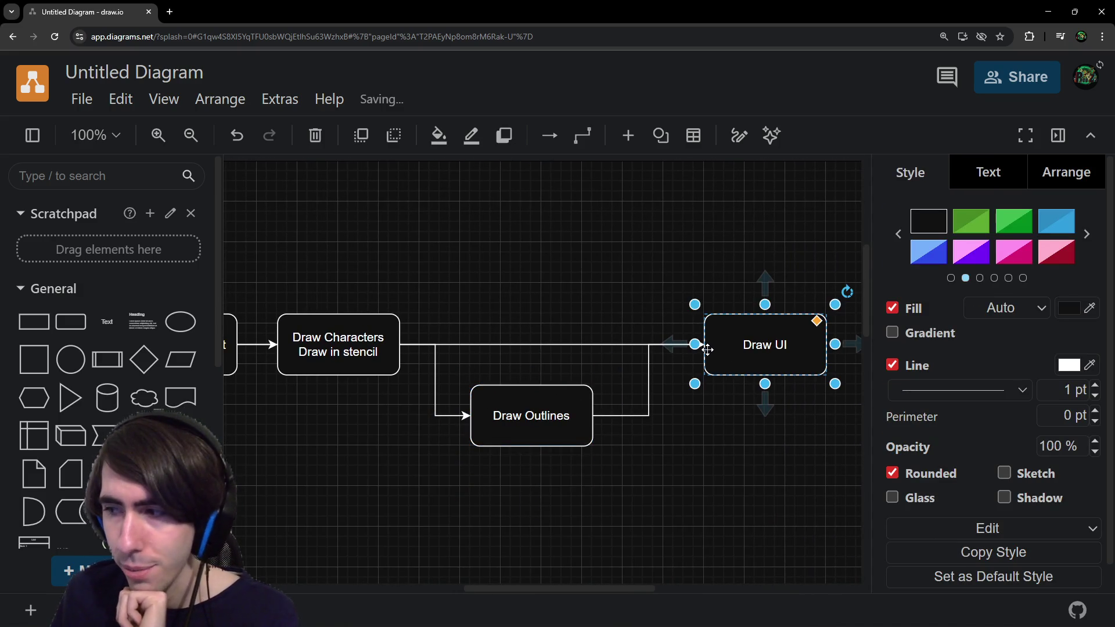
left_click(518, 435)
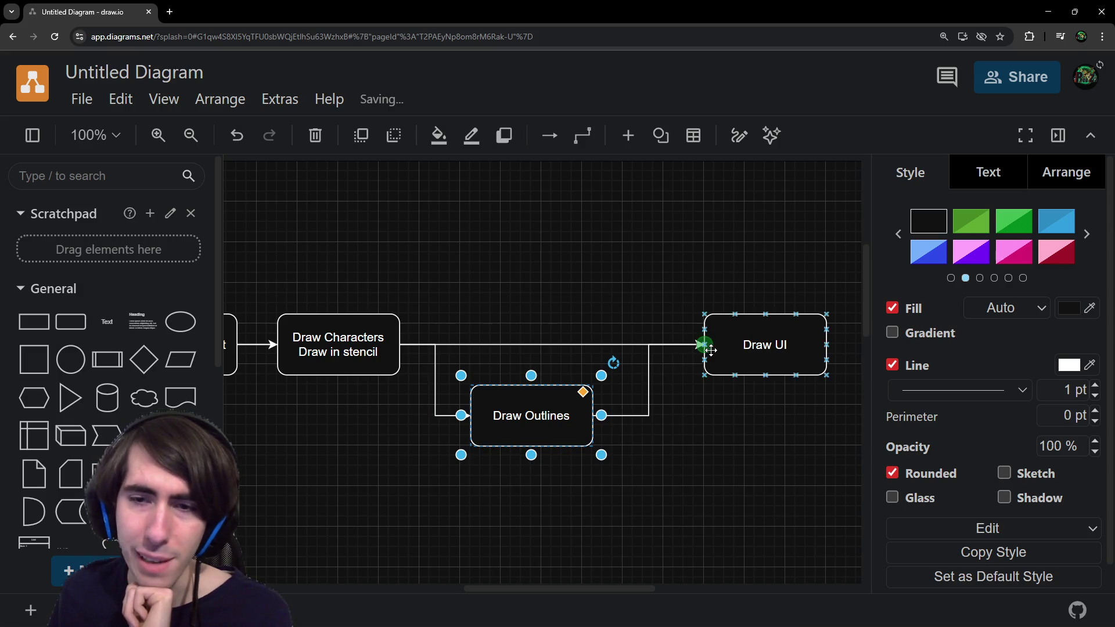
left_click(724, 326)
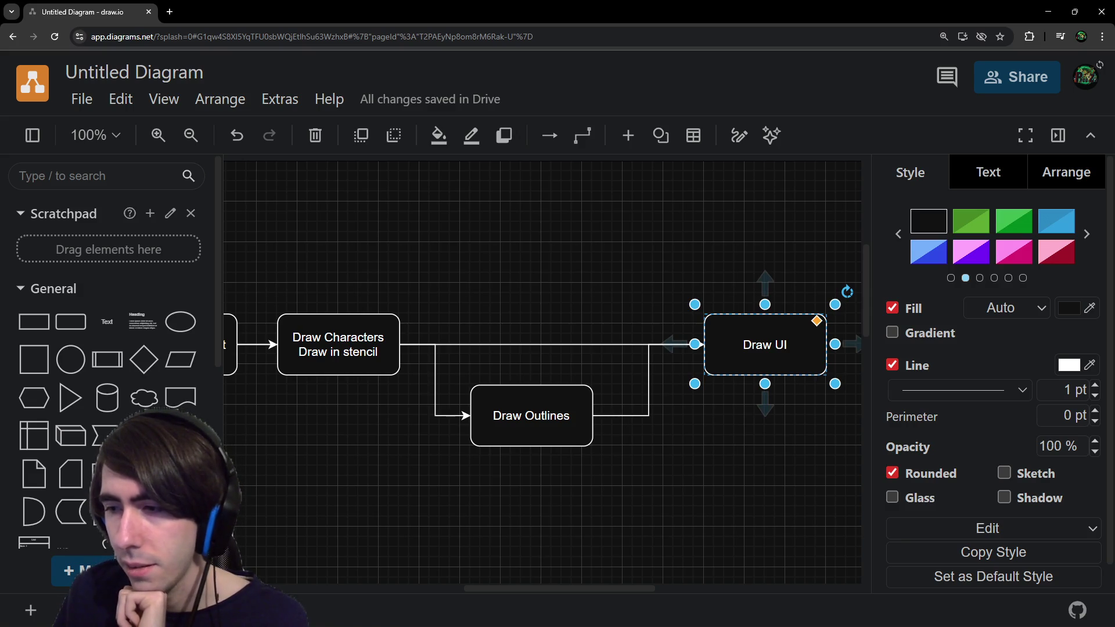
In the Godot editor, open the room2 scene and run it.
key("alt+Tab")
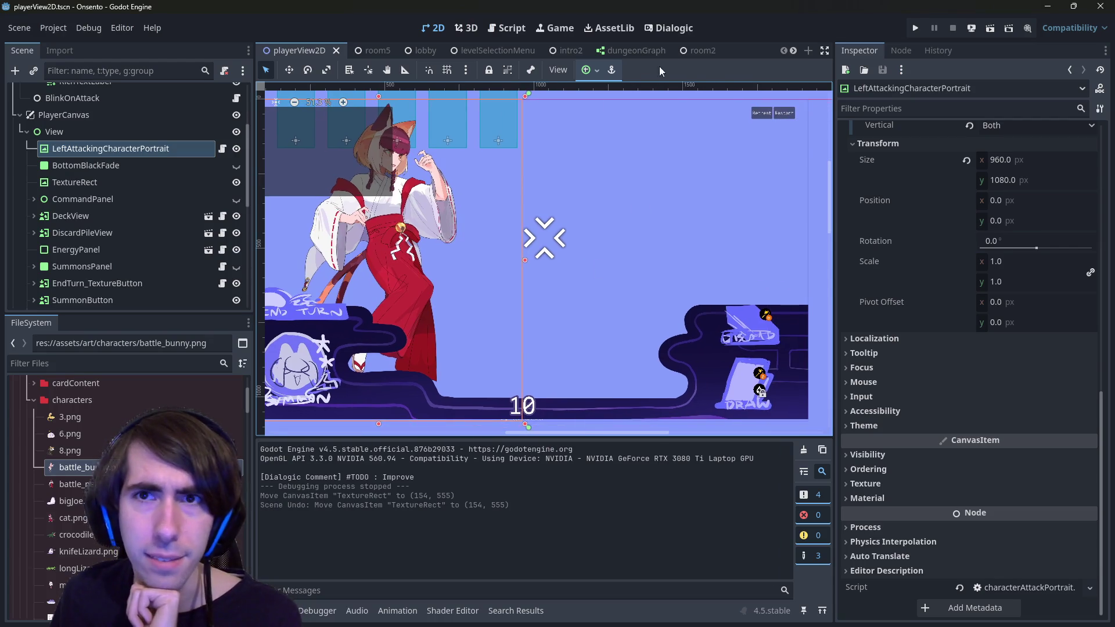
left_click(689, 50)
left_click(994, 28)
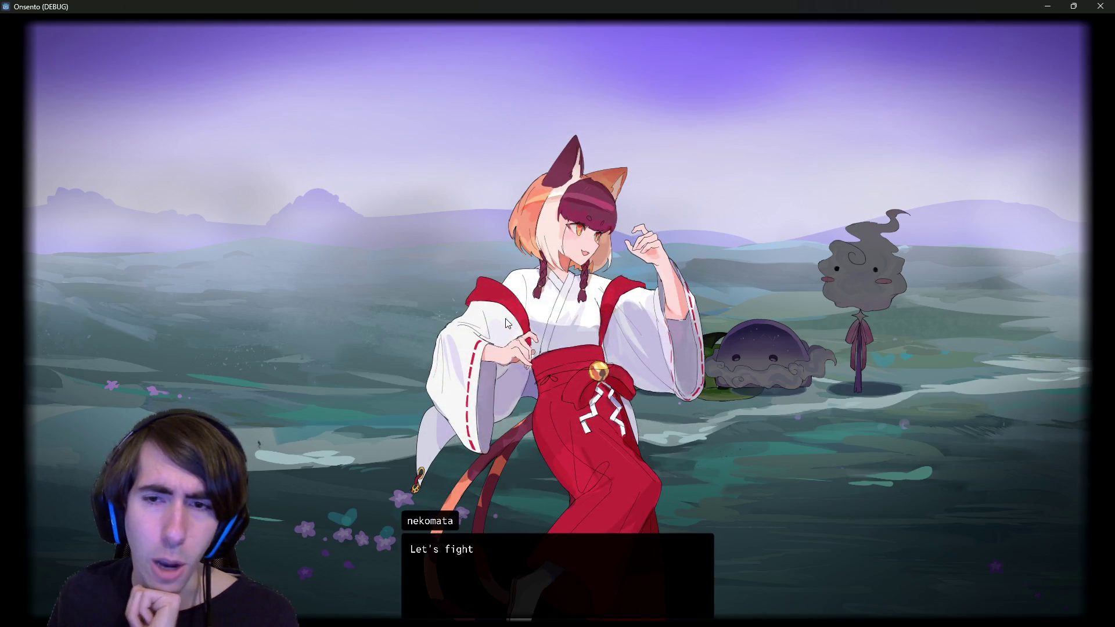
Dismiss the nekomata's dialogue and place the dark-haired and cat-eared characters on the field.
left_click(505, 323)
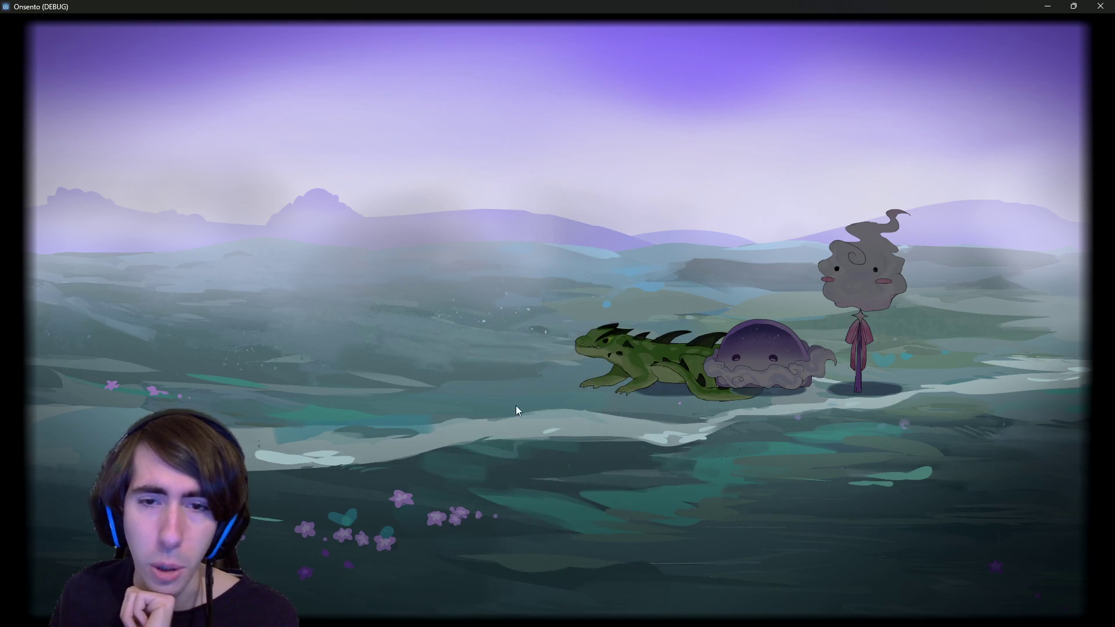
left_click_drag(437, 463, 445, 325)
mouse_move(558, 499)
left_mouse_down()
mouse_move(267, 357)
mouse_move(343, 337)
left_mouse_up()
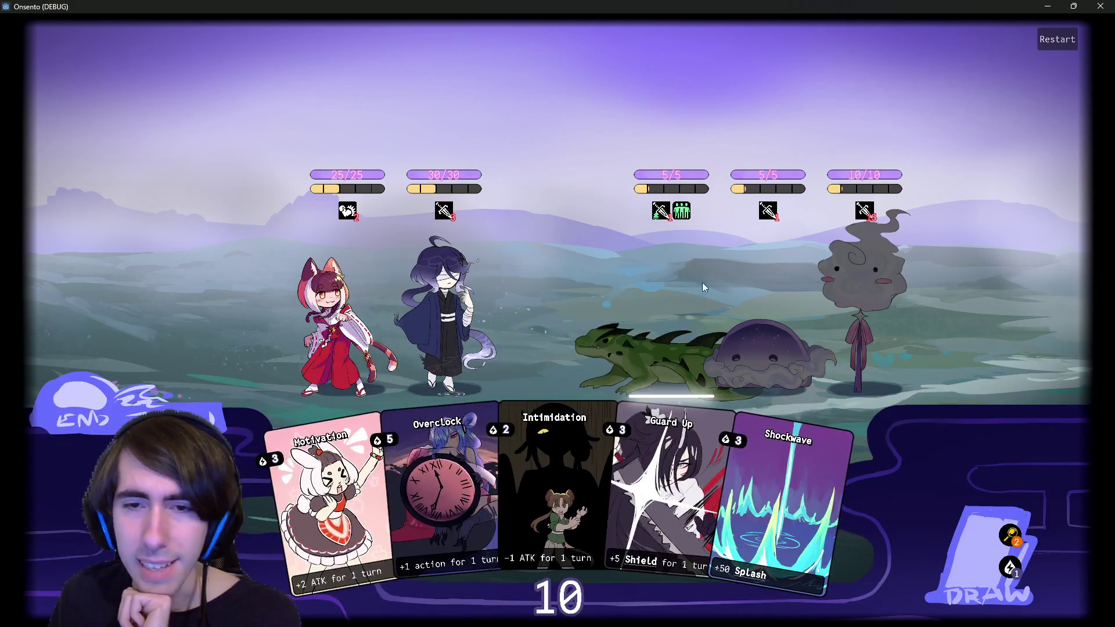
Attack the lizard, play Motivation and Intimidation cards, then close the game window.
left_click(315, 343)
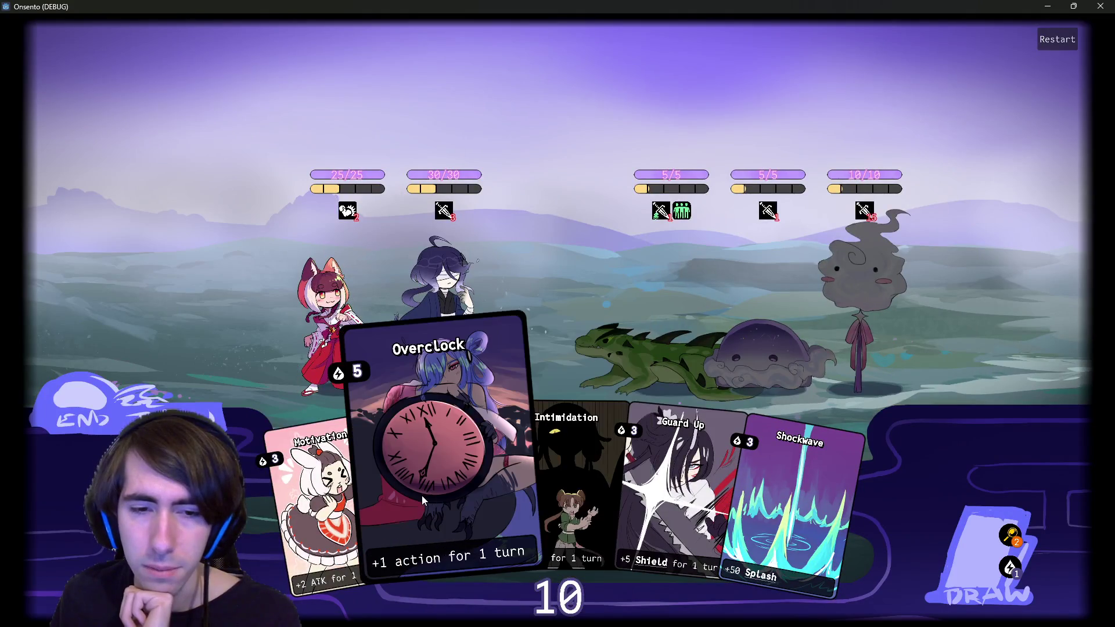
left_click_drag(334, 499, 648, 369)
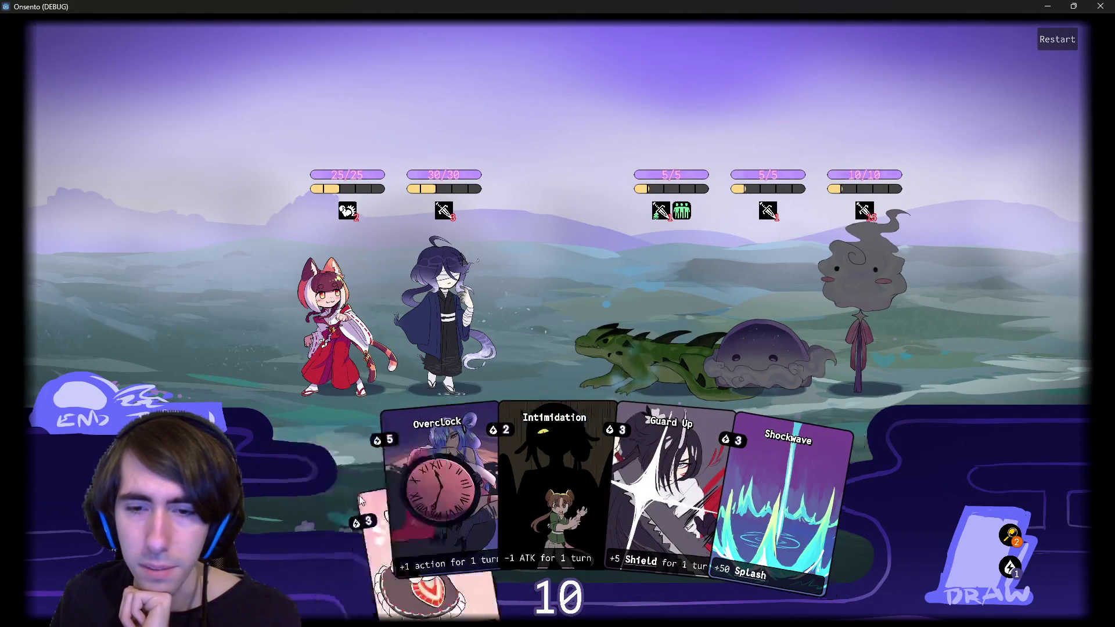
mouse_move(549, 472)
left_mouse_down()
mouse_move(541, 441)
mouse_move(455, 360)
left_mouse_up()
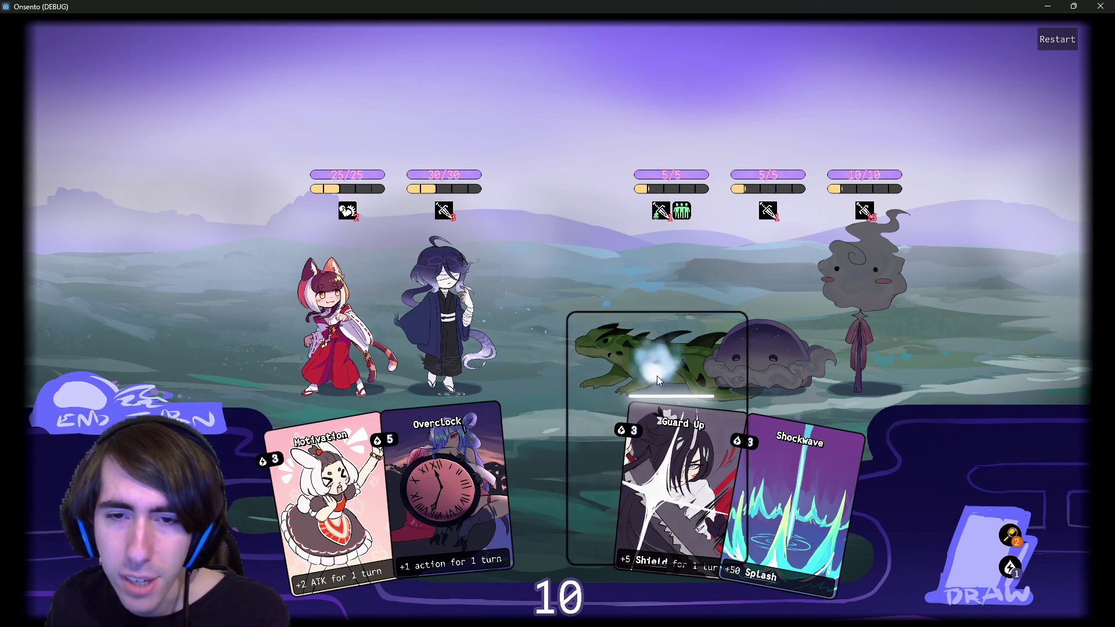
mouse_move(650, 395)
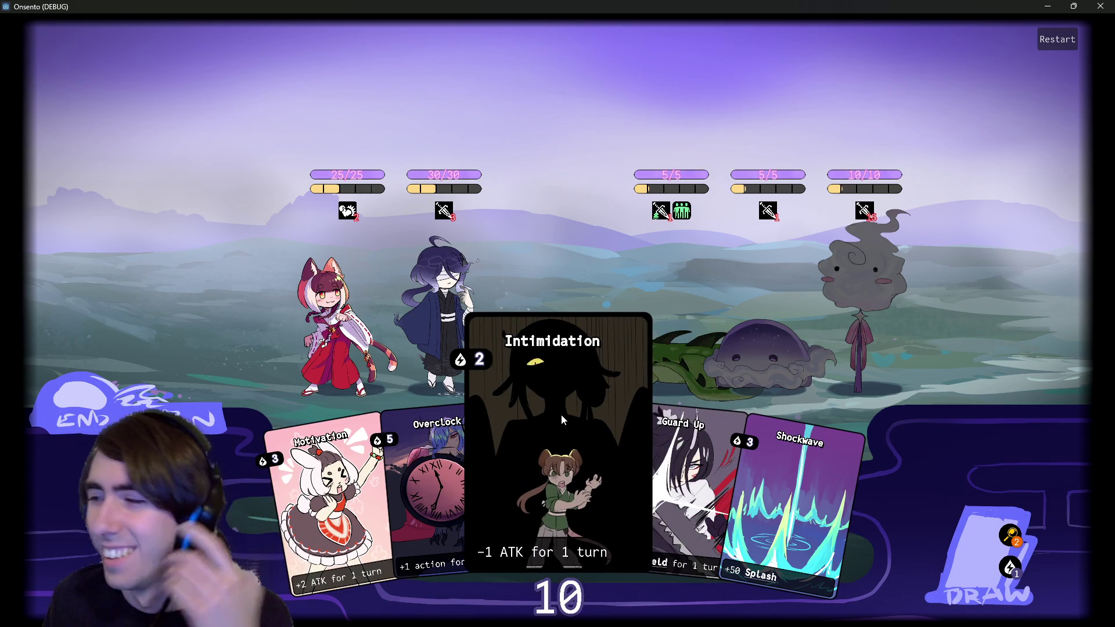
left_click(1100, 5)
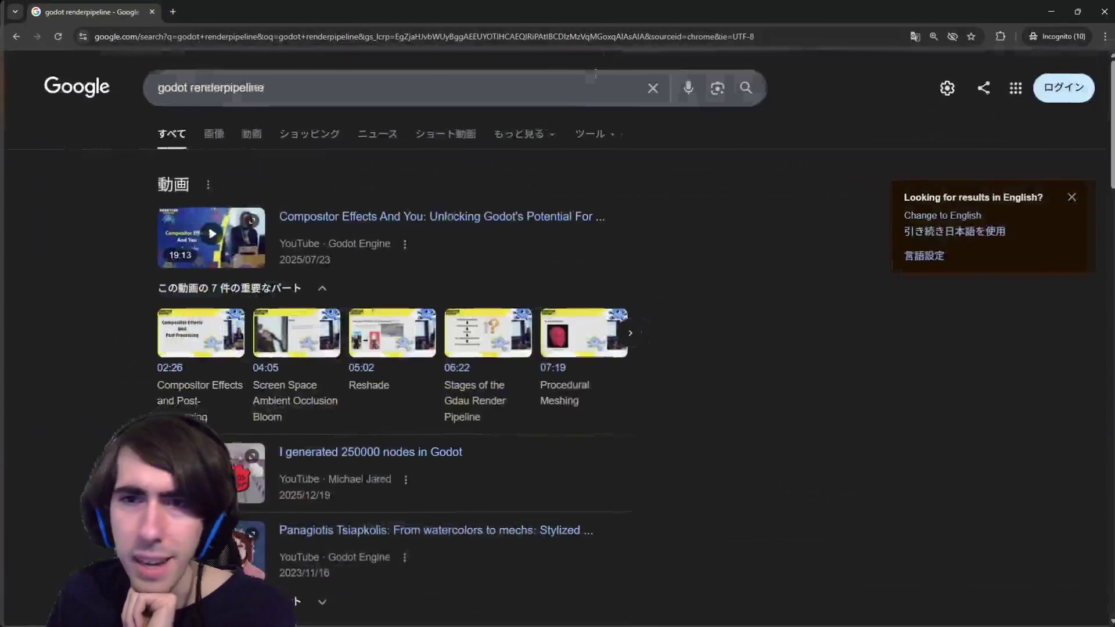
Open the 'Compositor - Godot Docs' and 'Rendering Pipelines' results in new tabs and view the docs.
scroll(360, 223, "down", 3)
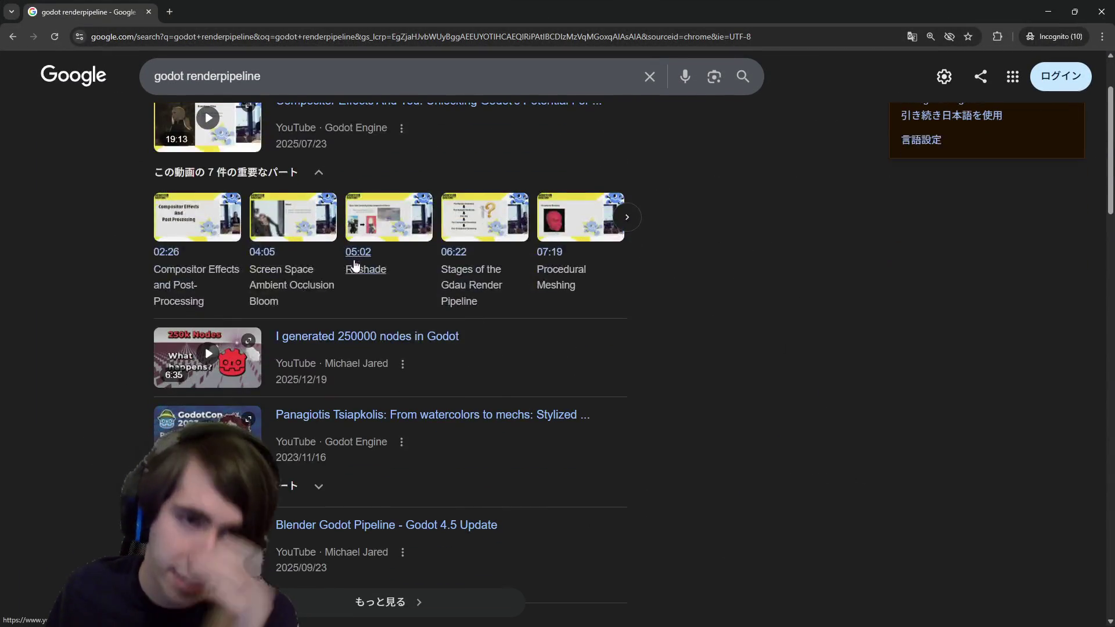
scroll(312, 249, "down", 3)
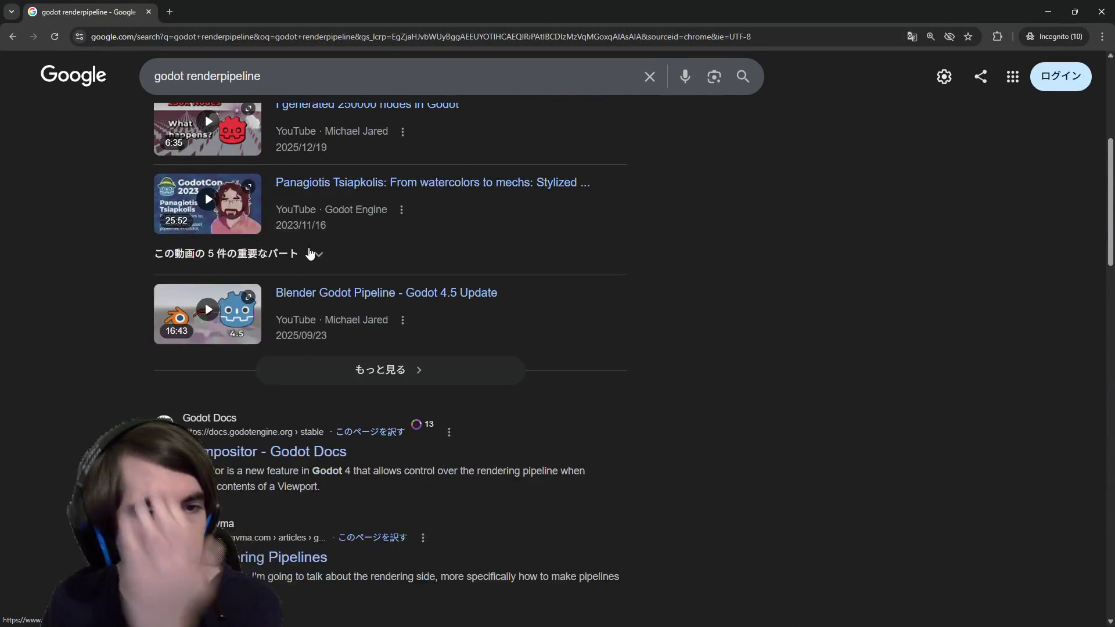
middle_click(314, 453)
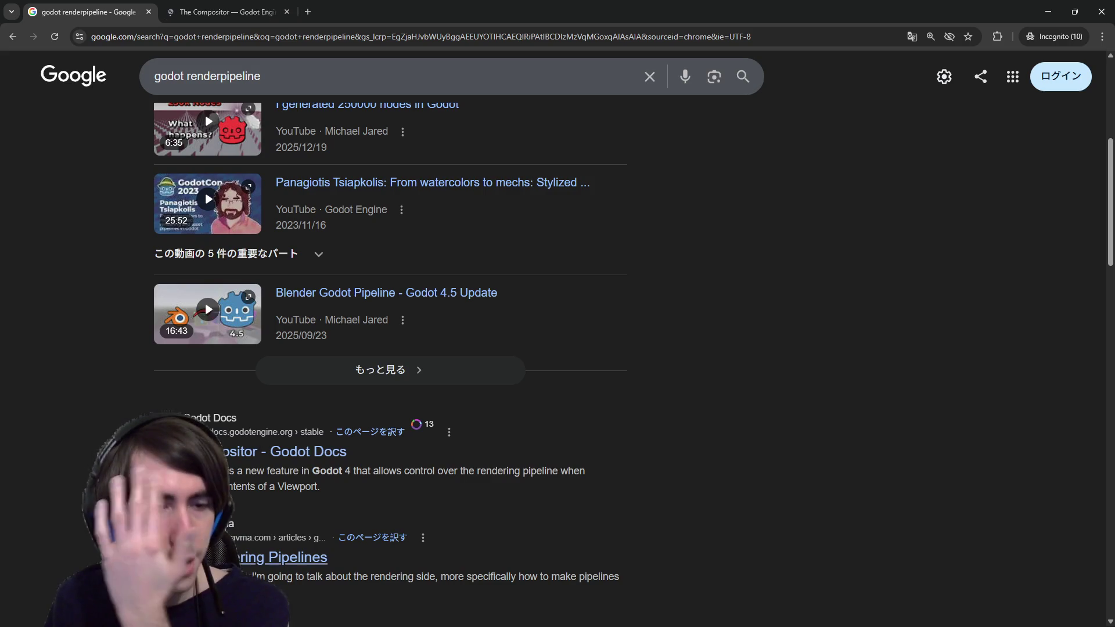
middle_click(302, 557)
key("ctrl+Tab")
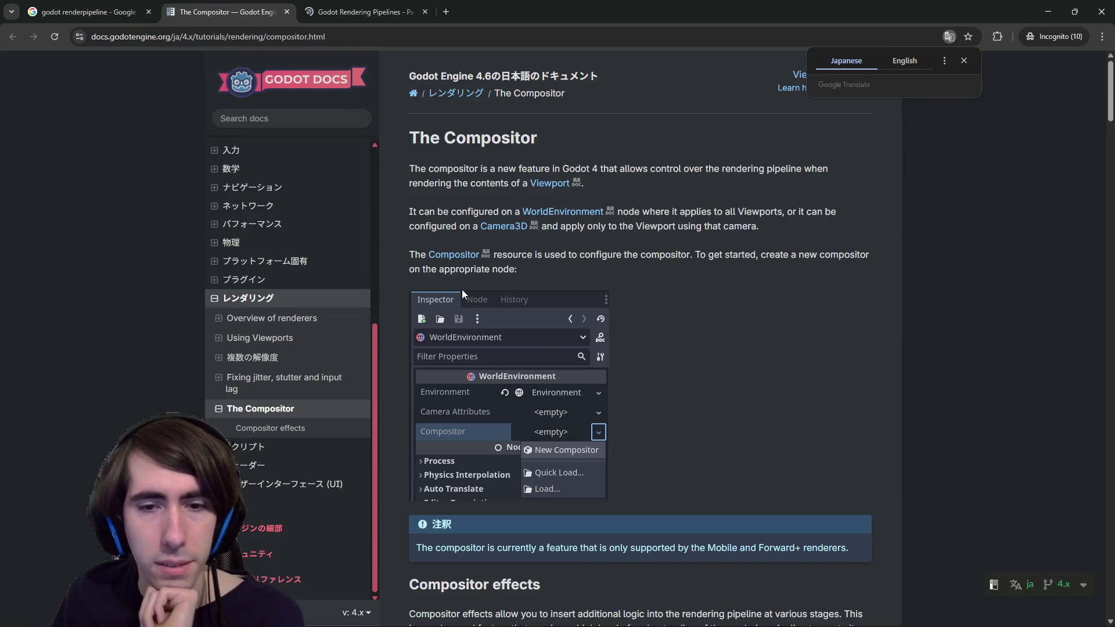
Read The Compositor page, highlighting the configuration and Camera3D/Compositor resource sentences.
left_click_drag(469, 168, 548, 167)
left_click(549, 154)
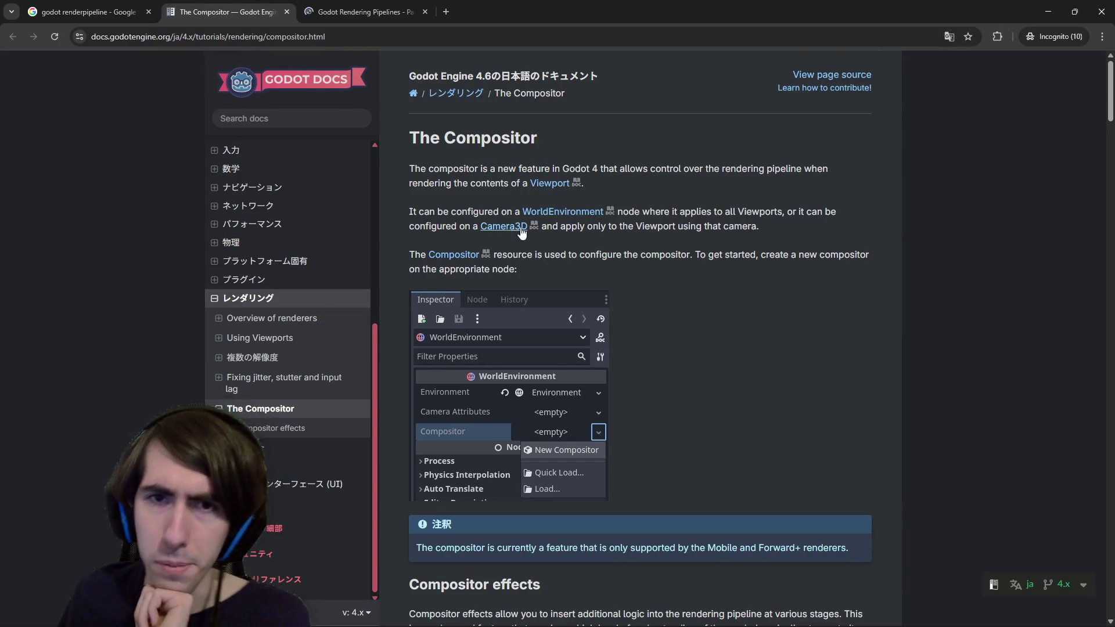
left_click(648, 166)
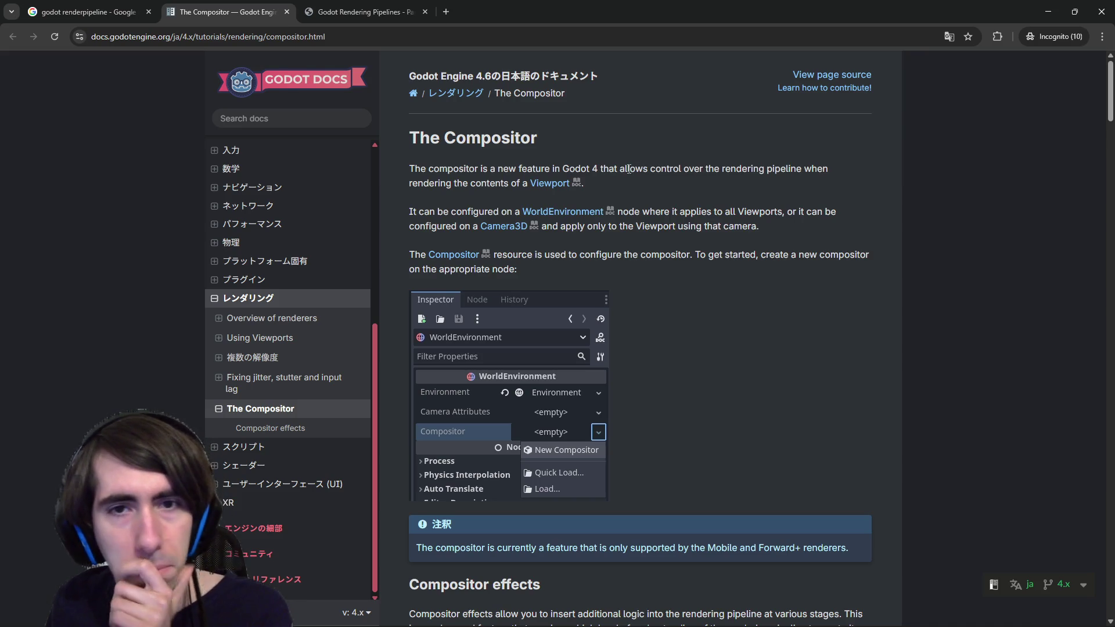
left_click_drag(457, 212, 525, 214)
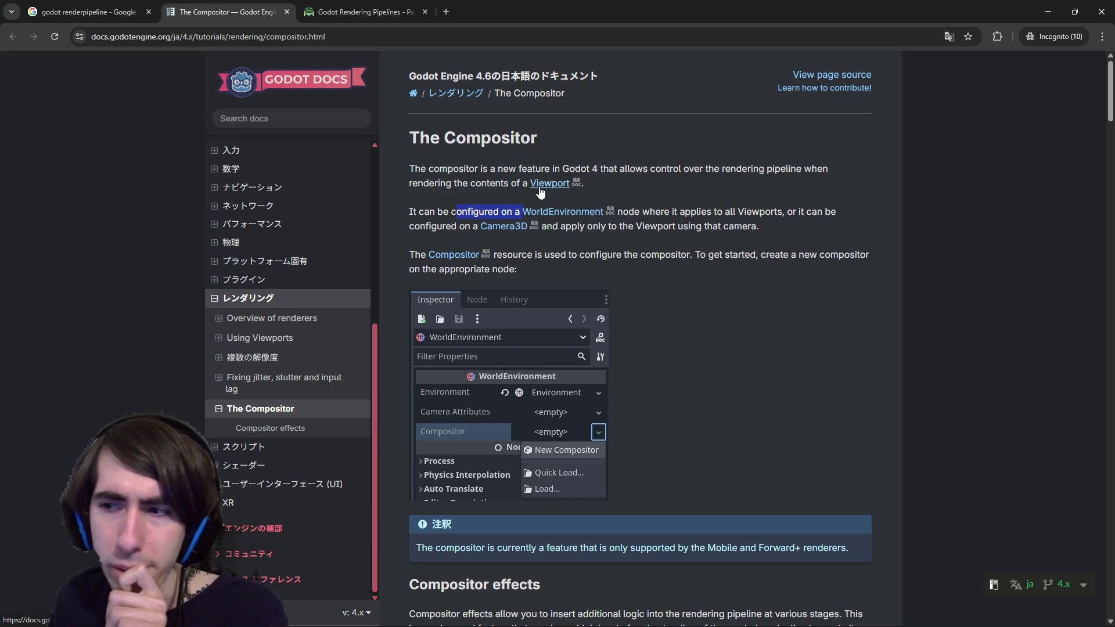
left_click(499, 238)
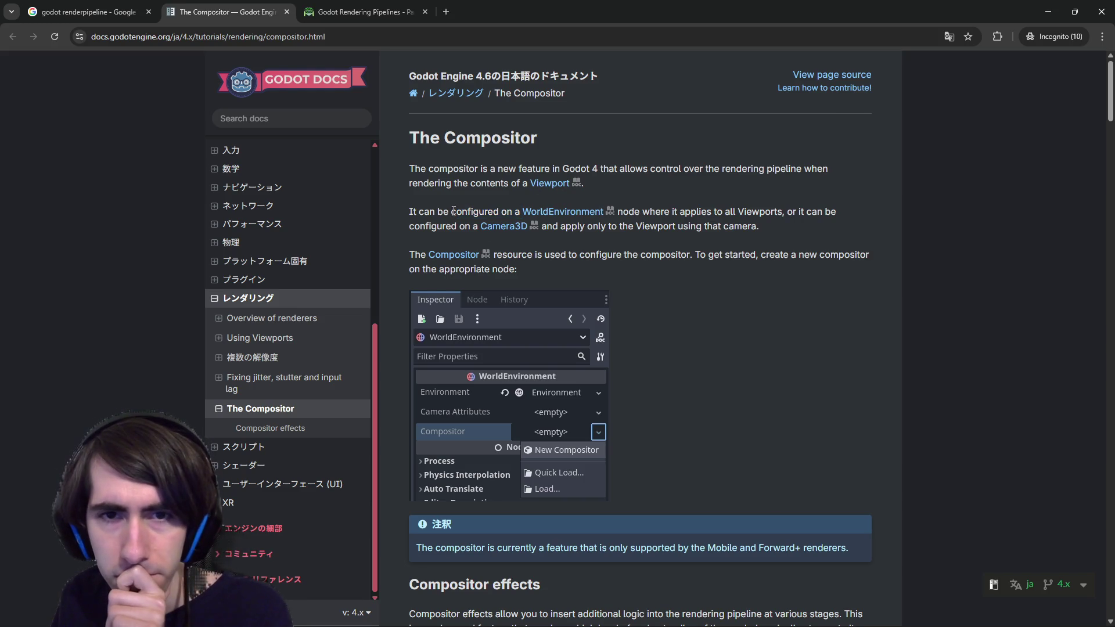
left_click(698, 218)
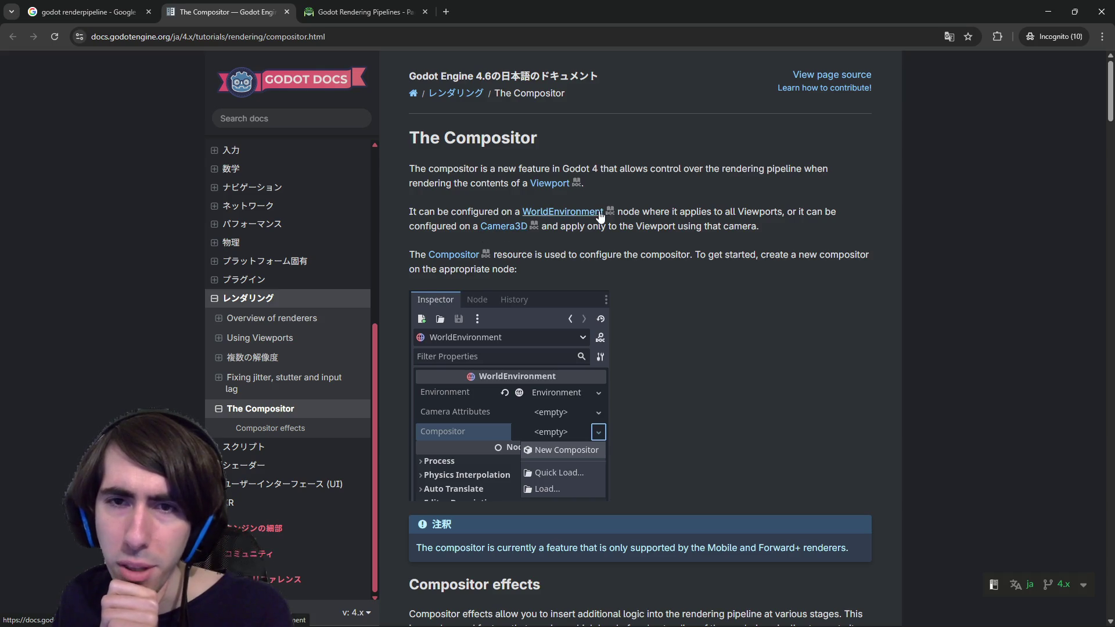
left_click_drag(593, 226, 668, 239)
left_click(656, 234)
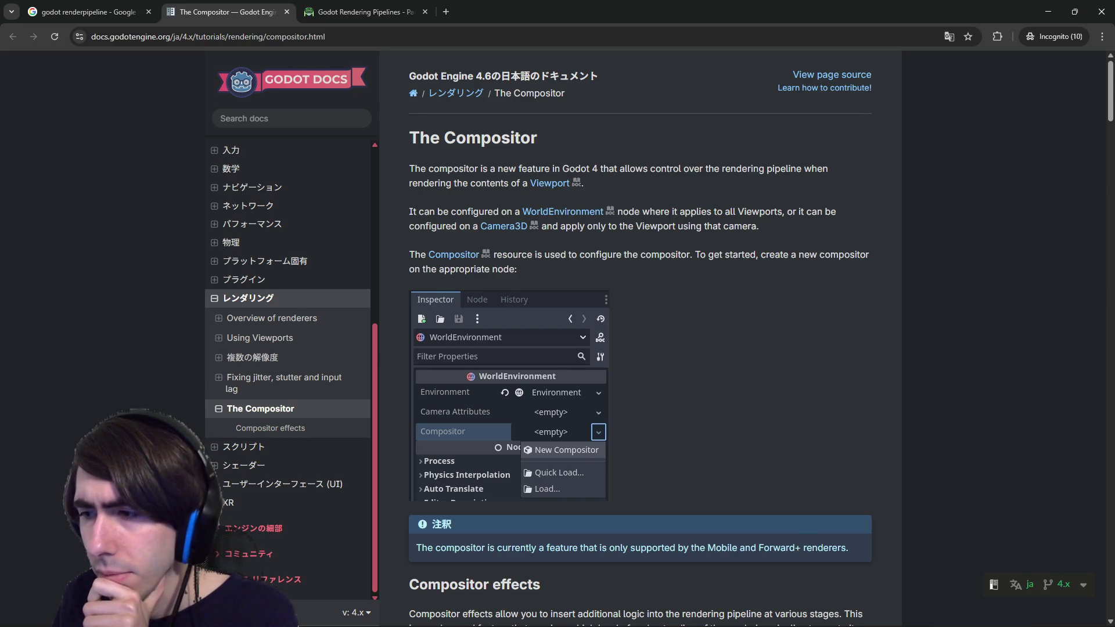
Back in Godot, expand the Environment node and select its Camera3D child.
key("alt+Tab")
left_click(58, 197)
left_click(19, 194)
left_click(65, 227)
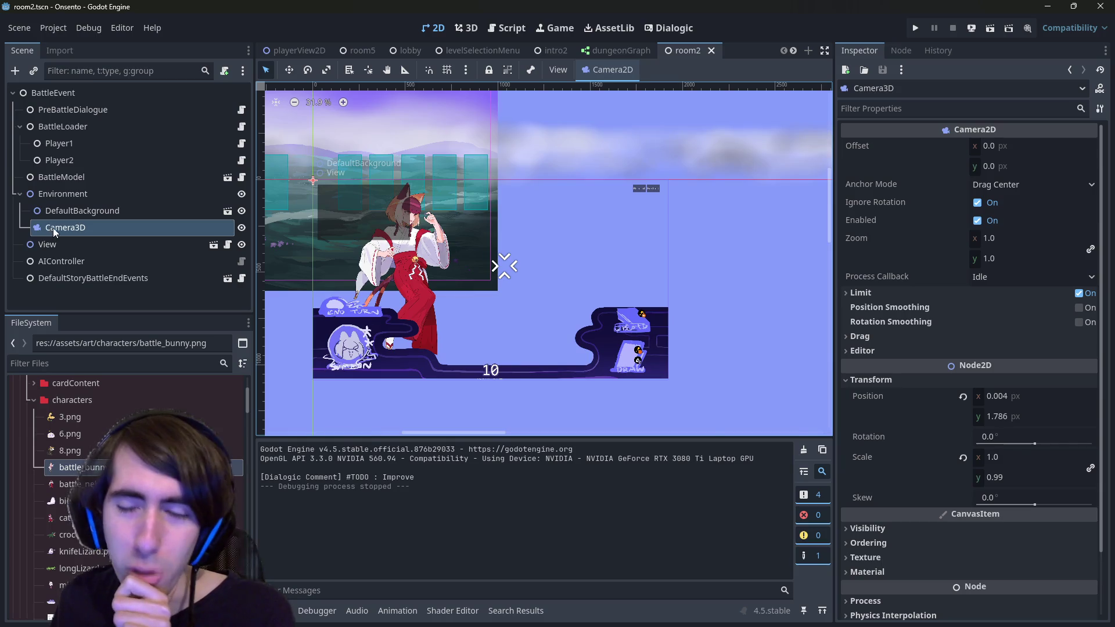
Filter Camera3D's Inspector properties for 'compositor', clear the filter, and return to the docs.
left_click(925, 108)
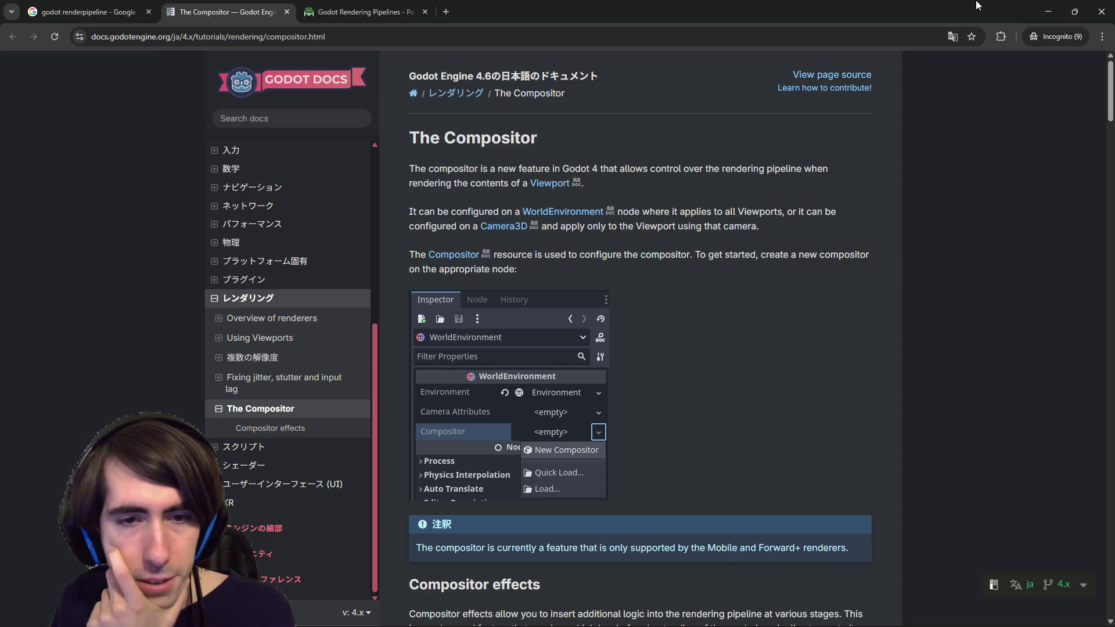
key("alt+Tab")
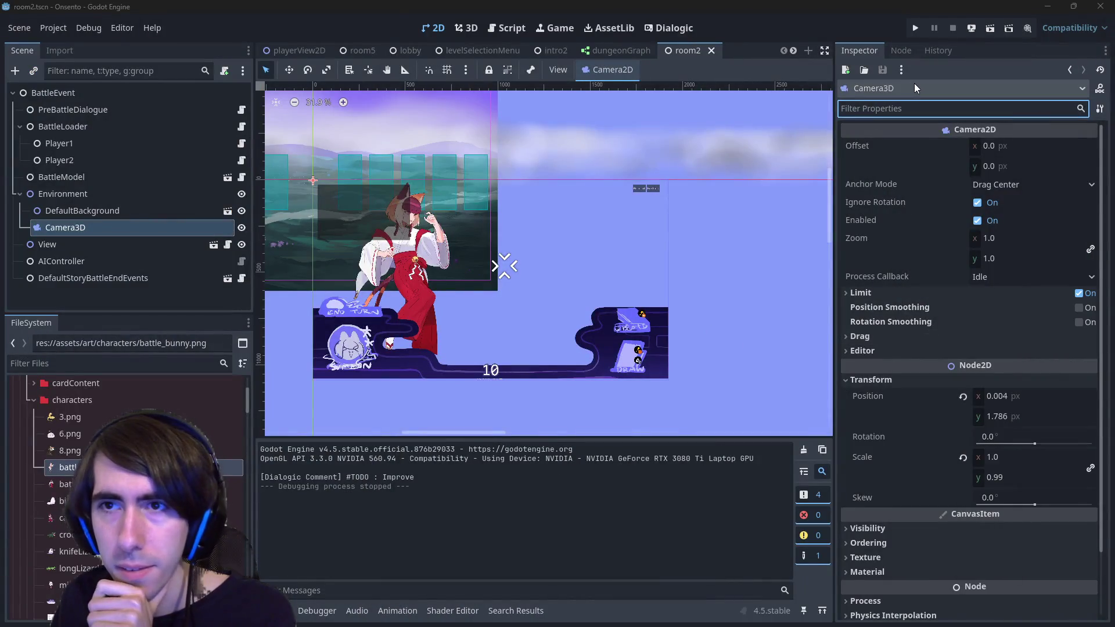
type("com")
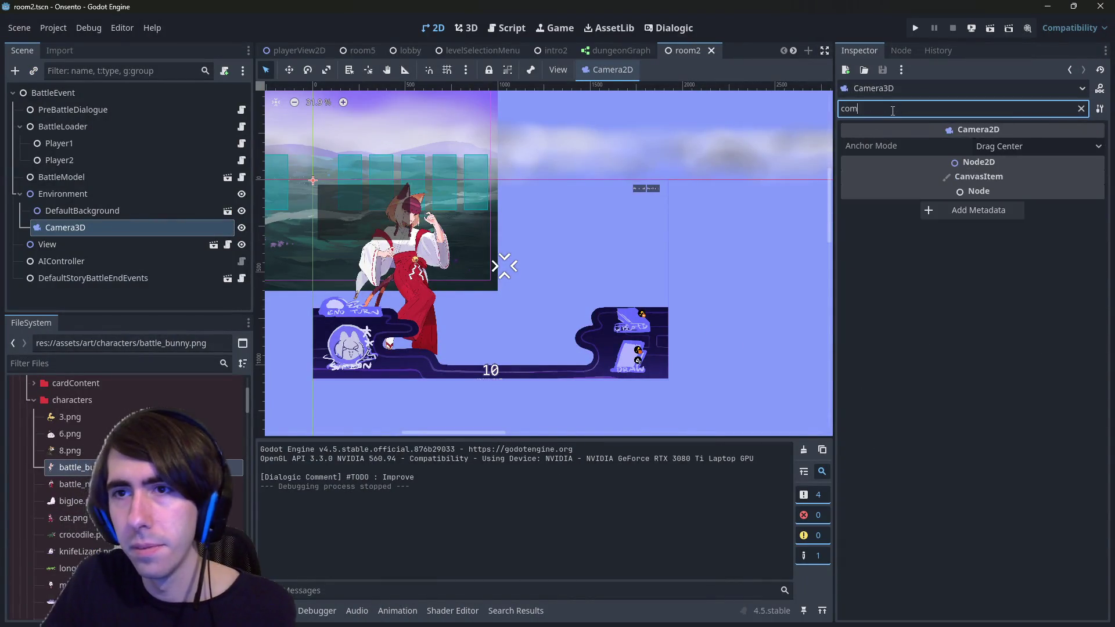
type("positor")
key("ctrl+a")
key("BackSpace")
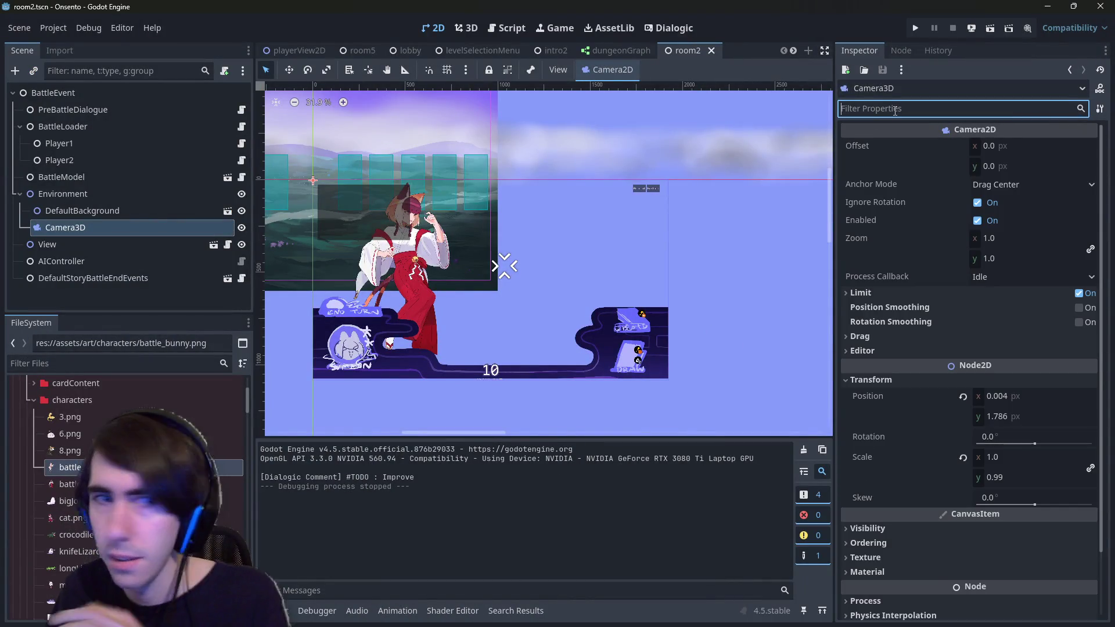
key("alt+Tab")
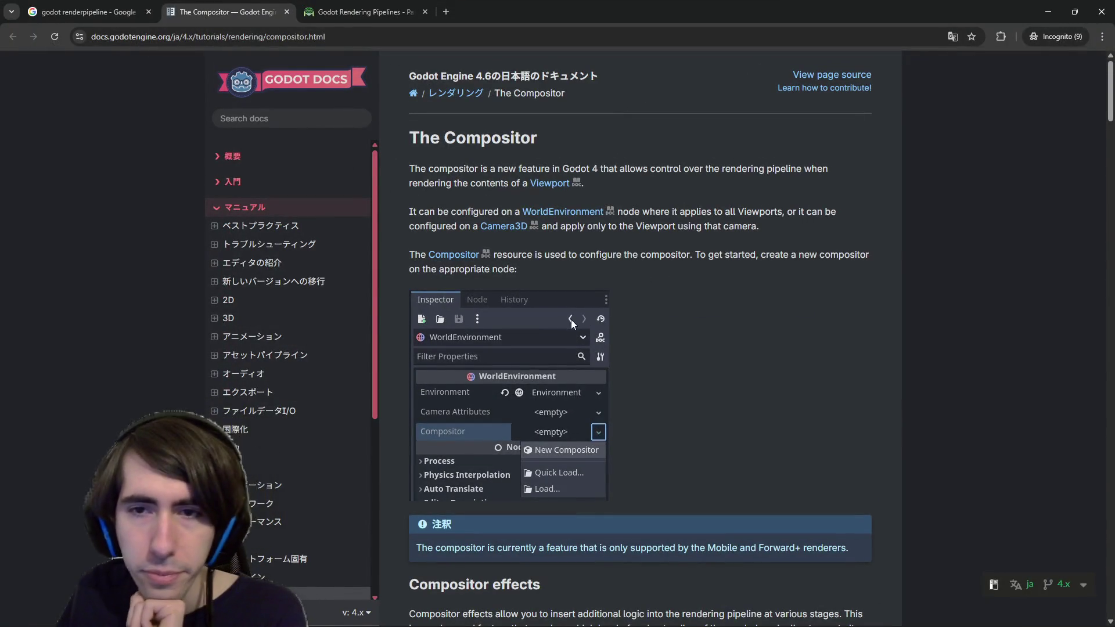
Refine the search to 'godot custom 2d renderpipeline' and open the GitHub 2D rendering hooks issue.
left_click(93, 12)
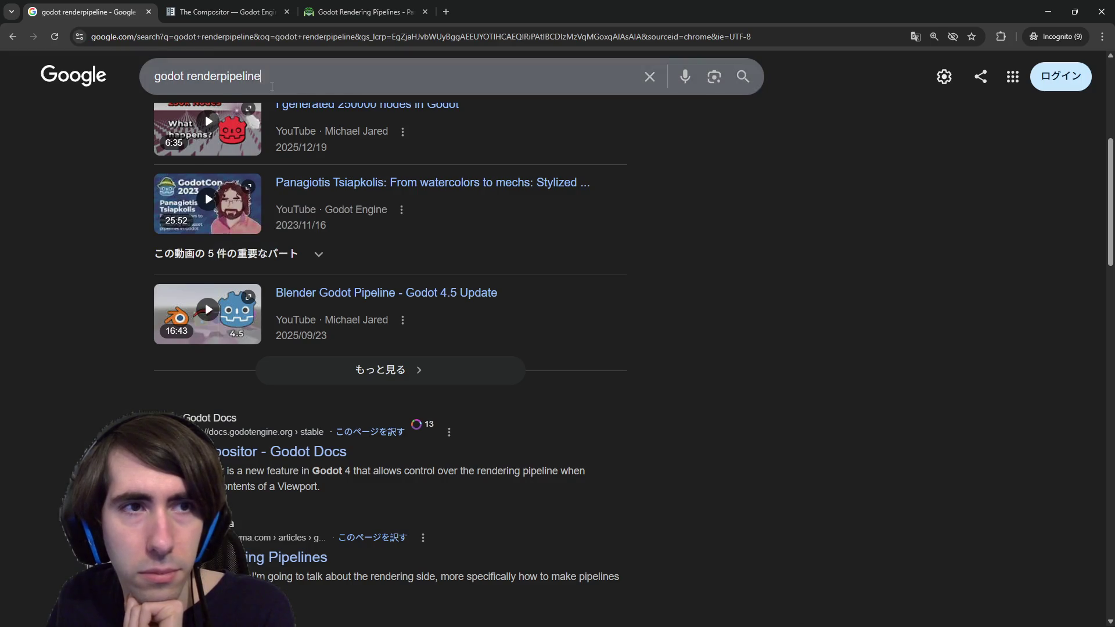
left_click(272, 85)
key("ctrl+Left")
type("cust")
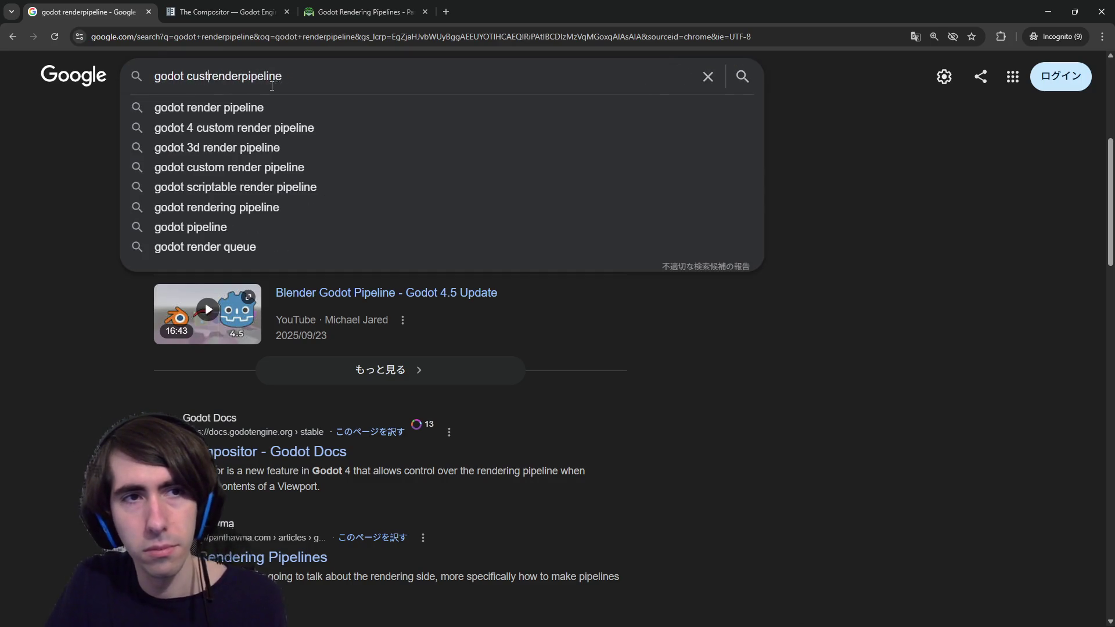
type("om 2d")
key("Return")
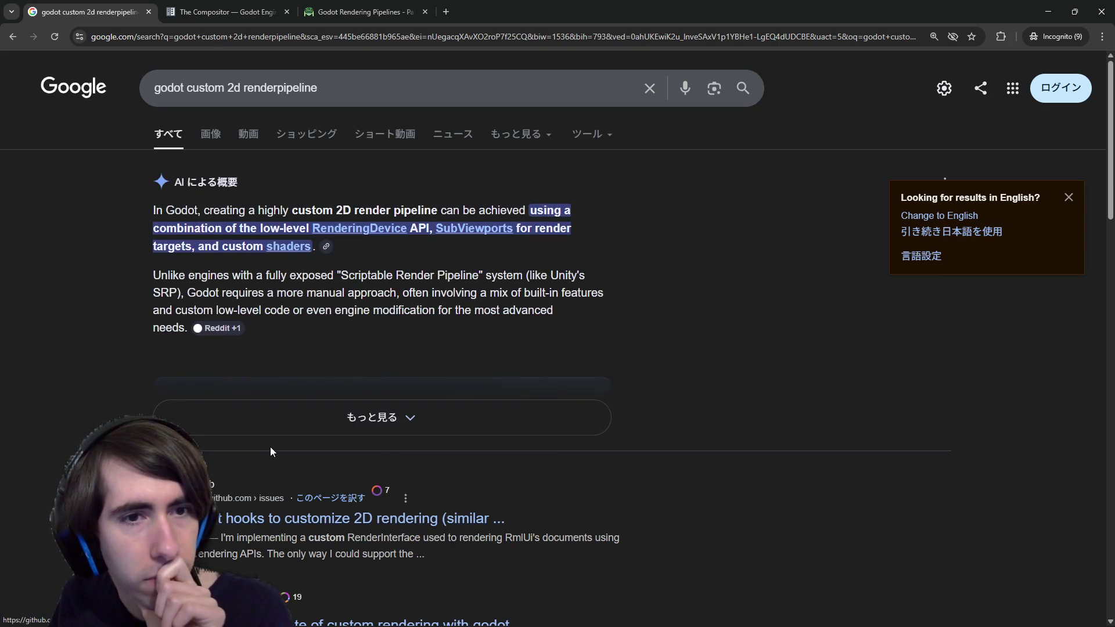
middle_click(269, 514)
left_click(487, 15)
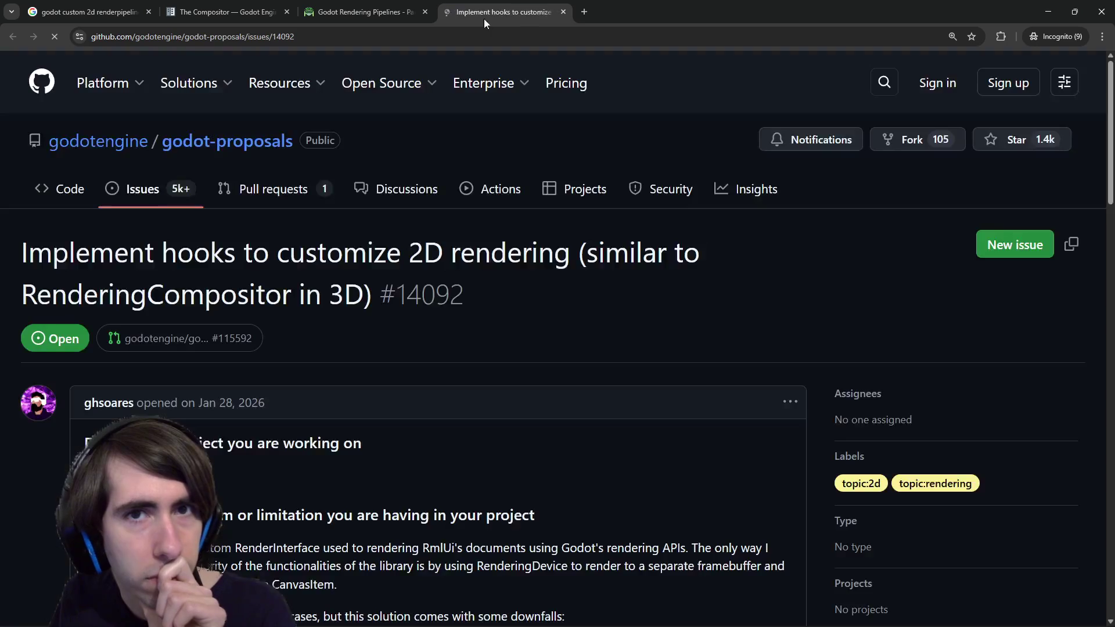
Zoom out the issue and read its RenderingDevice and result-texture passages.
scroll(413, 366, "down", 2)
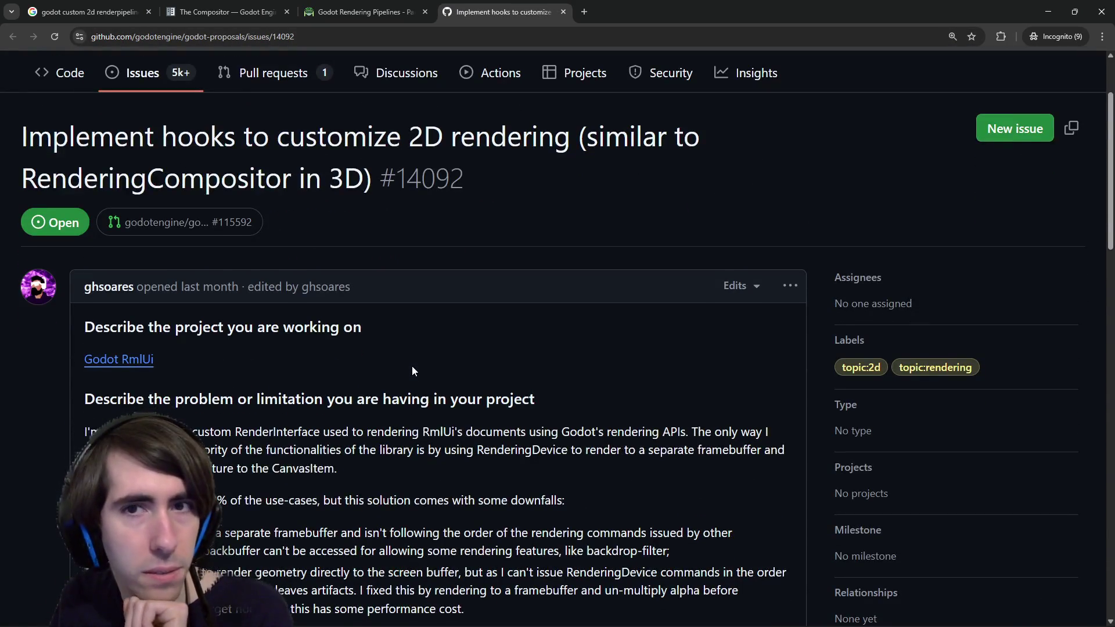
scroll(344, 256, "down", 2)
scroll(344, 256, "down", 1)
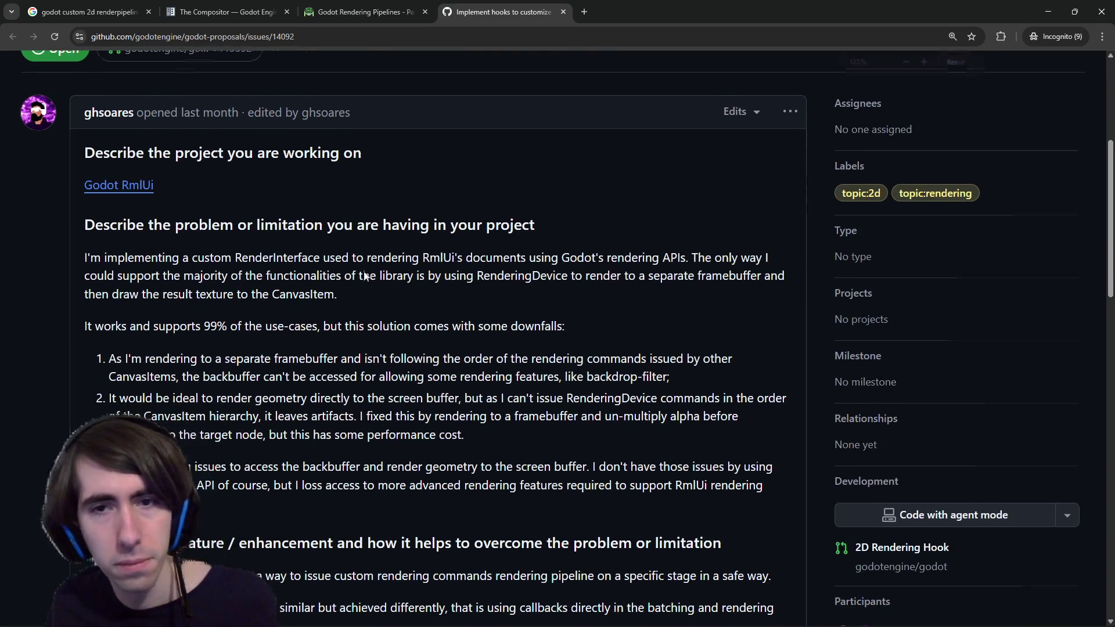
key("ctrl+minus")
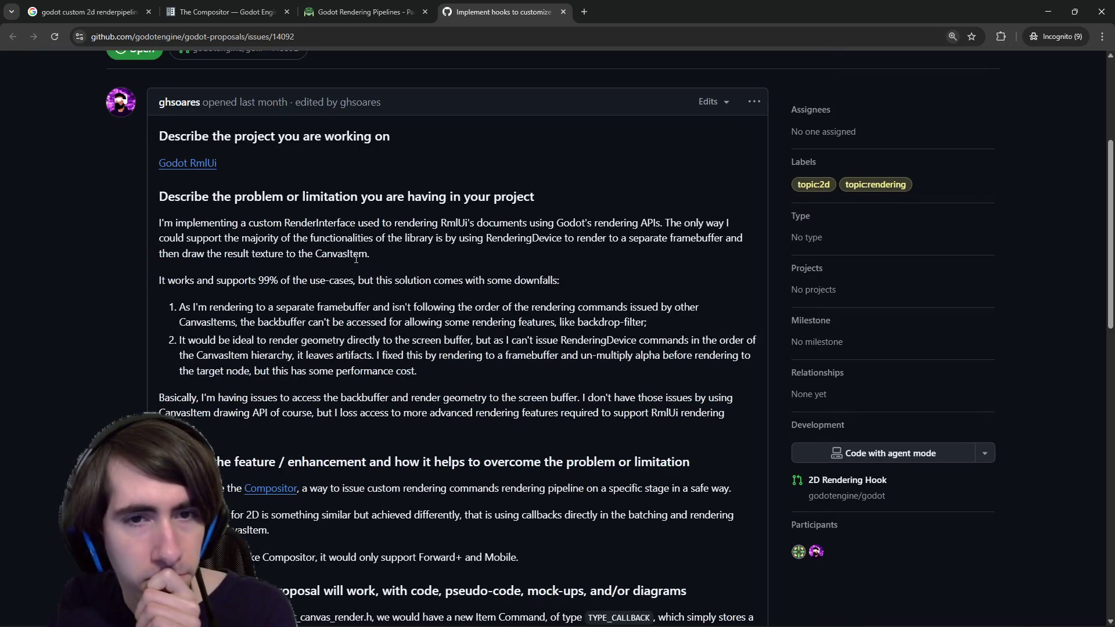
left_click_drag(486, 237, 492, 237)
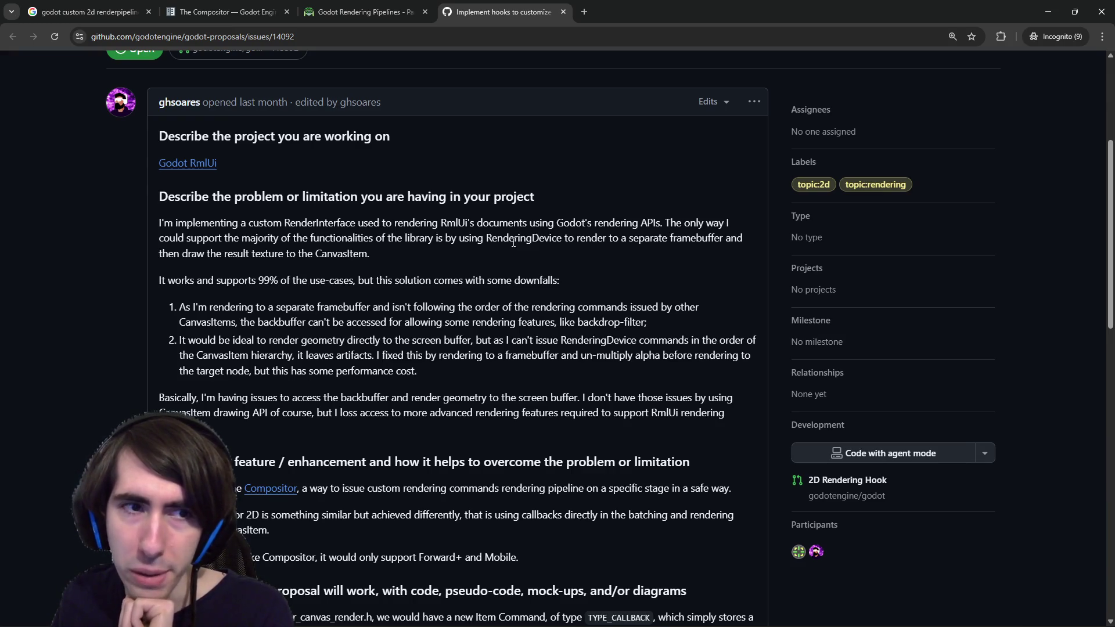
left_click_drag(378, 256, 198, 259)
left_click(198, 259)
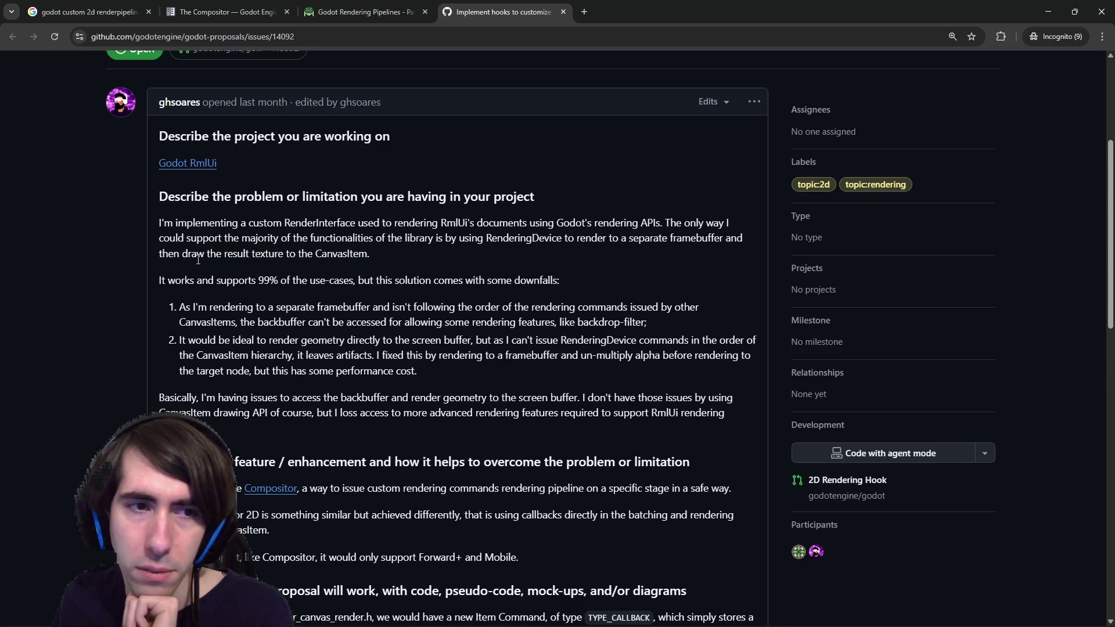
Highlight the 99%-of-use-cases sentence and first downfall, then read the rest of the proposal.
left_click_drag(234, 283, 568, 285)
mouse_move(180, 307)
left_mouse_down()
mouse_move(595, 307)
mouse_move(599, 322)
mouse_move(601, 306)
mouse_move(702, 307)
mouse_move(252, 318)
mouse_move(577, 337)
left_mouse_up()
left_click(350, 321)
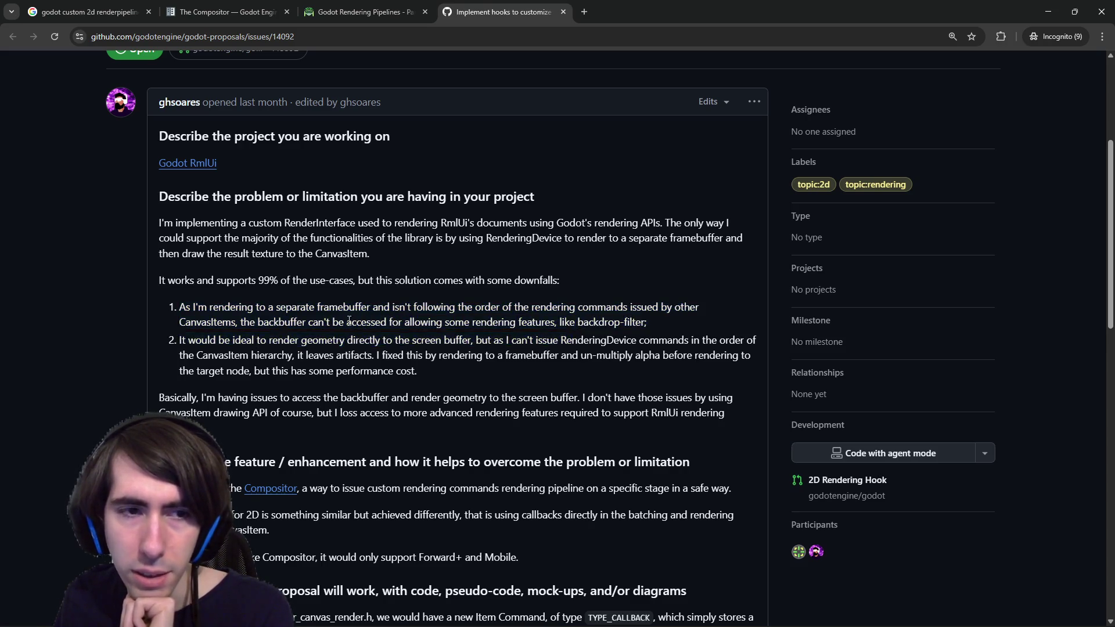
scroll(349, 321, "down", 1)
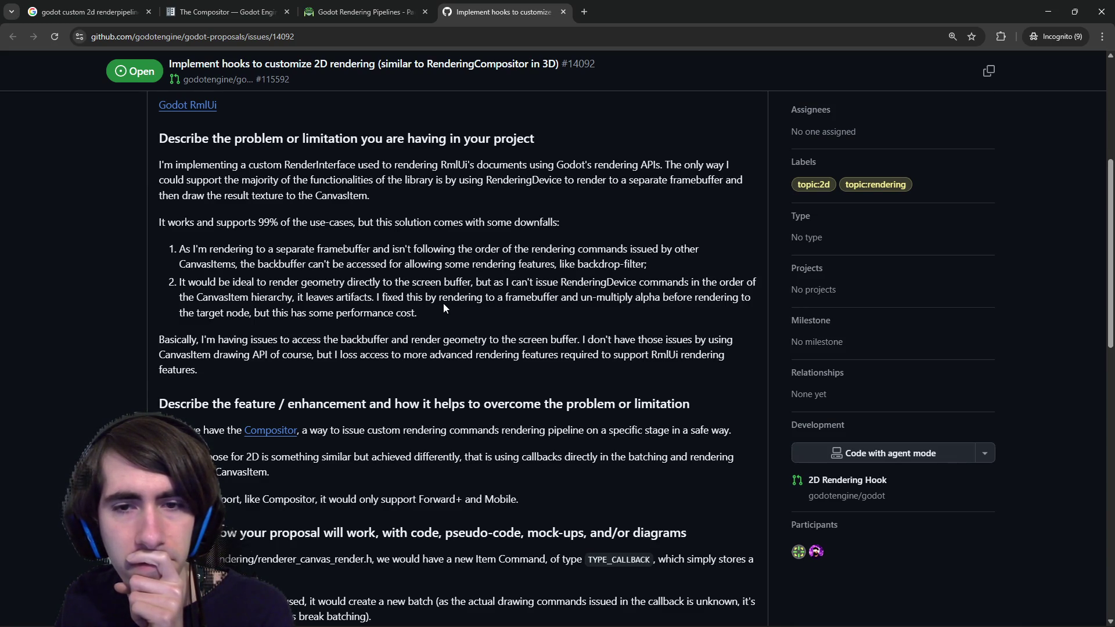
scroll(444, 304, "down", 4)
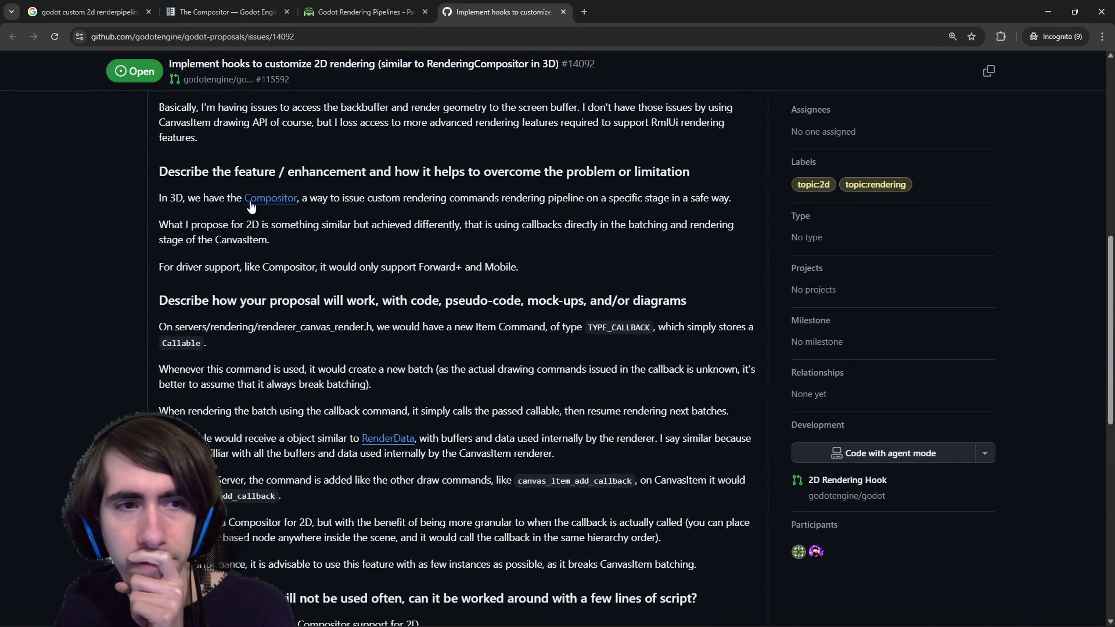
scroll(275, 200, "down", 4)
scroll(290, 198, "up", 11)
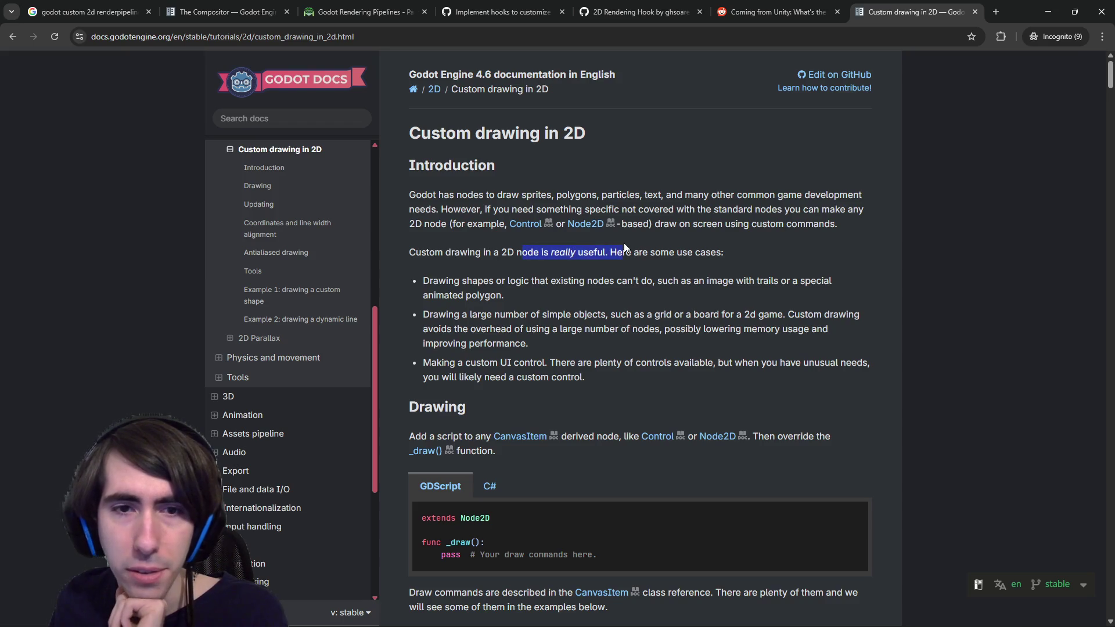
Read the Introduction, highlighting 'shapes or logic that' and the custom UI control use case.
left_click_drag(462, 281, 551, 283)
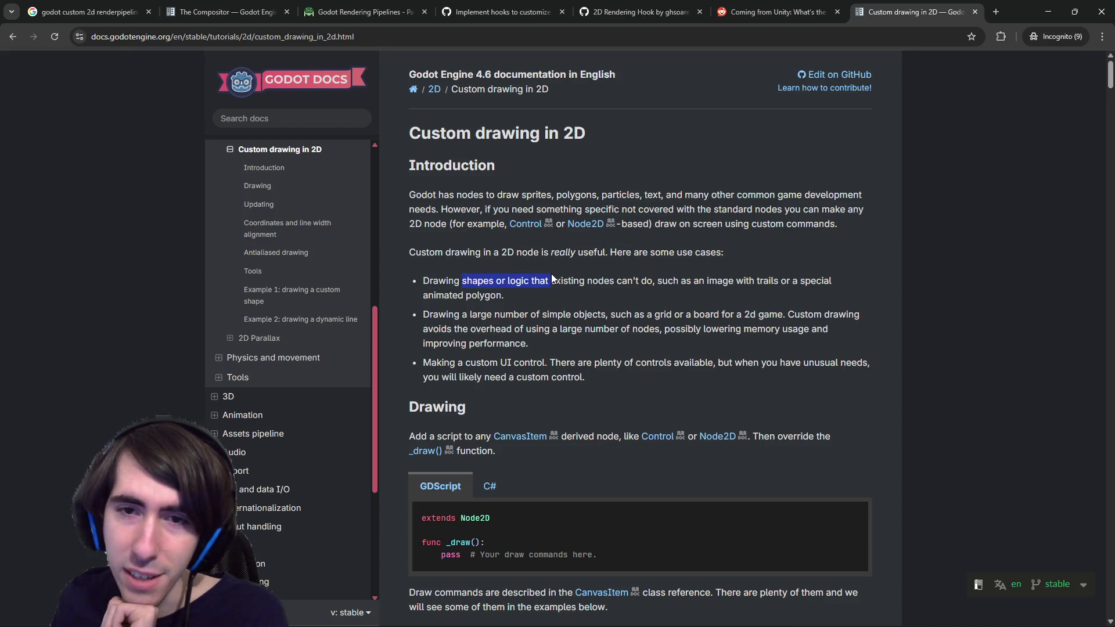
left_click(724, 281)
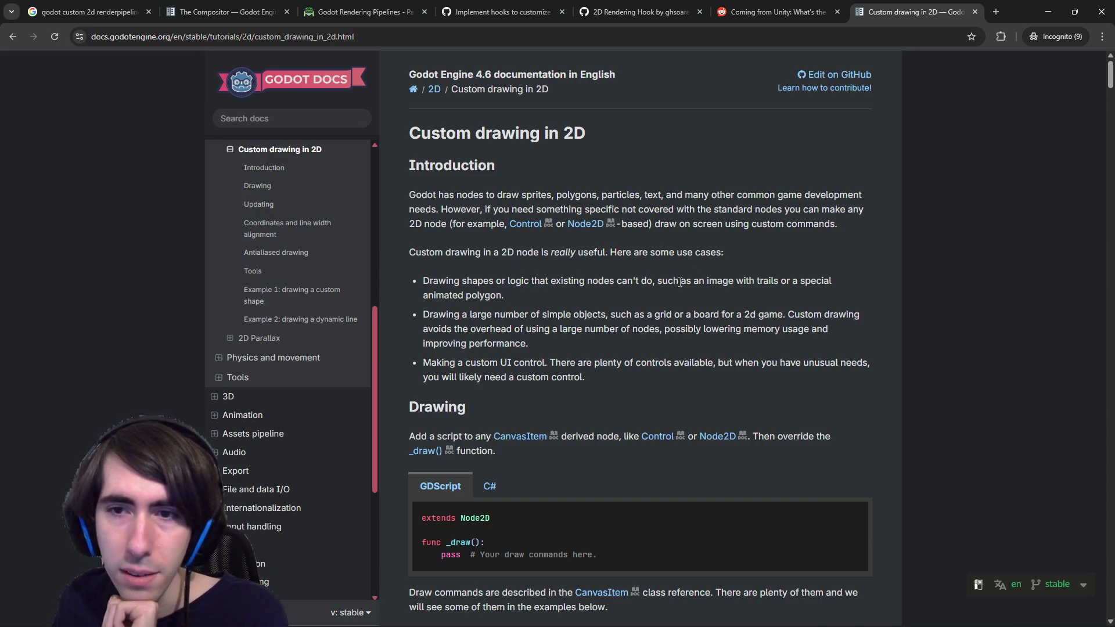
scroll(500, 314, "down", 1)
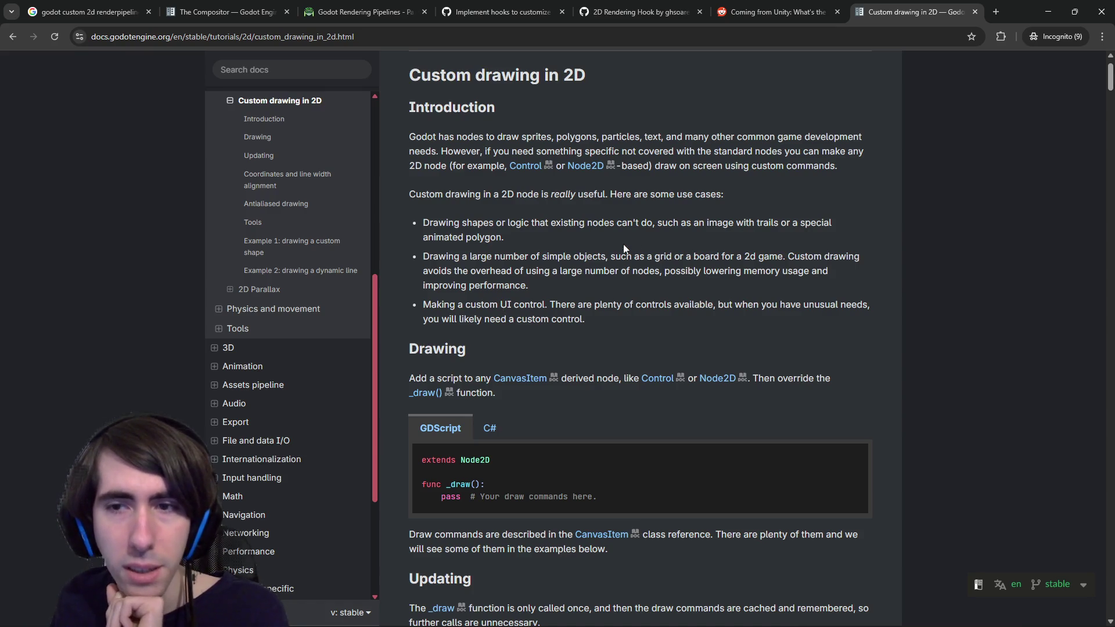
left_click_drag(463, 304, 545, 298)
left_click(547, 294)
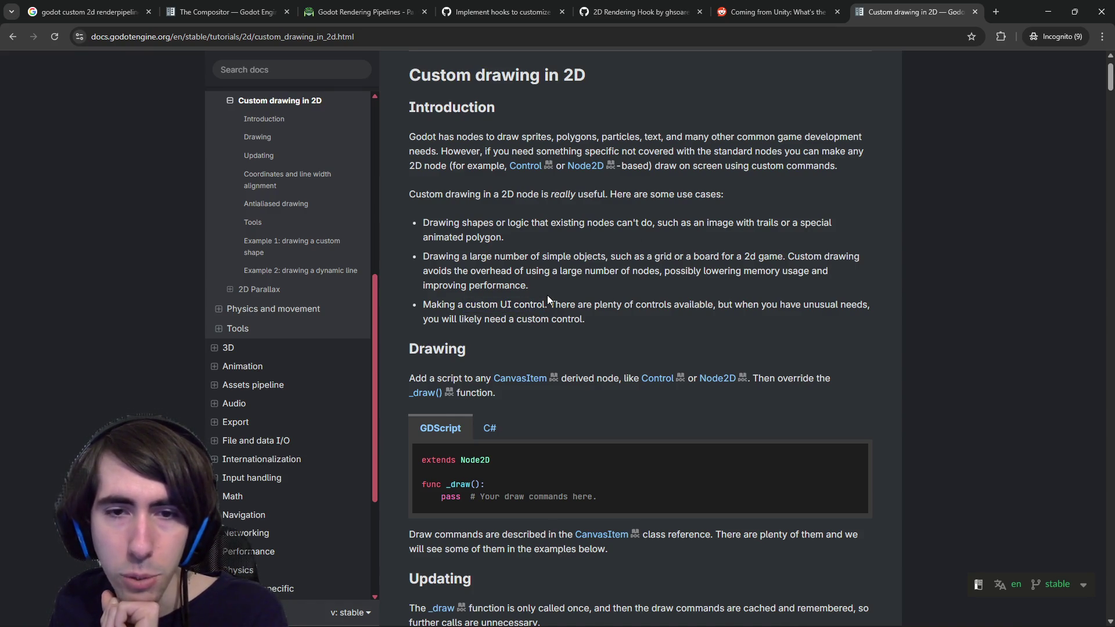
In the Drawing section, open the CanvasItem reference in a background tab.
scroll(547, 296, "down", 2)
scroll(544, 296, "down", 1)
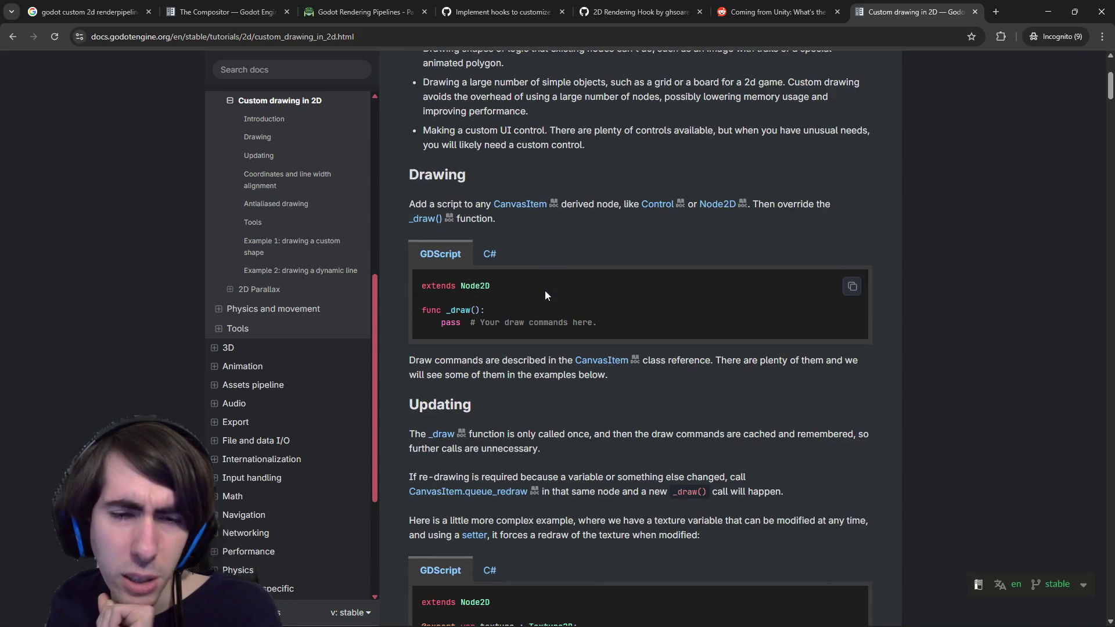
scroll(546, 357, "down", 1)
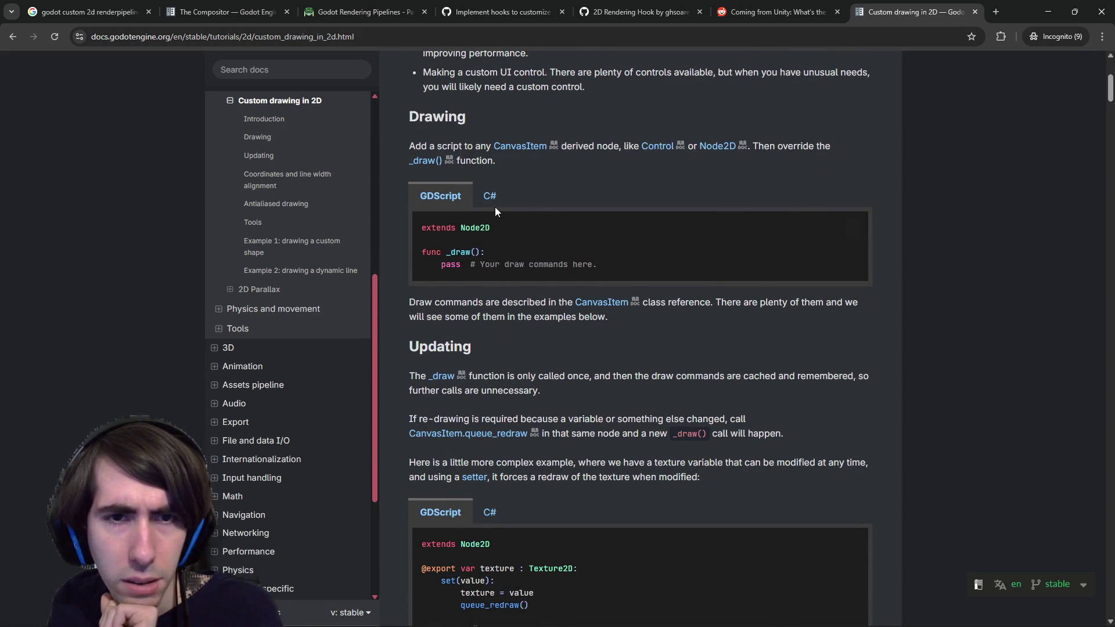
triple_click(468, 302)
left_click_drag(468, 302, 653, 303)
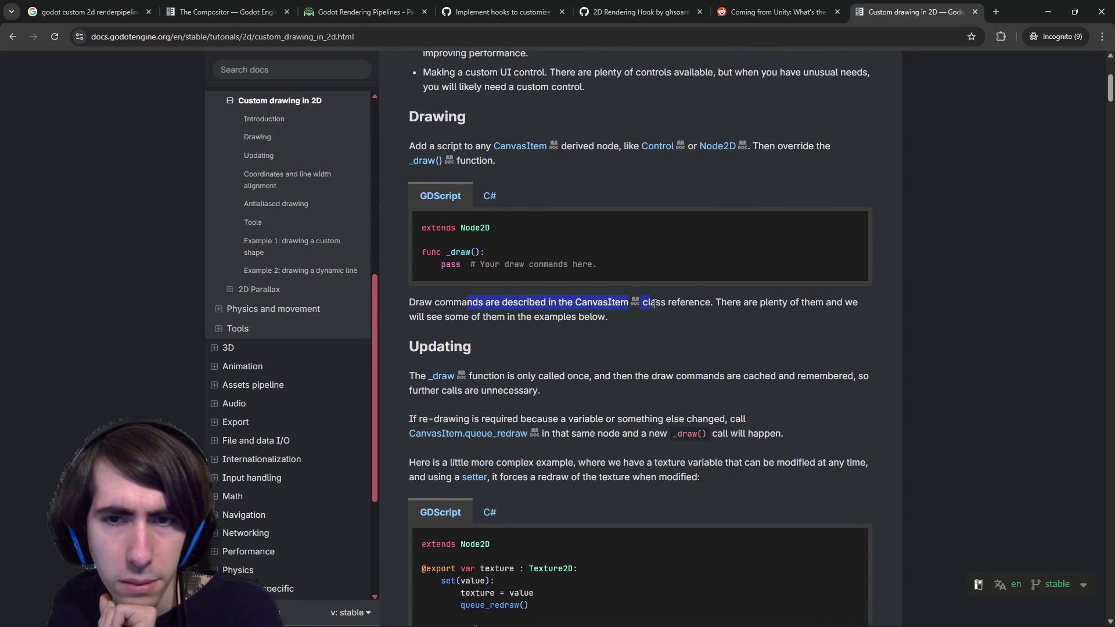
middle_click(590, 303)
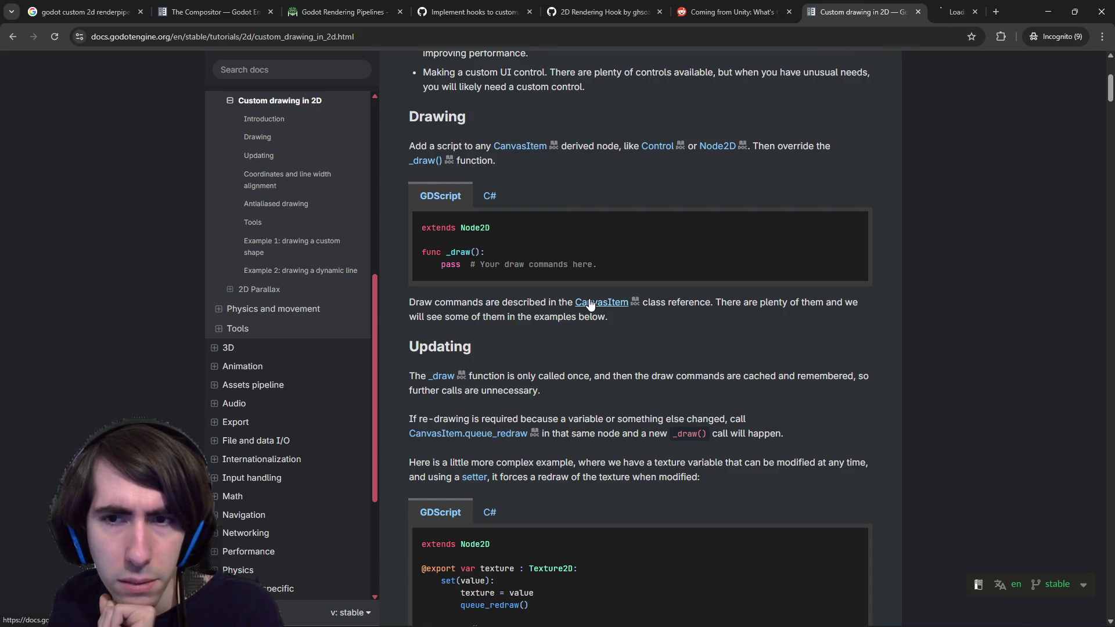
Read the Updating section on _draw running once and when re-drawing is required.
scroll(697, 318, "down", 3)
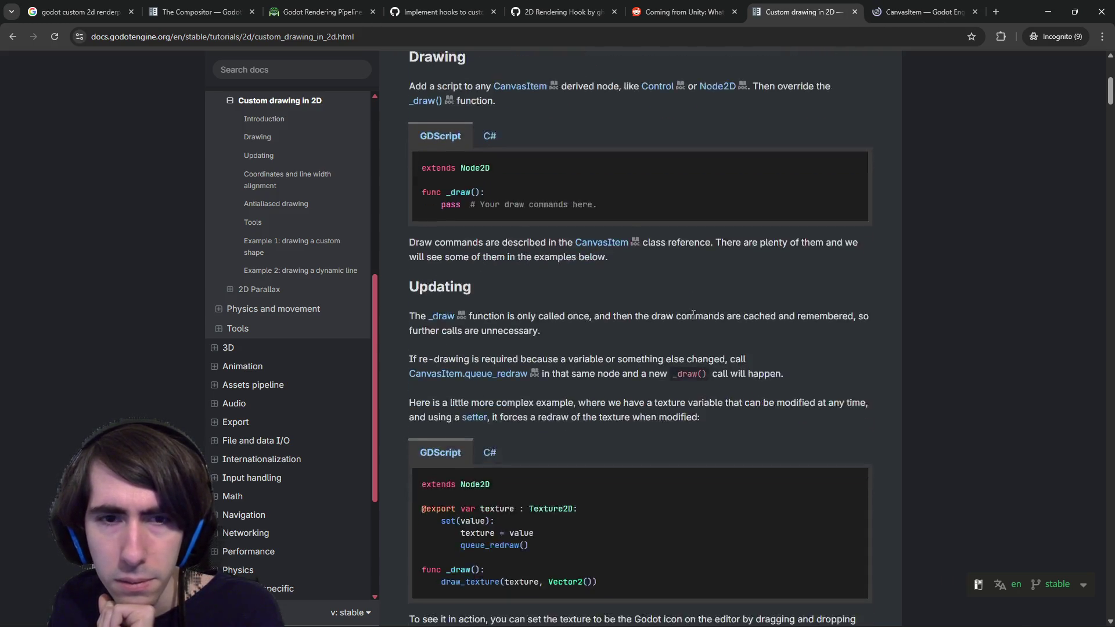
left_click_drag(517, 203, 592, 207)
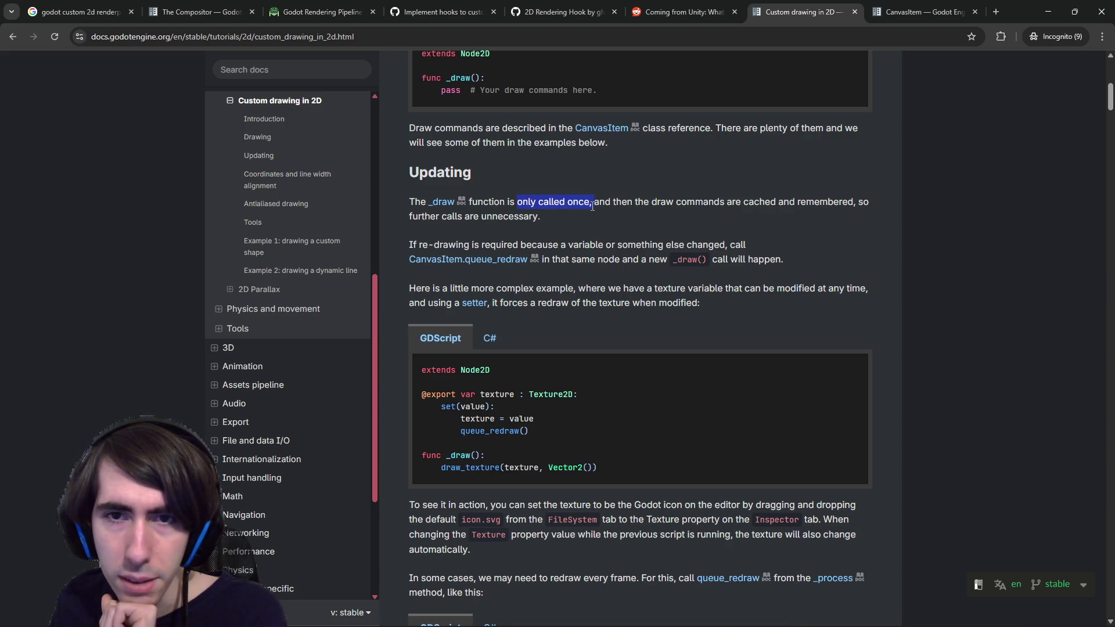
left_click(621, 207)
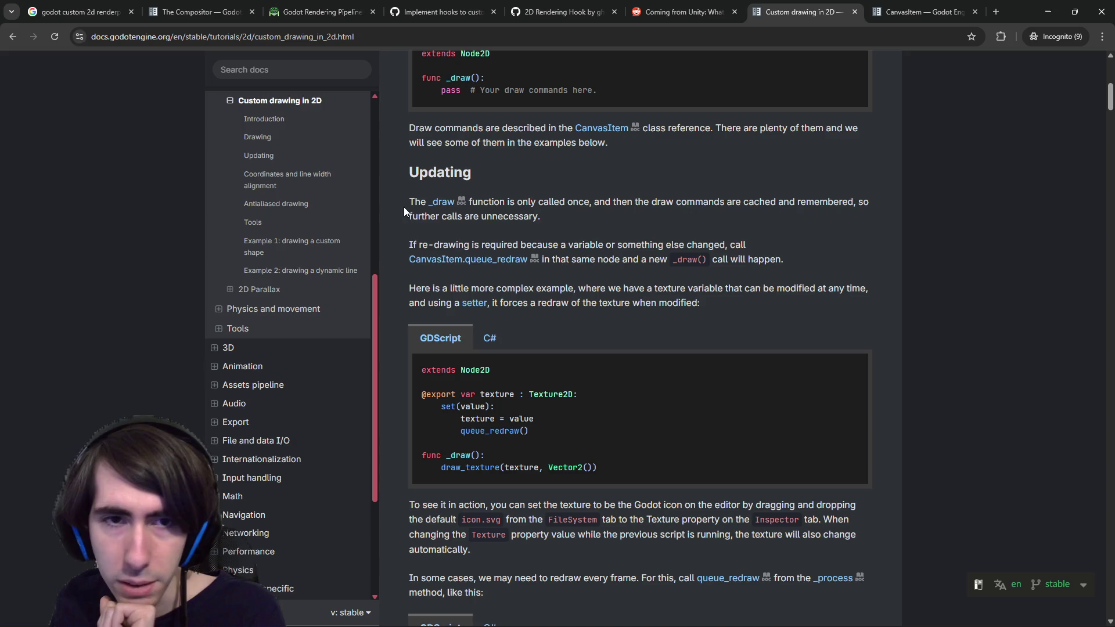
left_click_drag(412, 248, 569, 244)
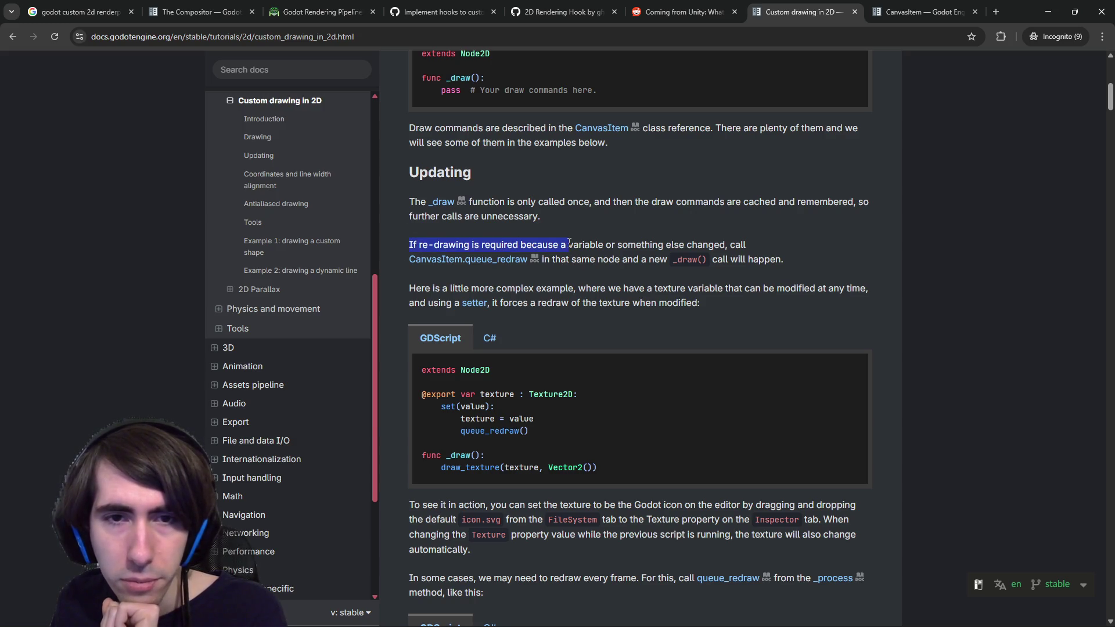
left_click(588, 210)
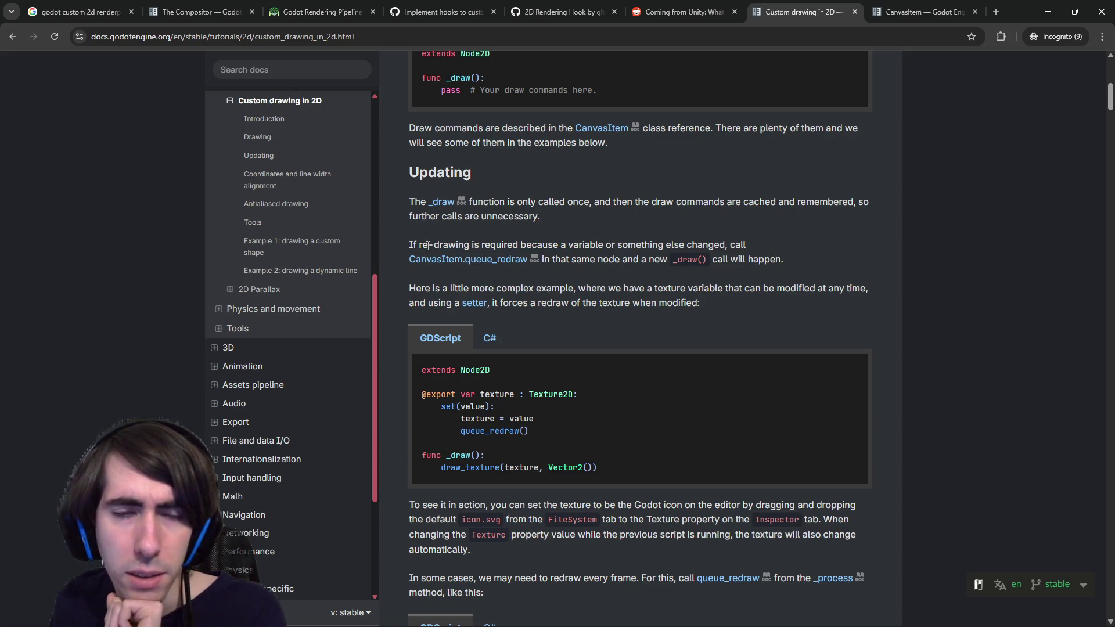
left_click_drag(428, 245, 519, 239)
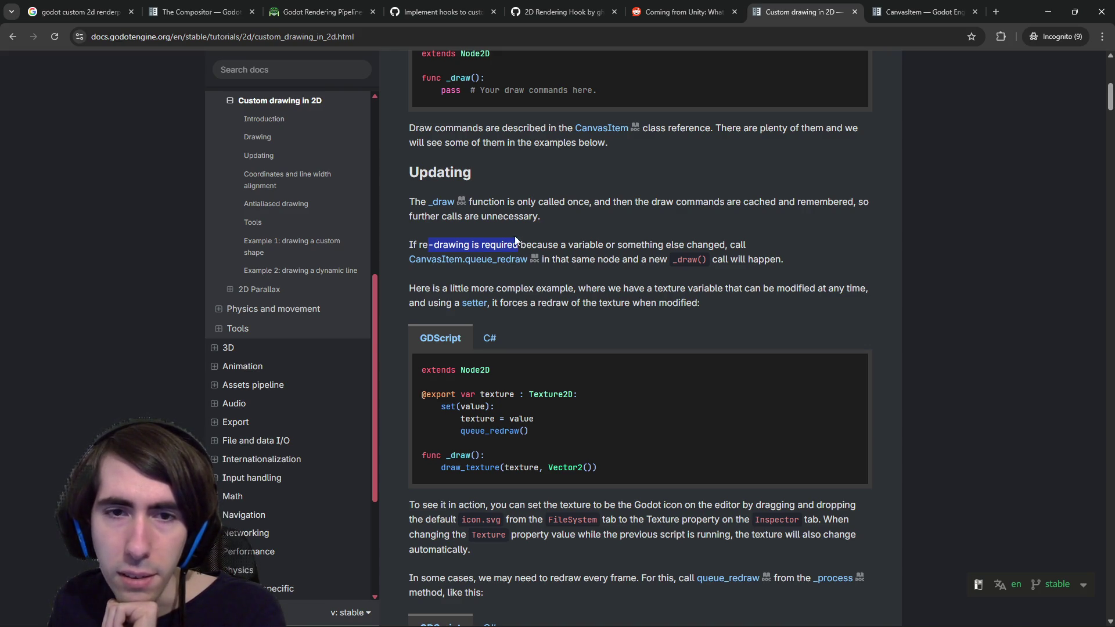
left_click_drag(587, 289, 623, 267)
left_click(623, 268)
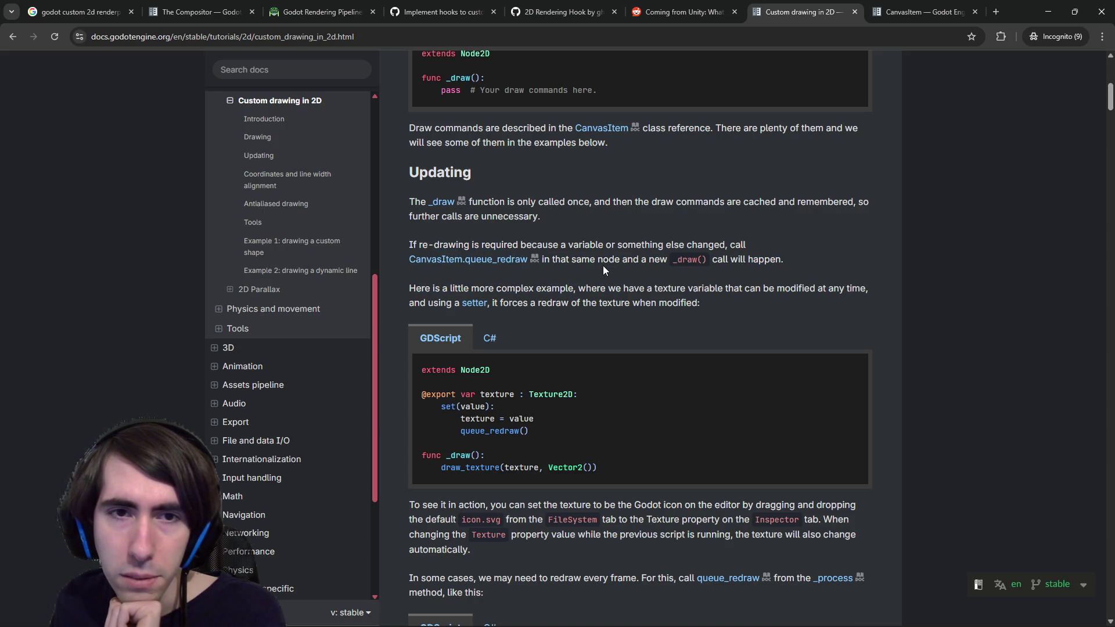
scroll(602, 267, "up", 1)
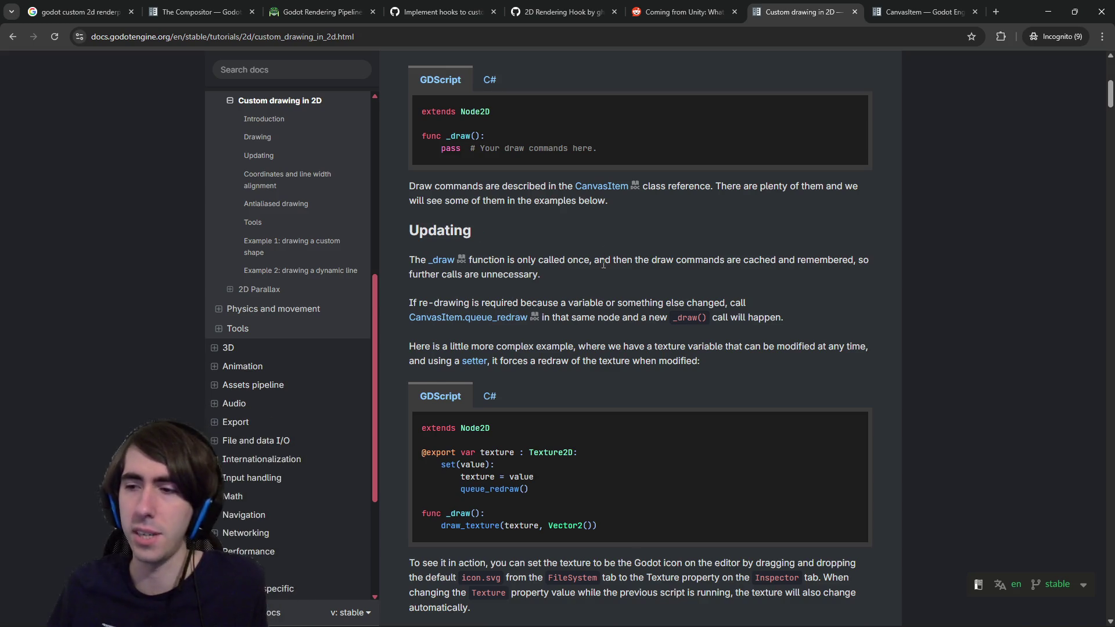
scroll(603, 265, "down", 1)
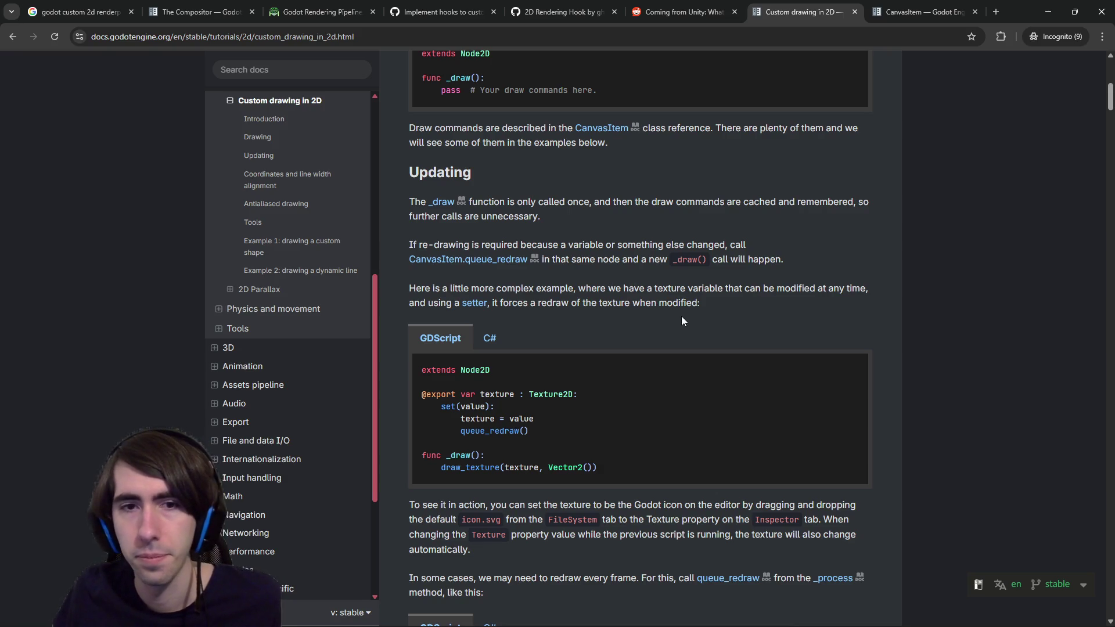
left_click_drag(530, 303, 588, 290)
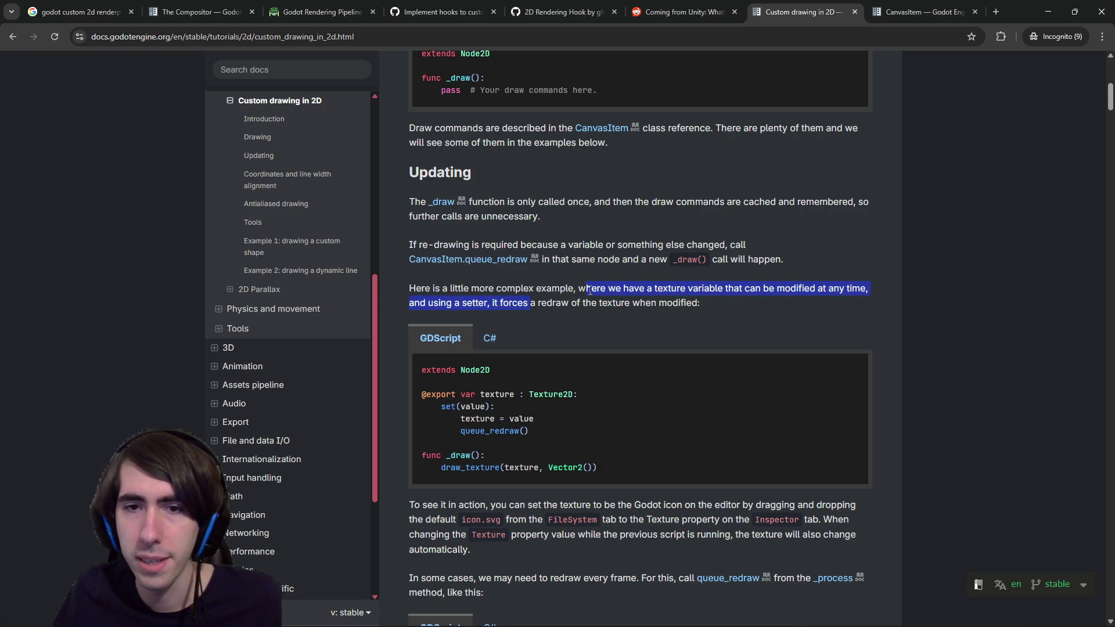
left_click(589, 291)
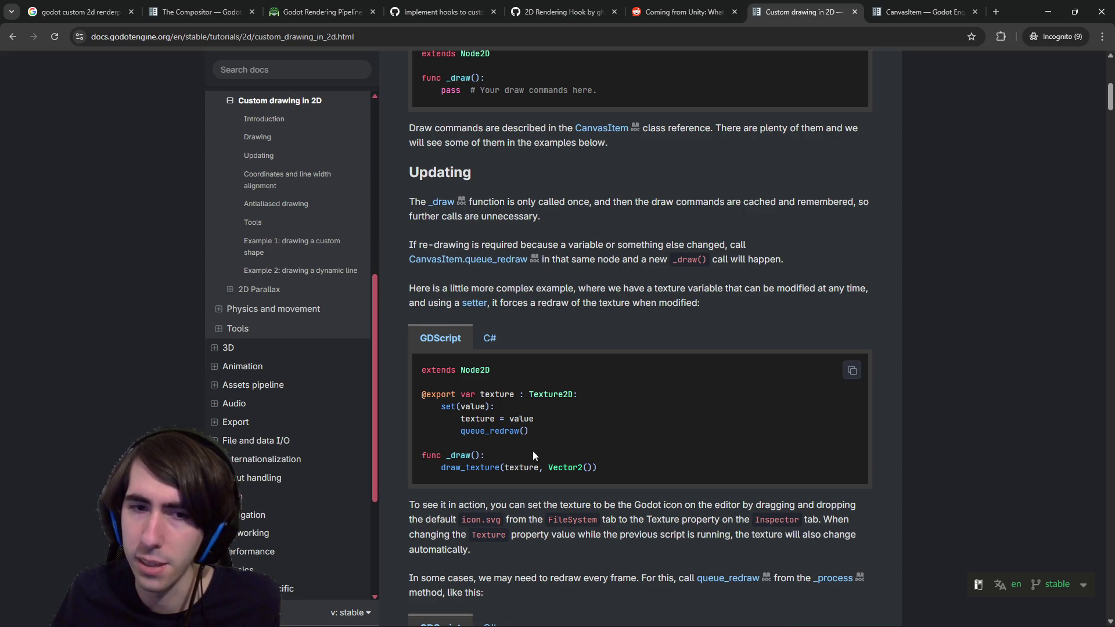
scroll(510, 432, "down", 4)
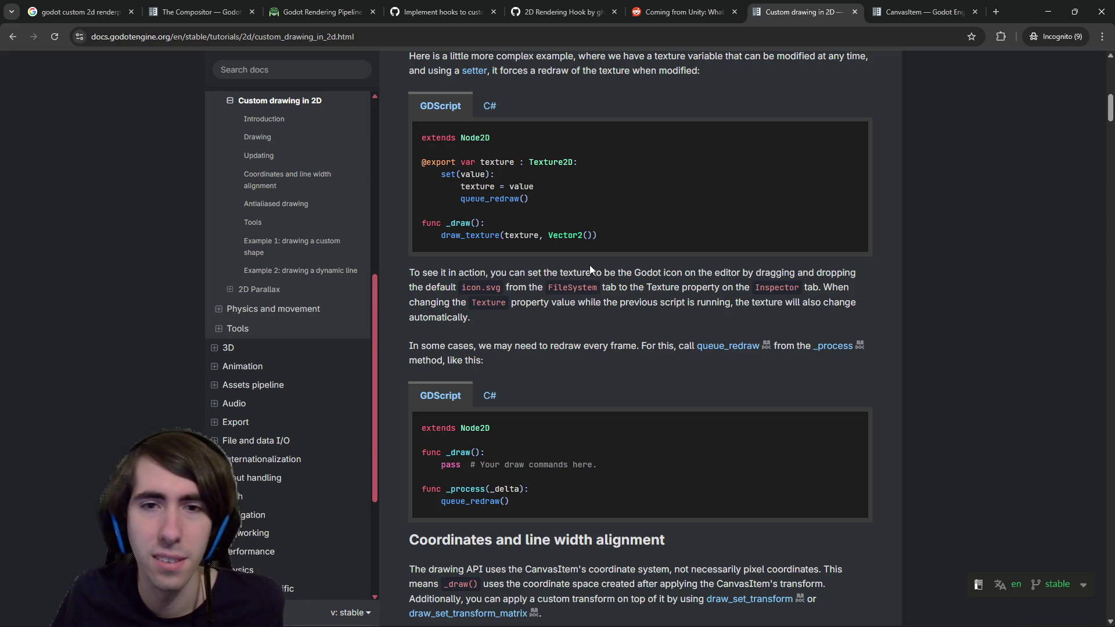
double_click(522, 235)
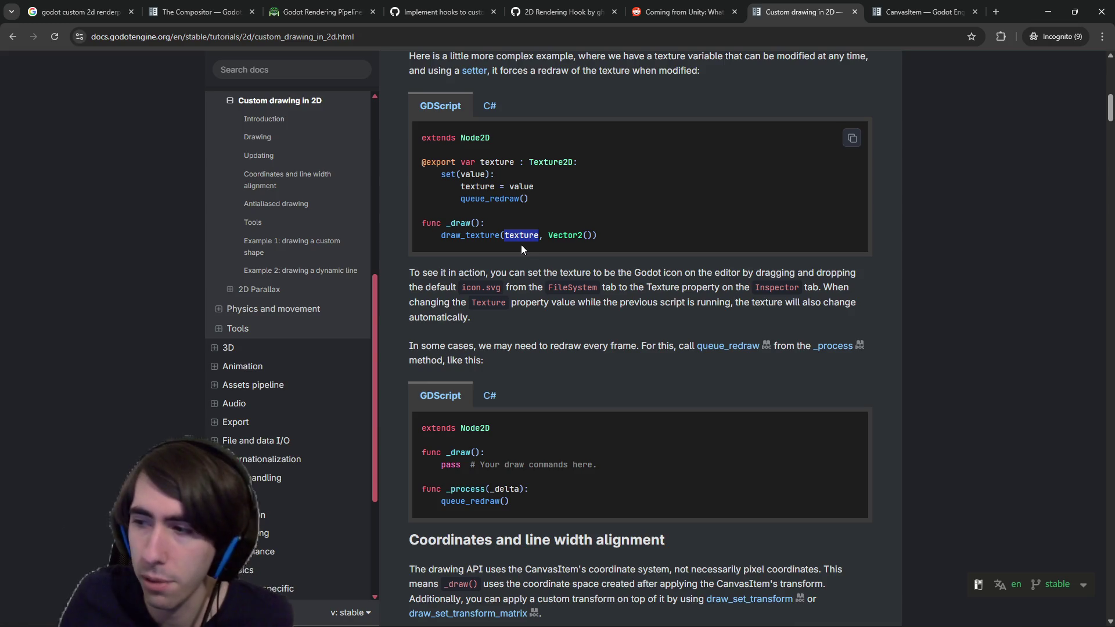
scroll(643, 268, "down", 1)
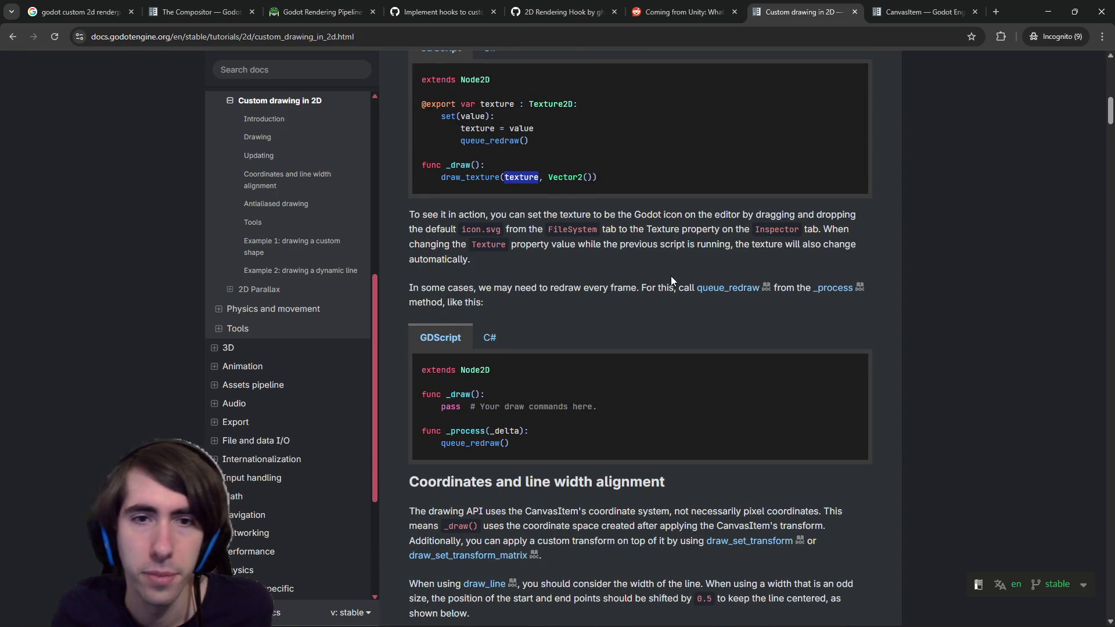
left_click_drag(547, 214, 458, 229)
left_click(689, 266)
scroll(688, 265, "up", 1)
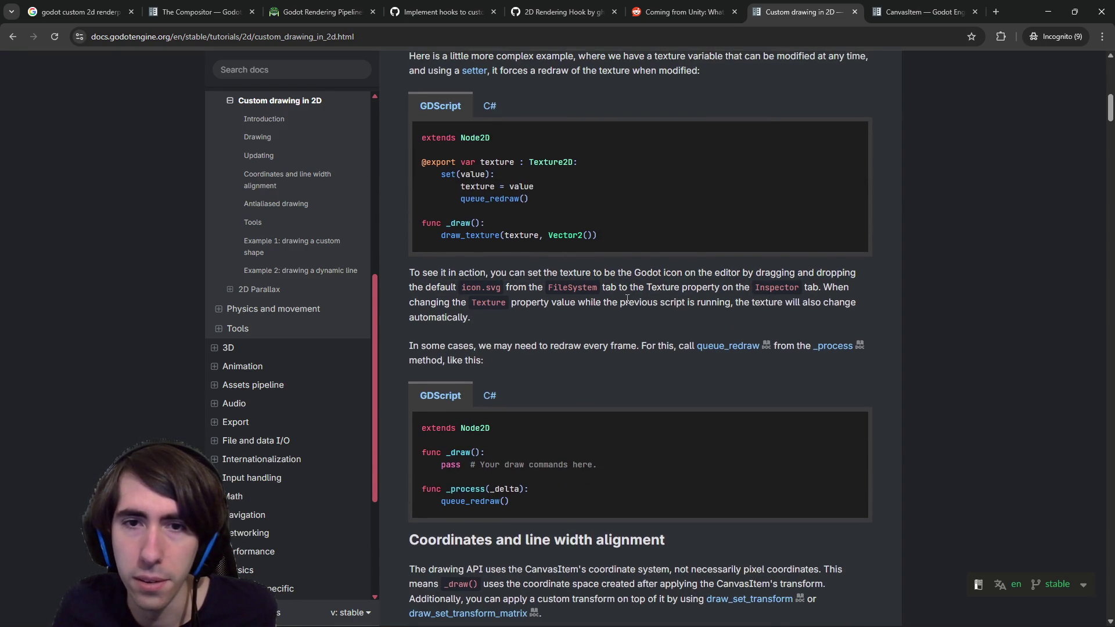
left_click_drag(702, 270, 752, 286)
left_click(766, 283)
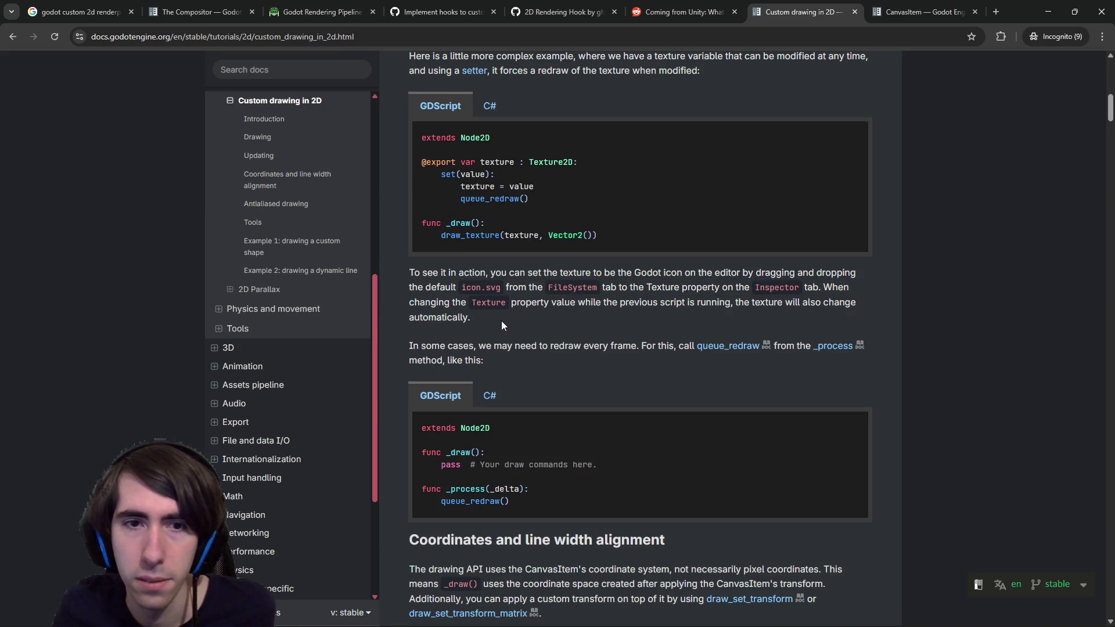
scroll(523, 325, "down", 1)
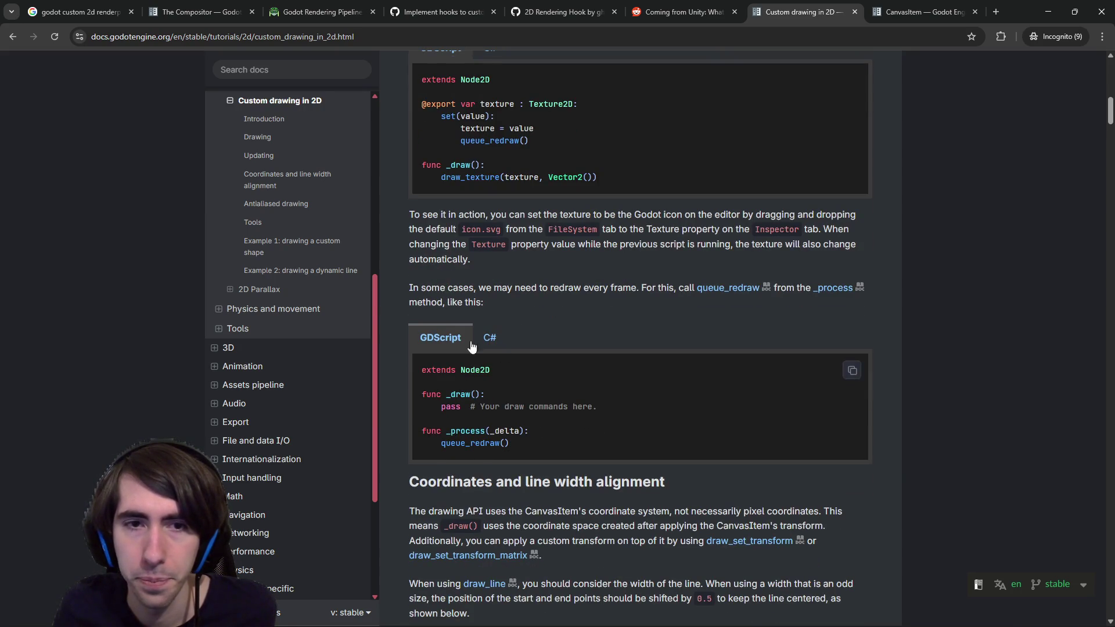
left_click_drag(446, 287, 525, 288)
left_click(556, 291)
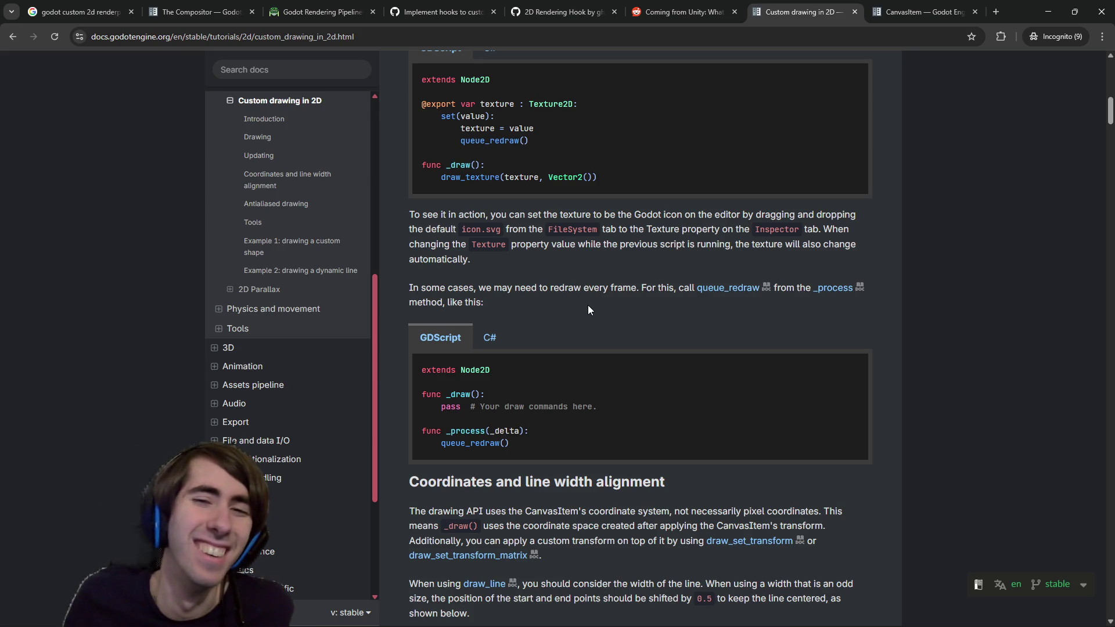
scroll(588, 303, "up", 5)
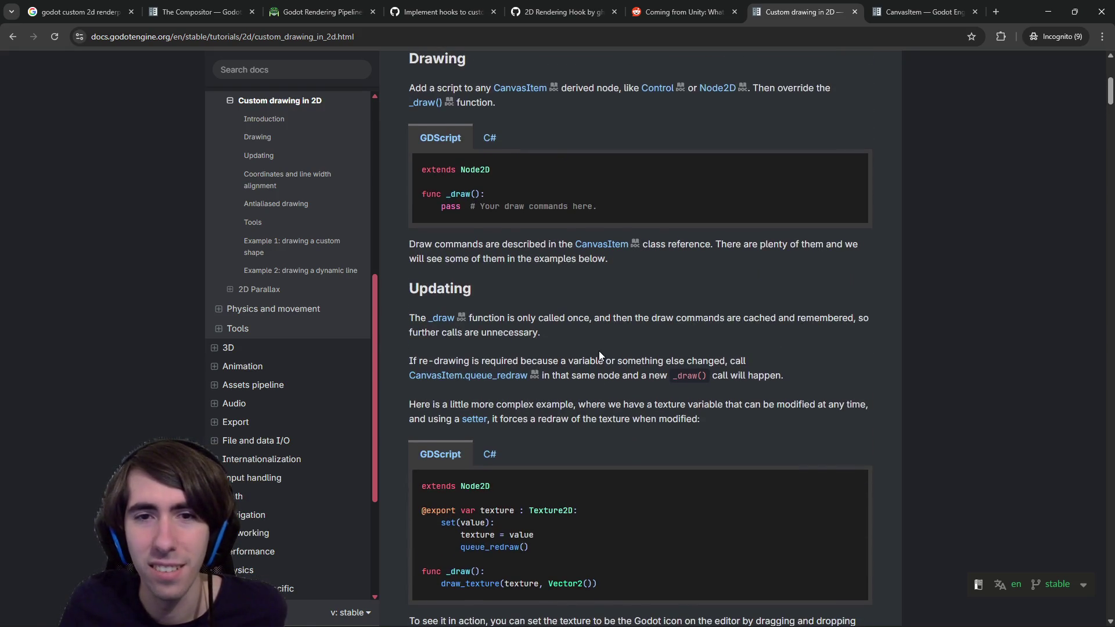
Re-read the Updating section's sentence on when re-drawing is required.
scroll(639, 273, "up", 3)
scroll(639, 272, "down", 2)
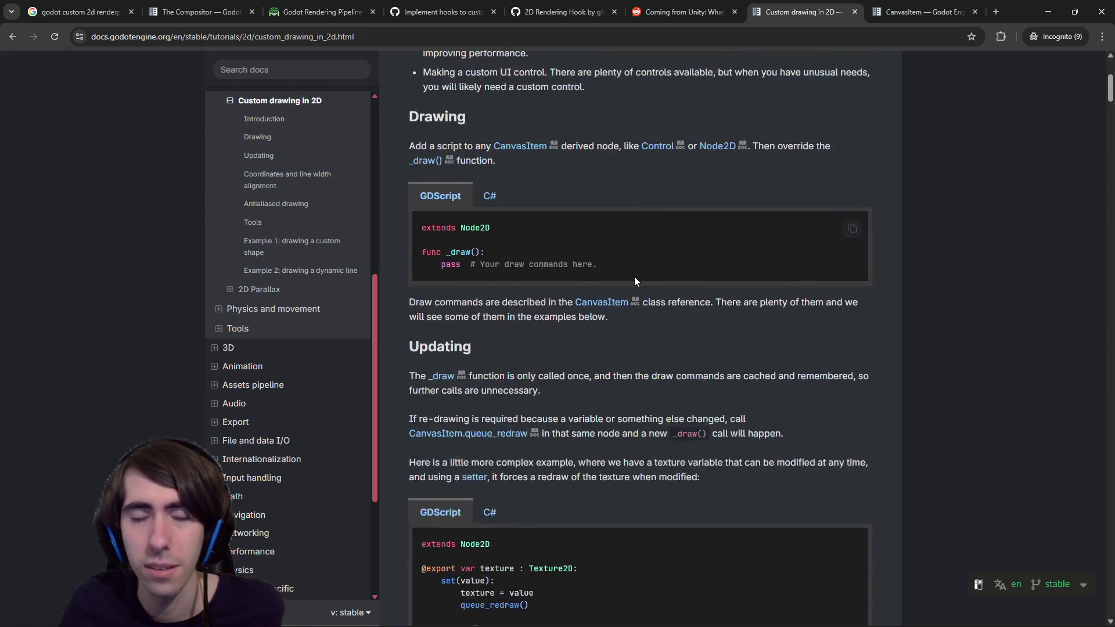
scroll(634, 277, "up", 2)
scroll(526, 526, "down", 1)
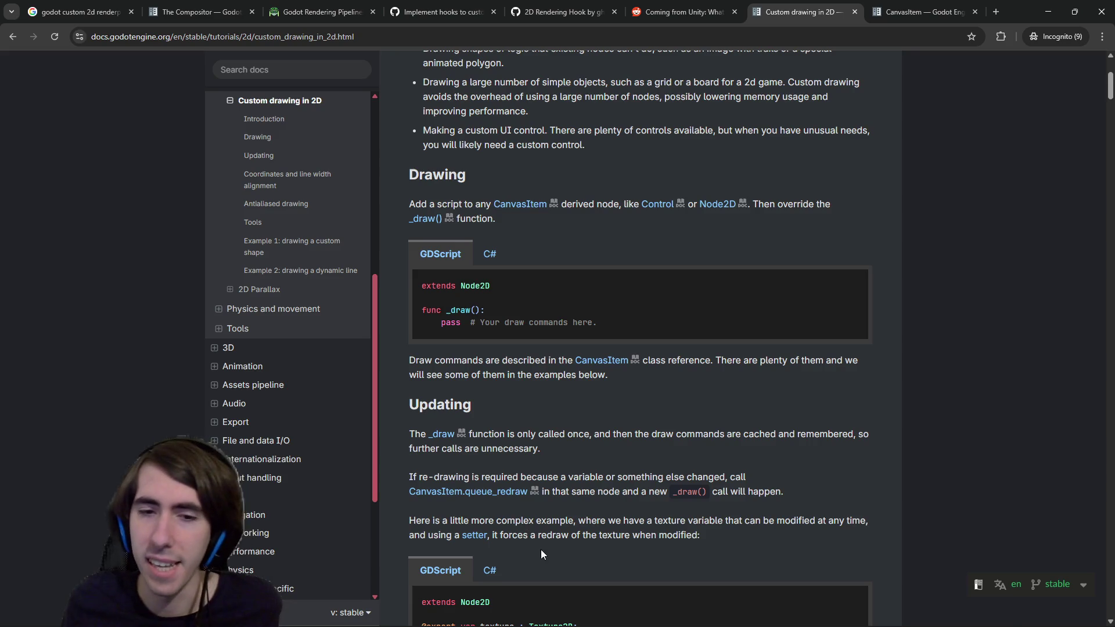
scroll(539, 543, "down", 5)
scroll(553, 538, "down", 5)
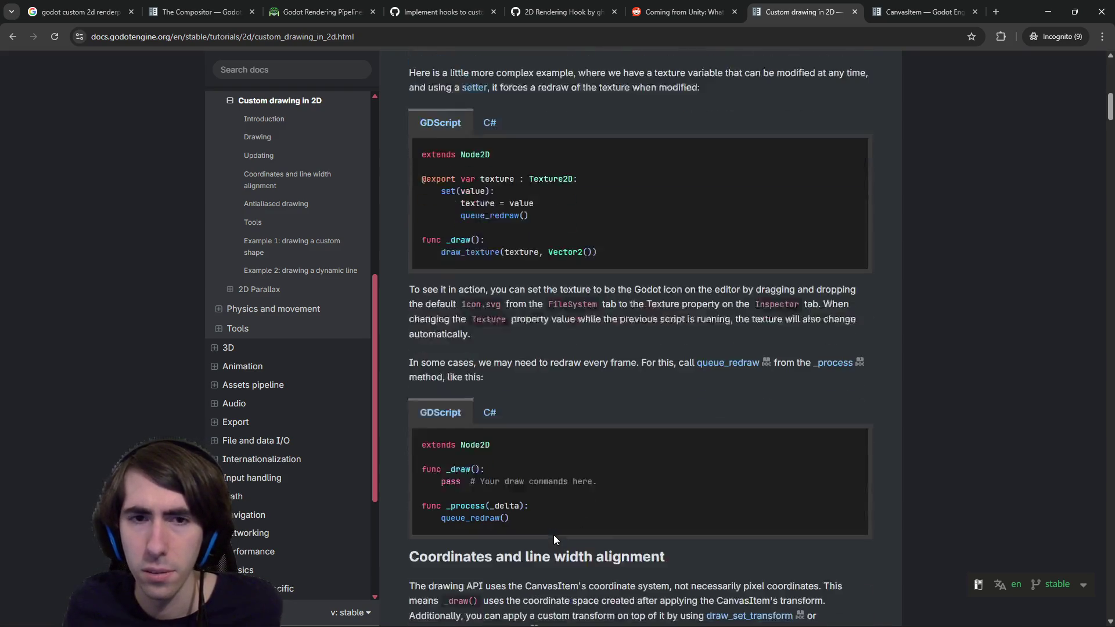
scroll(549, 525, "up", 5)
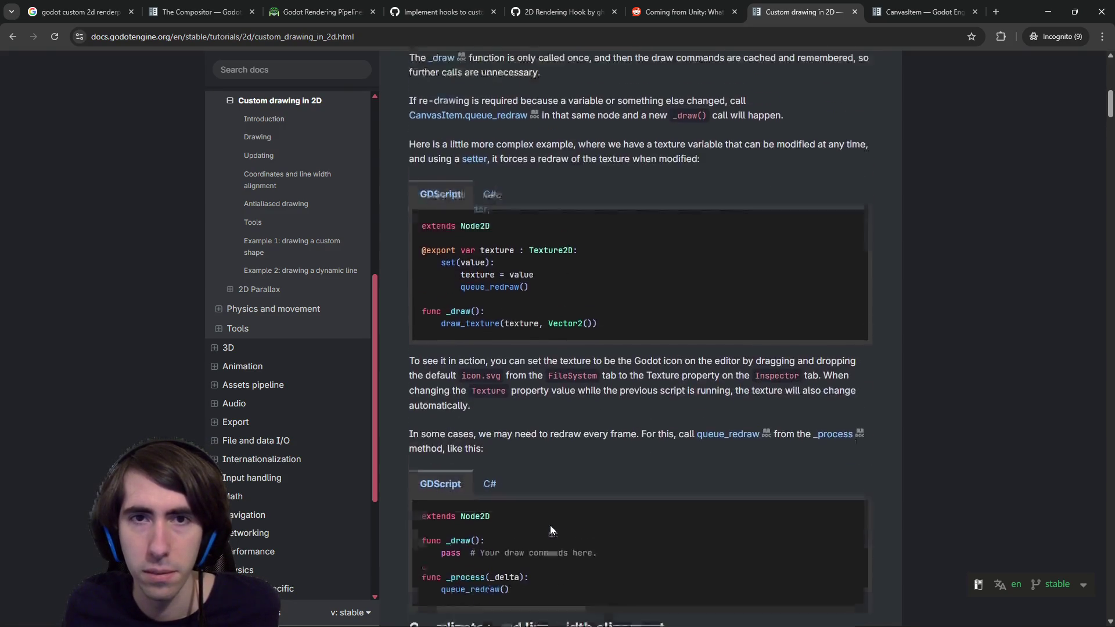
left_click_drag(443, 189, 637, 184)
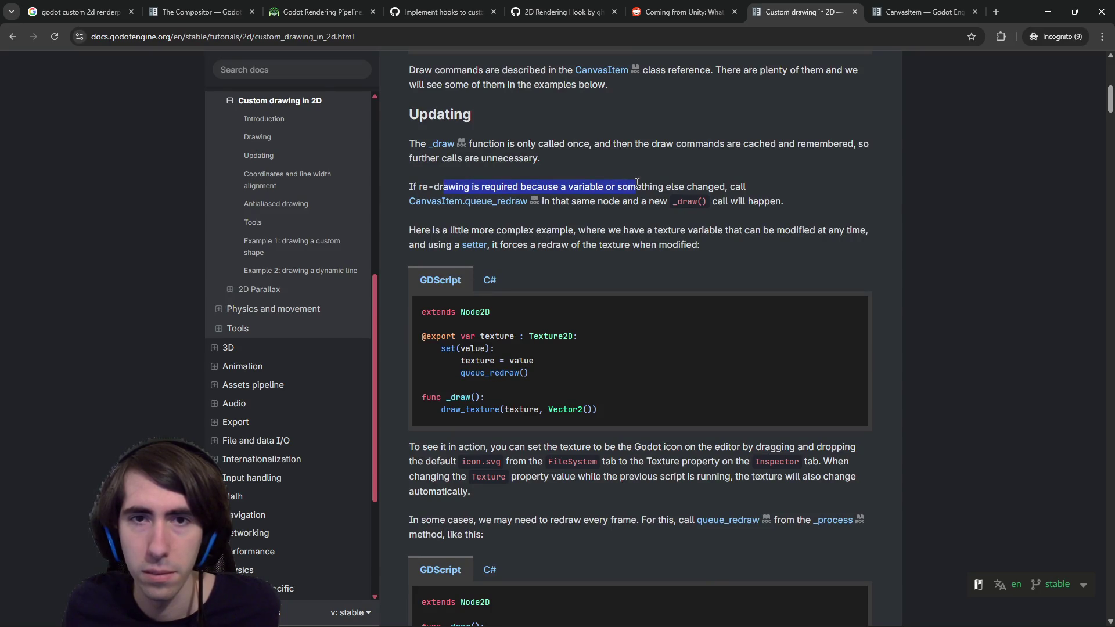
left_click(631, 183)
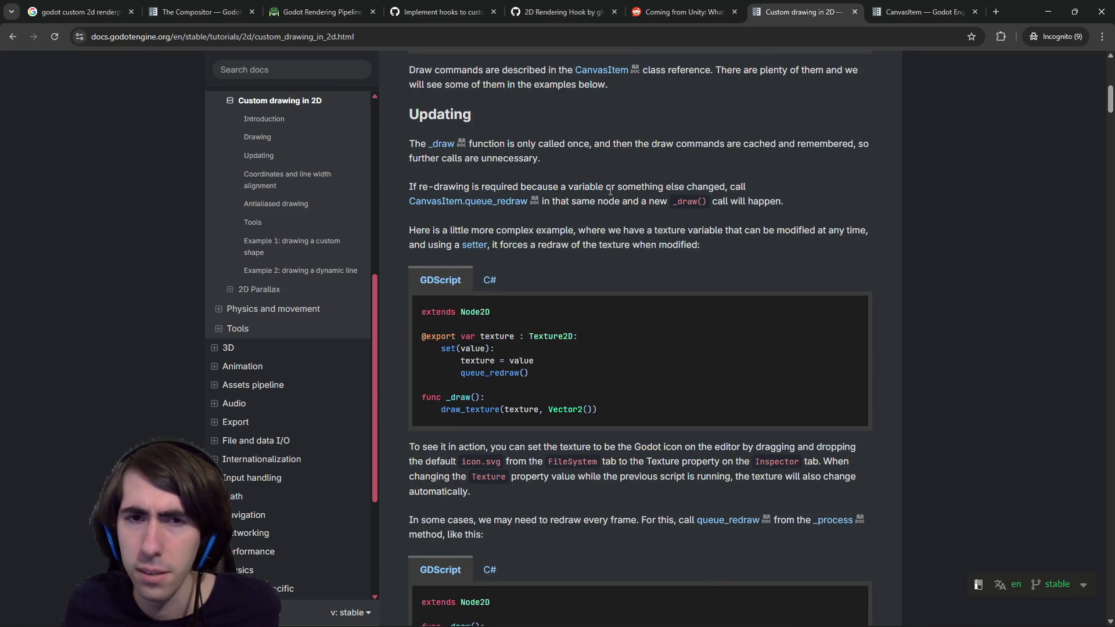
Inspect the draw_texture call in the queue_redraw example, then reach Coordinates and line width alignment.
scroll(598, 208, "down", 4)
scroll(590, 218, "down", 5)
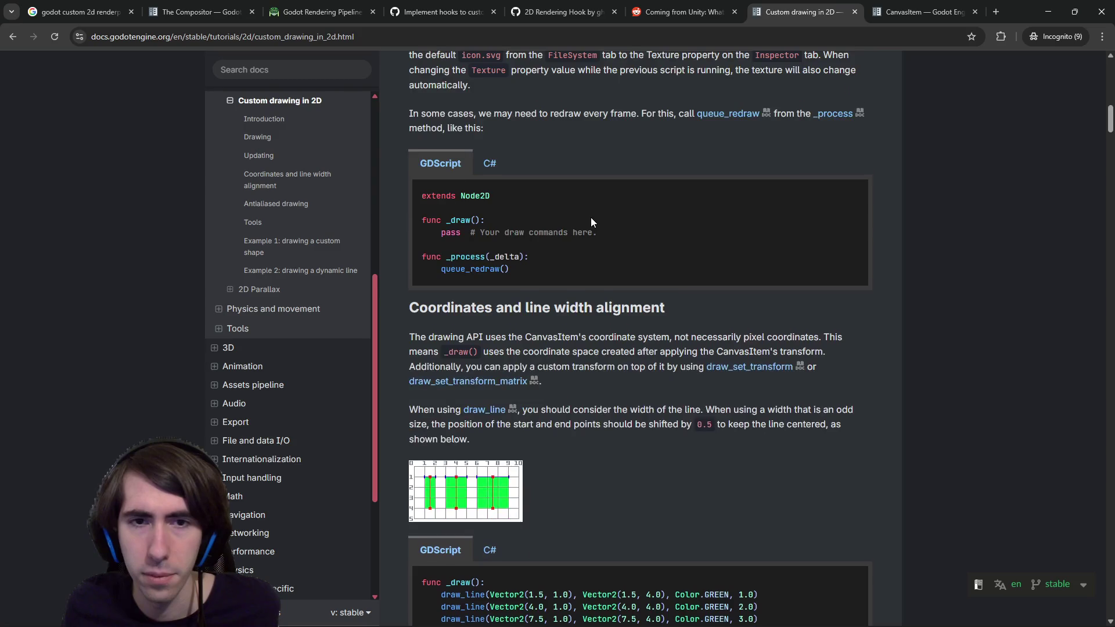
scroll(589, 220, "up", 1)
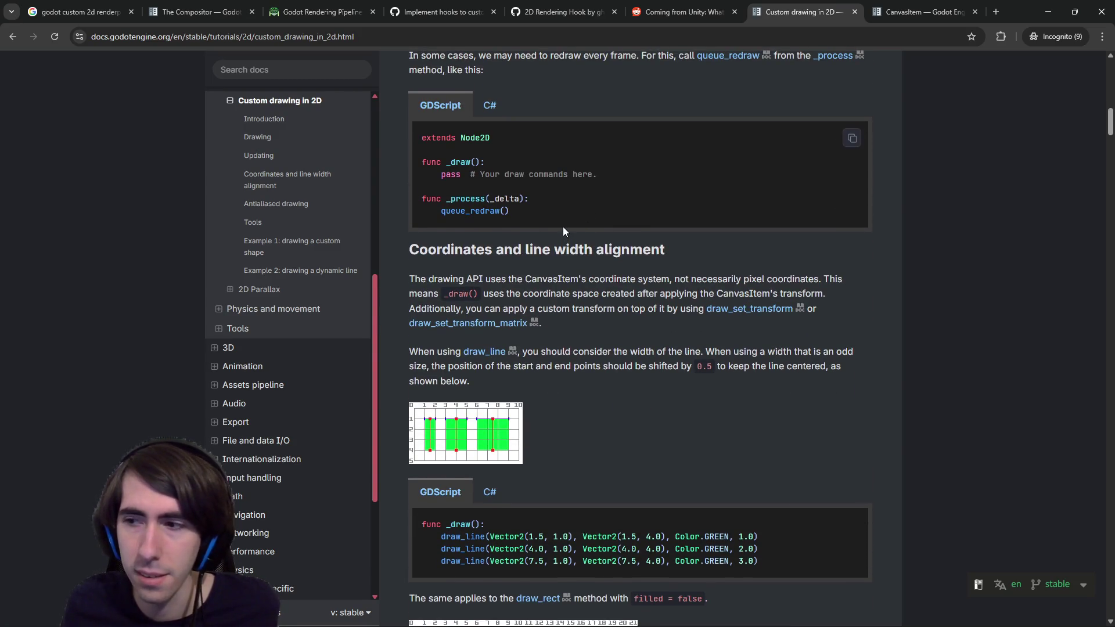
scroll(540, 231, "up", 4)
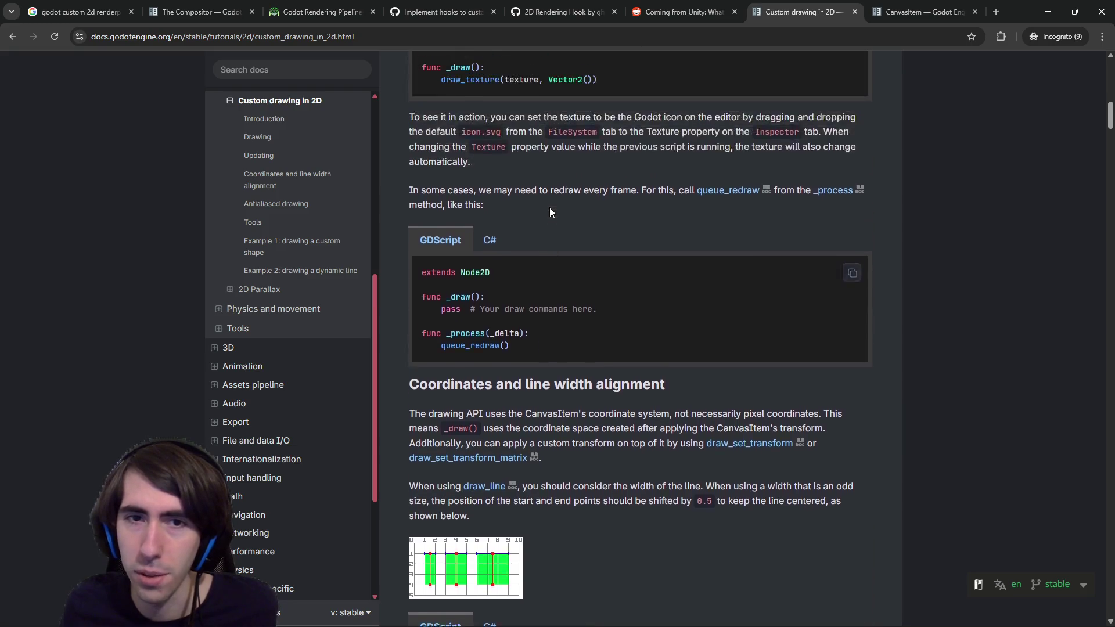
mouse_move(498, 173)
left_mouse_down()
mouse_move(602, 173)
mouse_move(450, 178)
left_mouse_up()
scroll(528, 401, "down", 1)
double_click(521, 121)
scroll(529, 378, "down", 1)
scroll(529, 379, "down", 2)
scroll(517, 351, "up", 2)
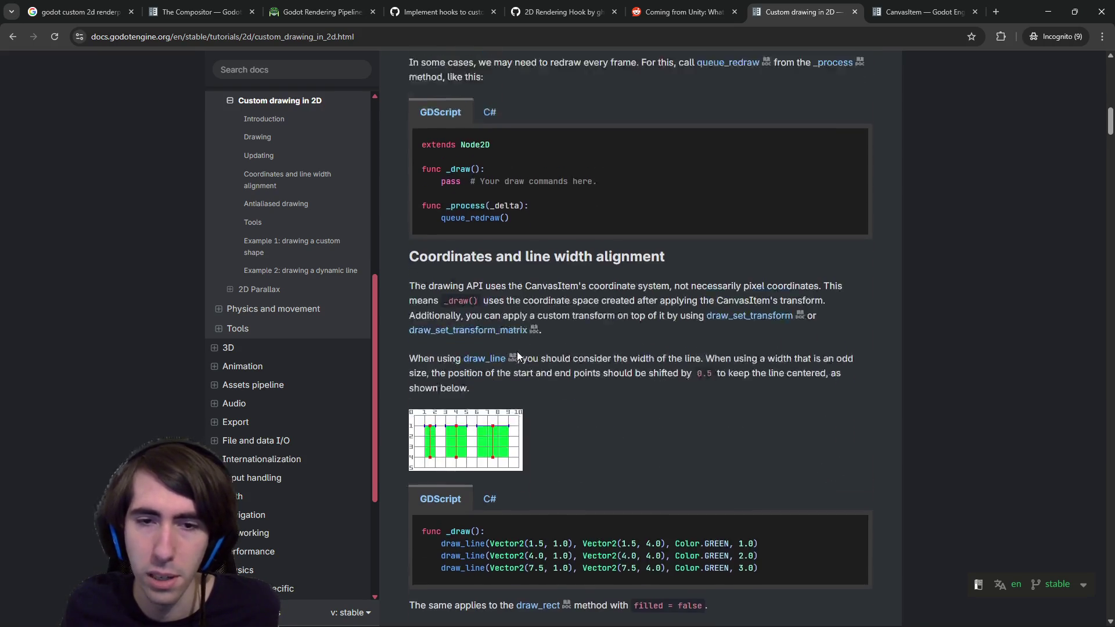
scroll(514, 354, "down", 2)
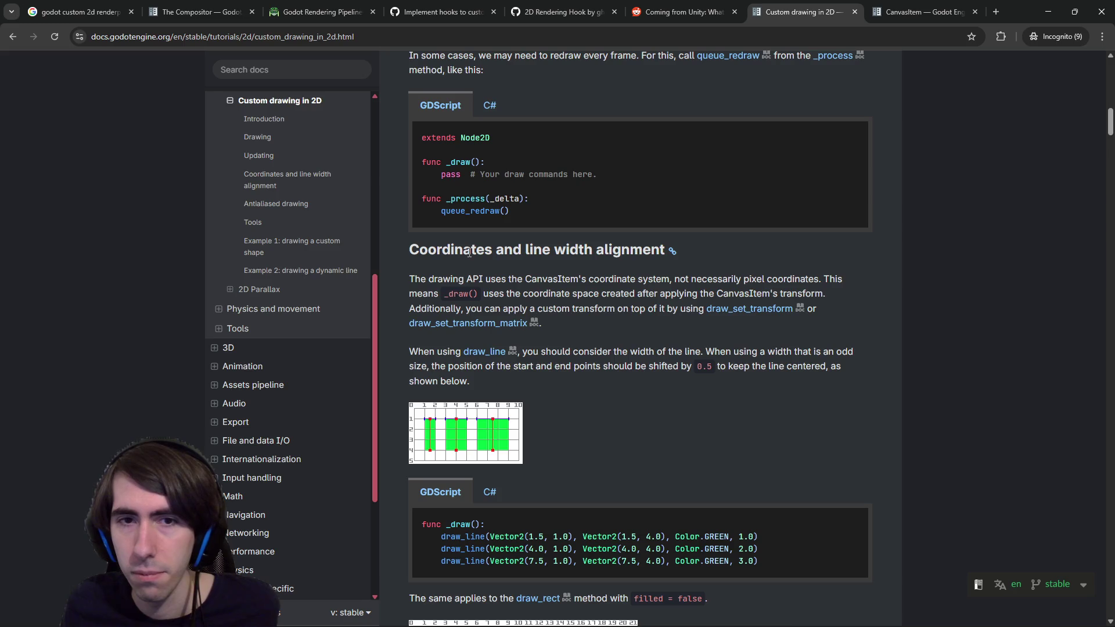
scroll(460, 250, "down", 1)
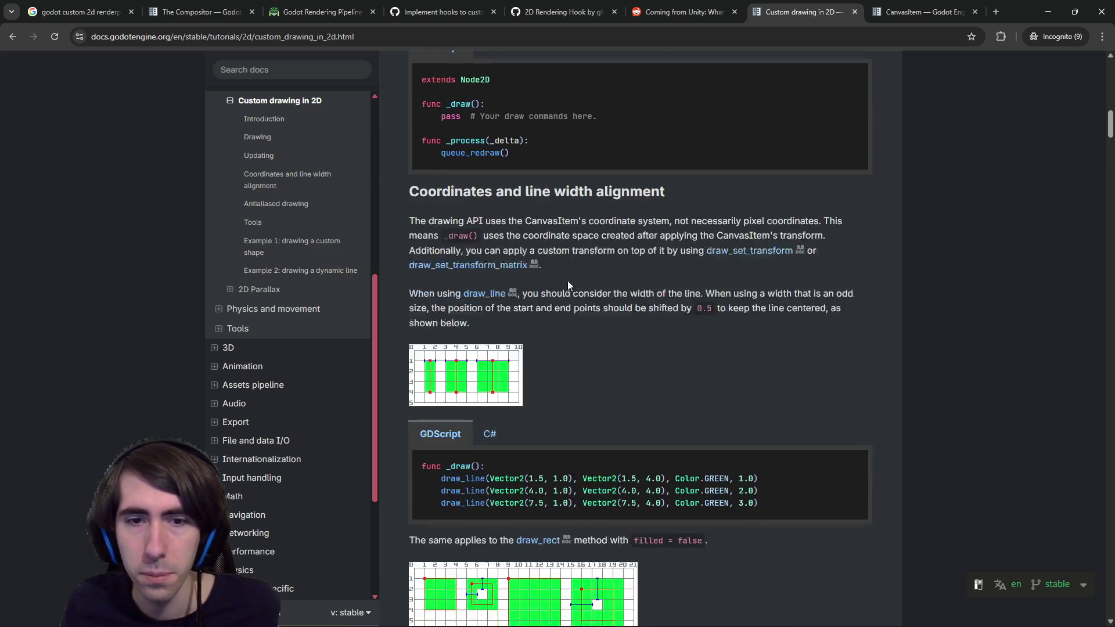
Highlight 'drawing API' and zoom the Custom drawing in 2D page to 125%.
left_click_drag(440, 225, 487, 223)
left_click(486, 223)
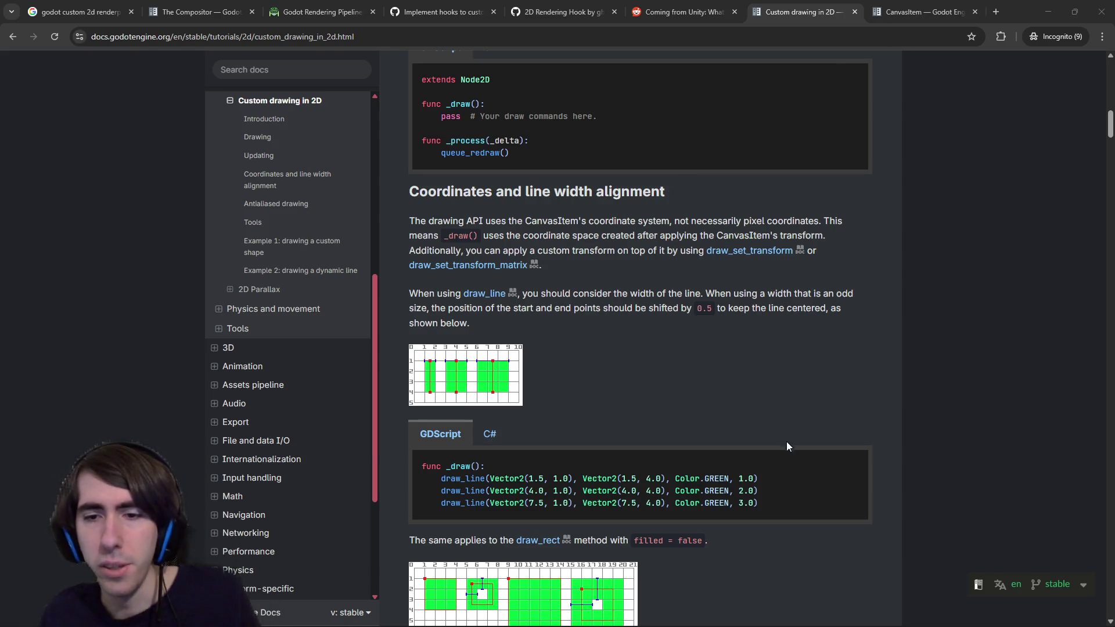
scroll(798, 460, "up", 2, "ctrl")
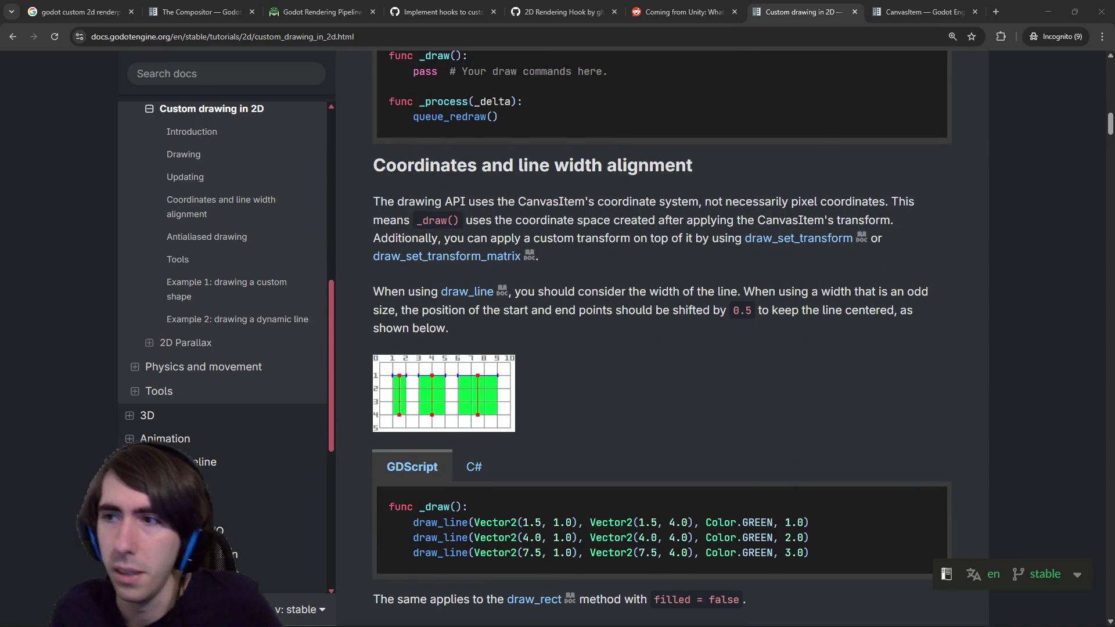
Read the CanvasItem coordinate and draw_line sentences, then scroll to the draw_rect examples.
scroll(768, 188, "down", 1)
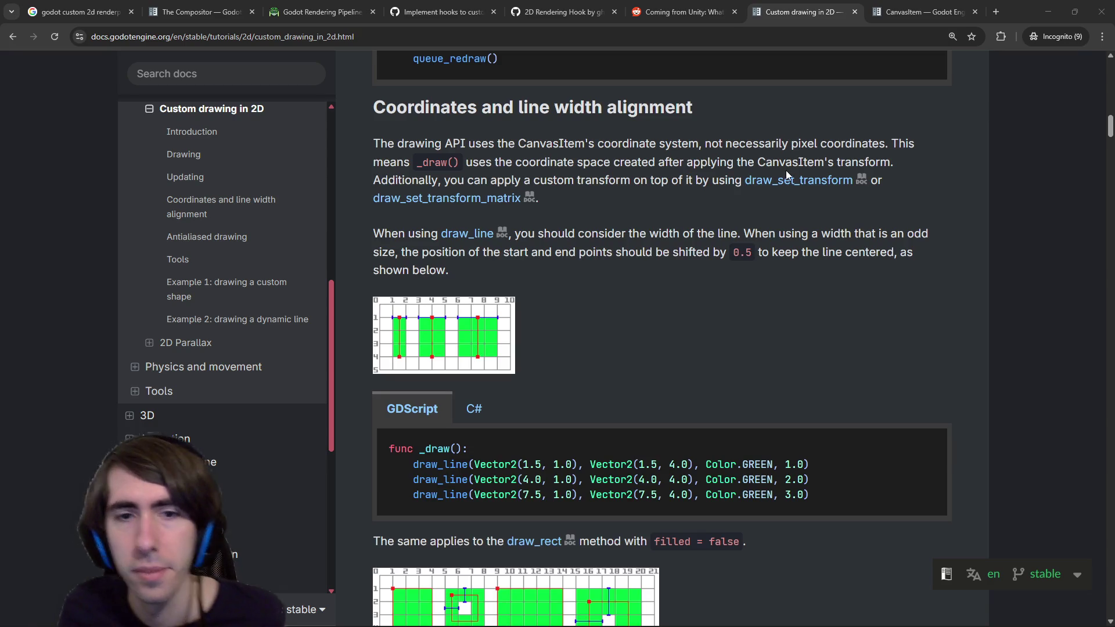
scroll(786, 169, "up", 1)
left_click_drag(446, 202, 630, 209)
left_click(629, 209)
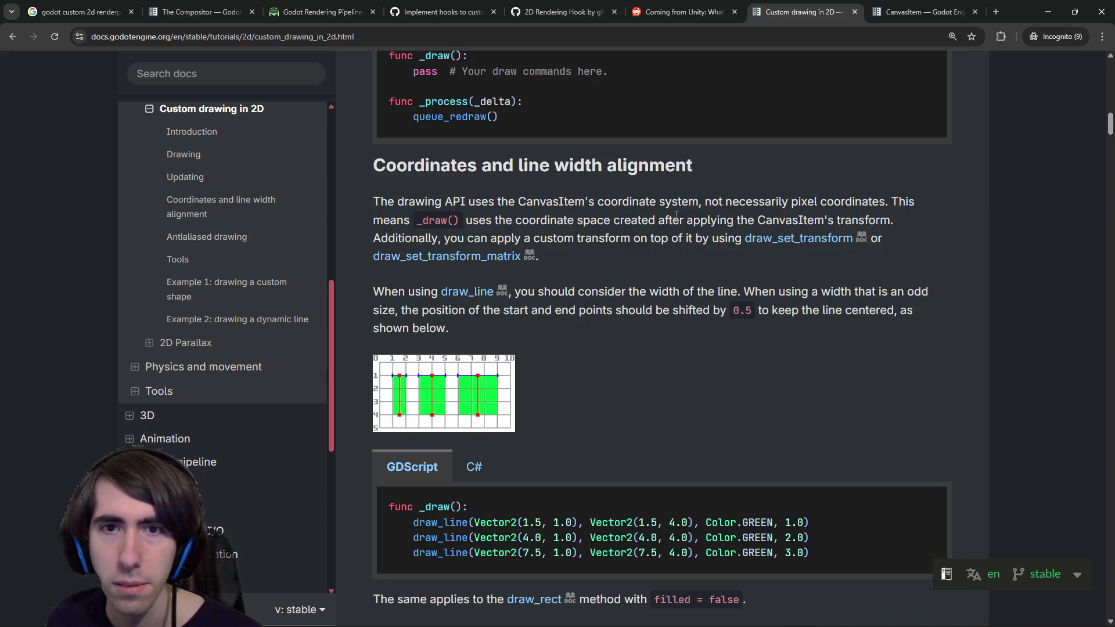
left_click_drag(383, 290, 607, 291)
left_click(605, 280)
scroll(605, 277, "down", 2)
scroll(605, 266, "down", 8)
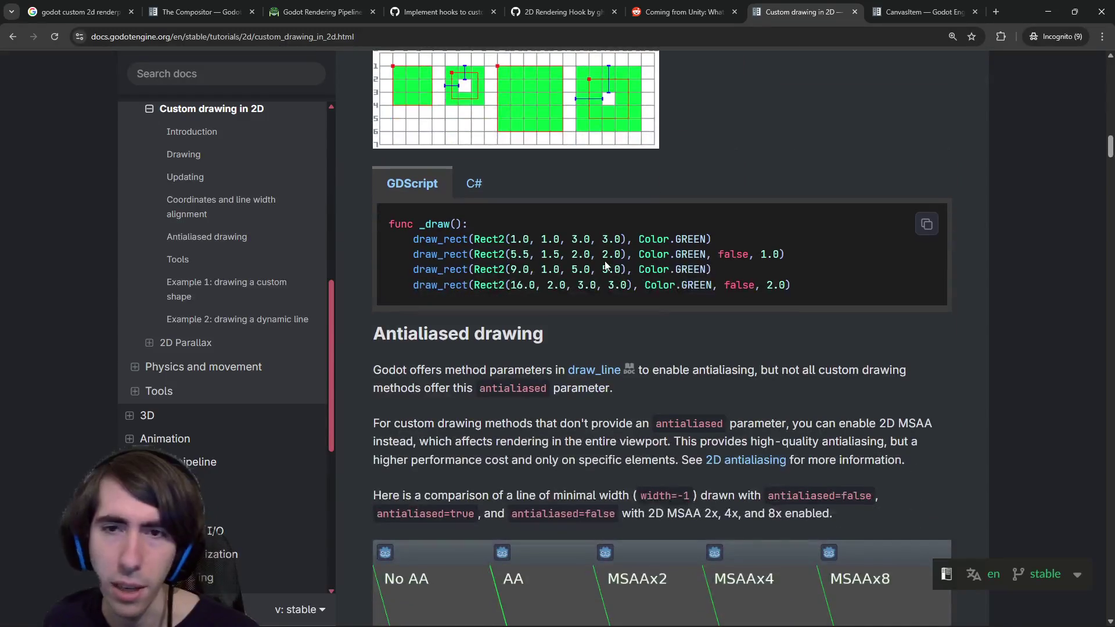
Scroll down the Custom drawing in 2D page to the Animation section.
scroll(605, 263, "down", 3)
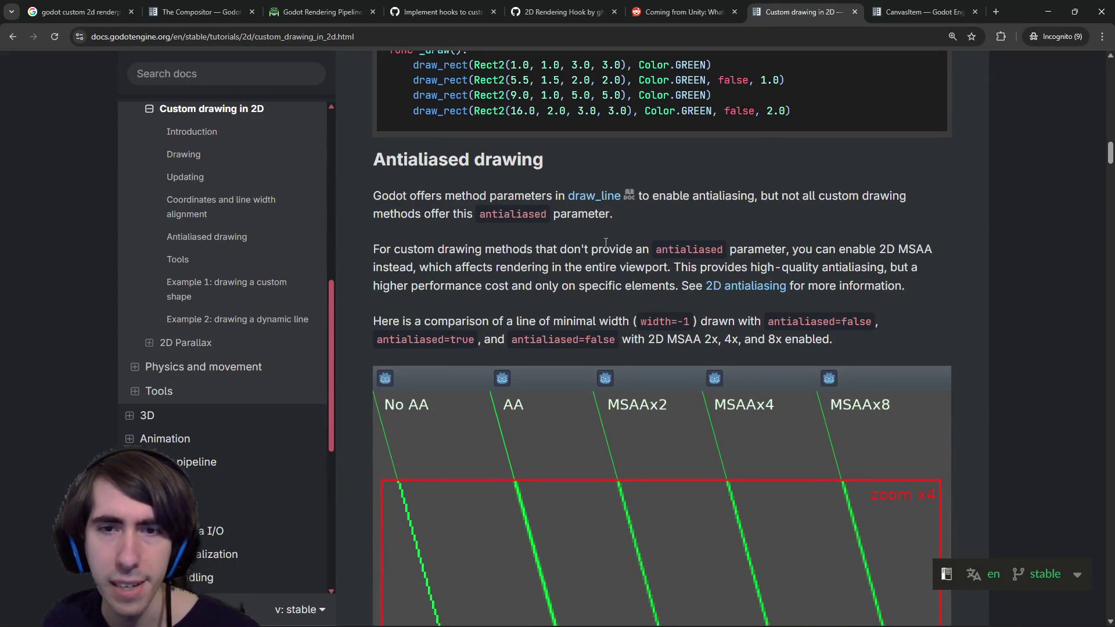
scroll(606, 242, "down", 1)
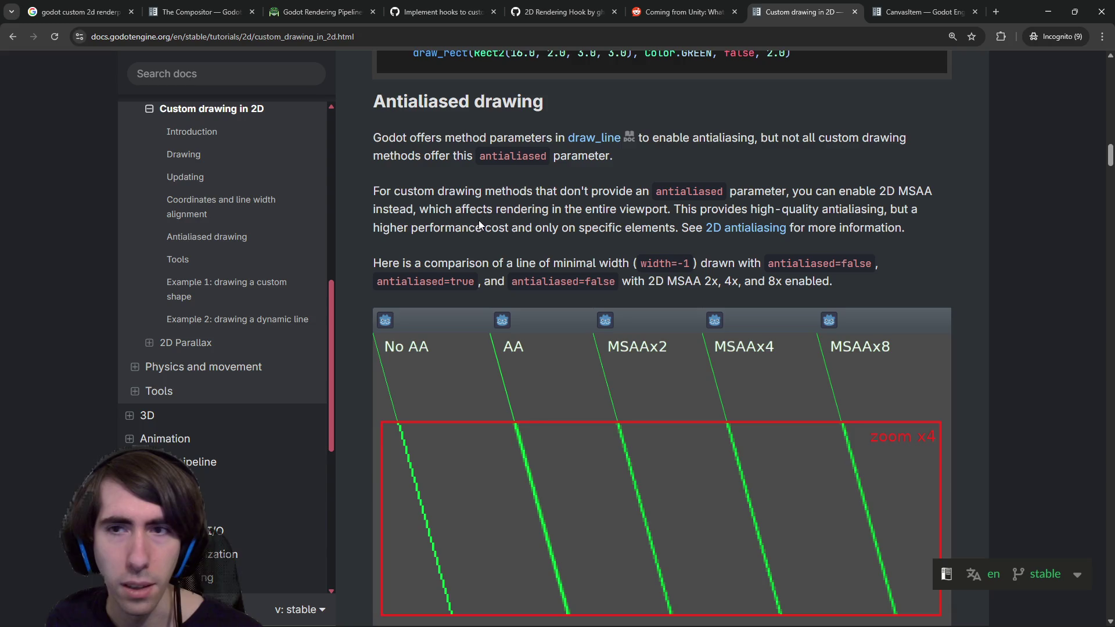
scroll(470, 226, "down", 8)
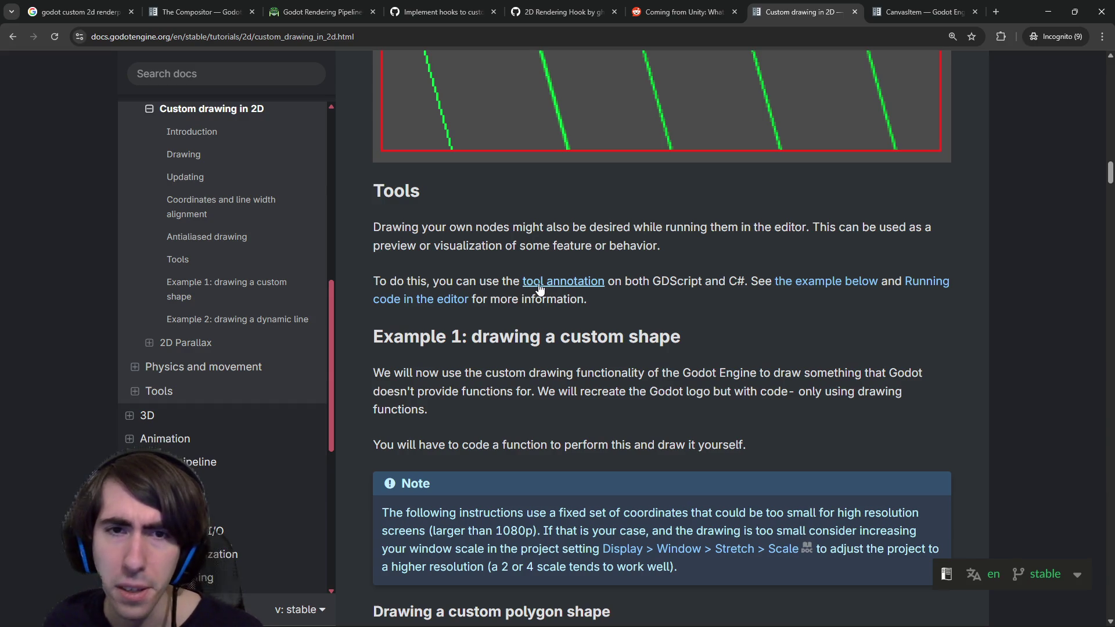
scroll(536, 206, "down", 4)
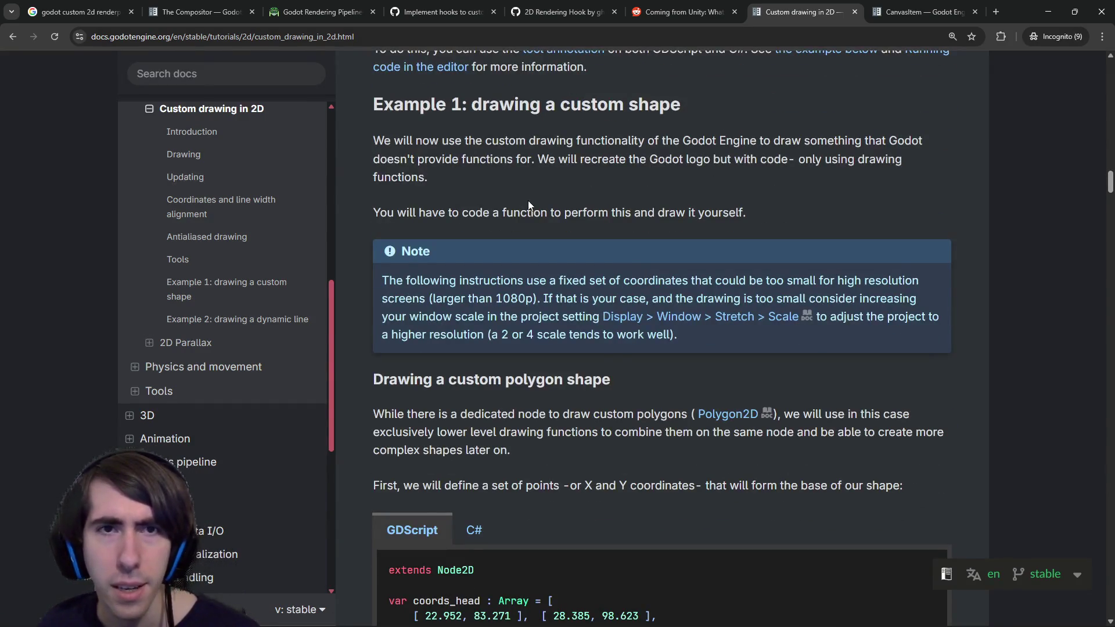
scroll(536, 206, "down", 15)
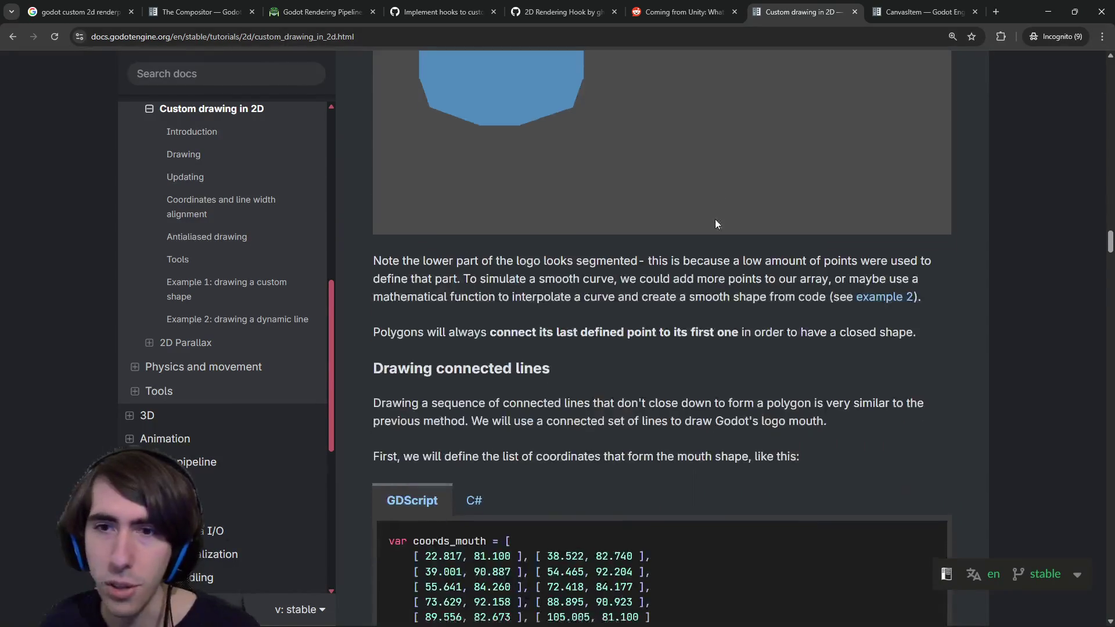
scroll(715, 220, "down", 15)
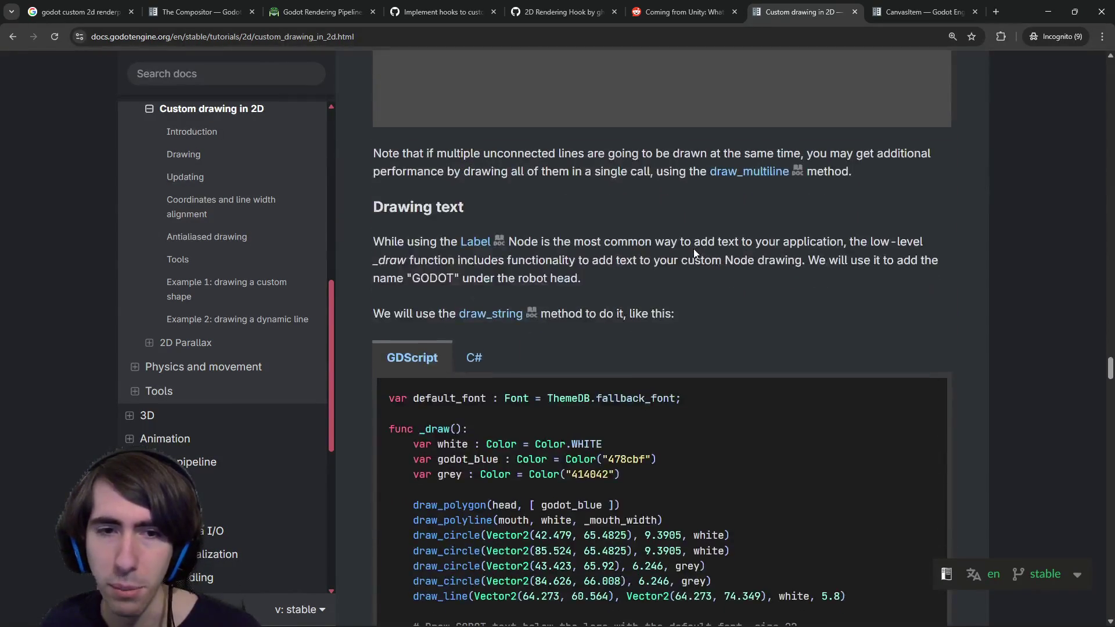
scroll(692, 249, "down", 15)
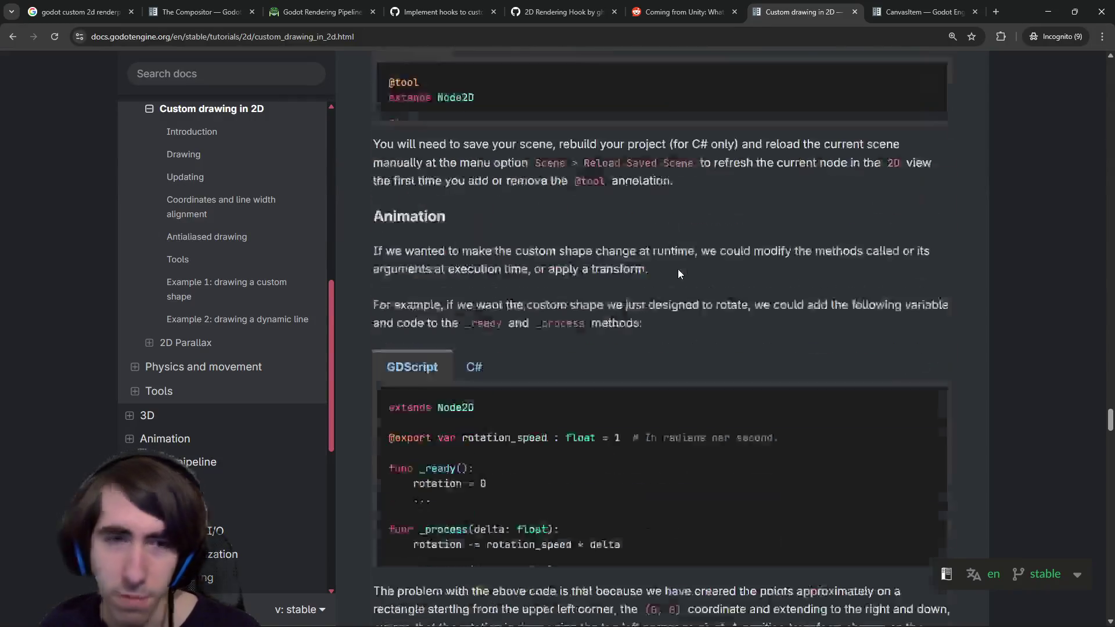
middle_click(675, 269)
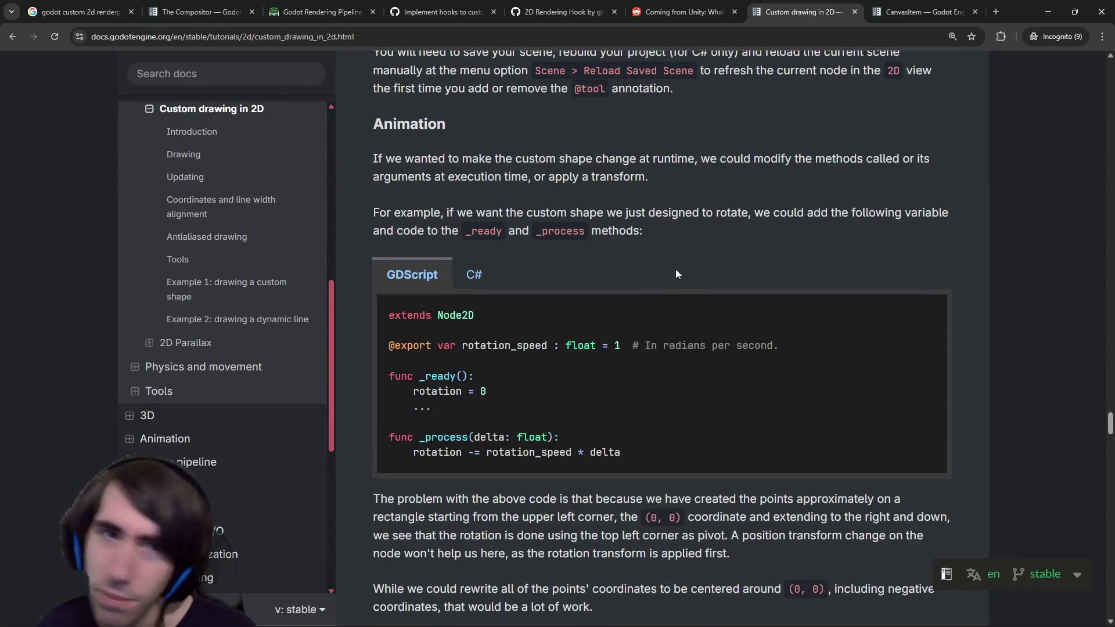
scroll(685, 298, "down", 10)
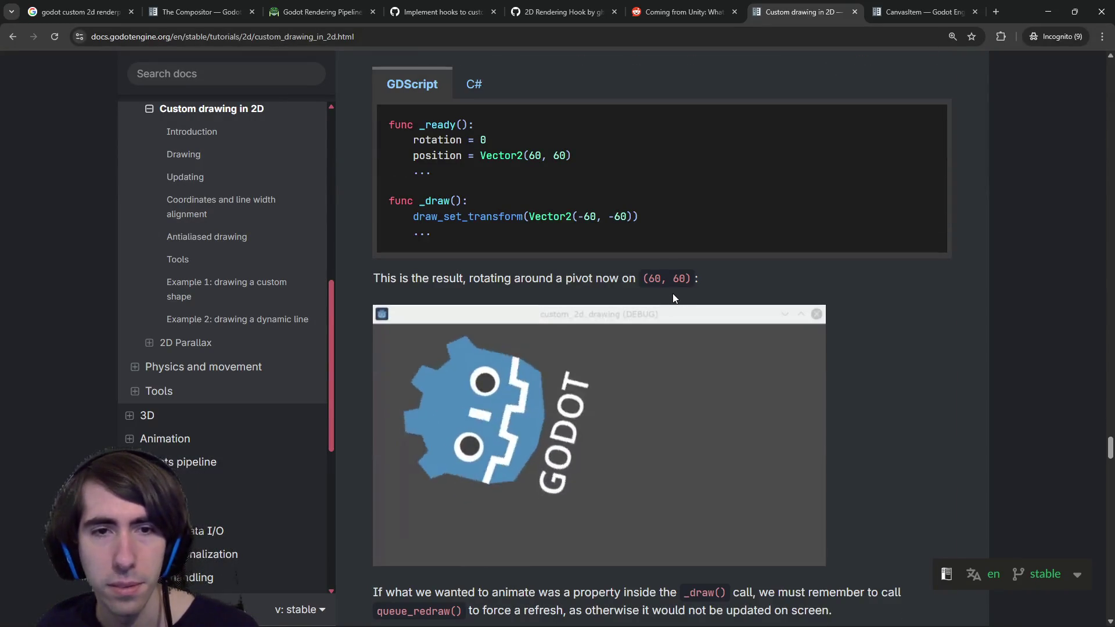
scroll(674, 292, "up", 7)
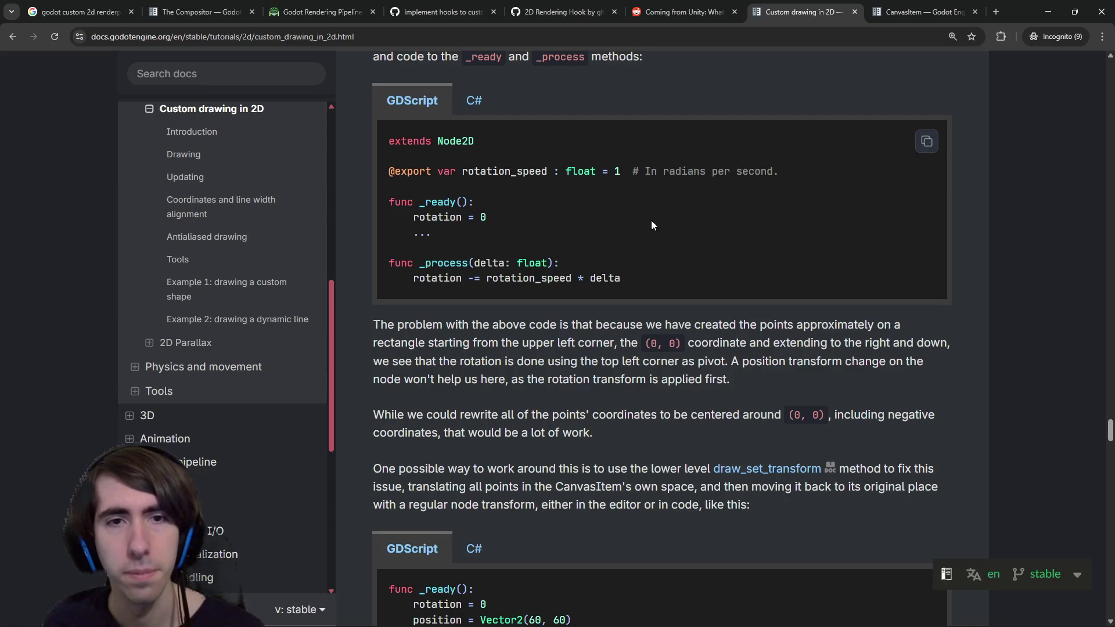
scroll(608, 285, "down", 15)
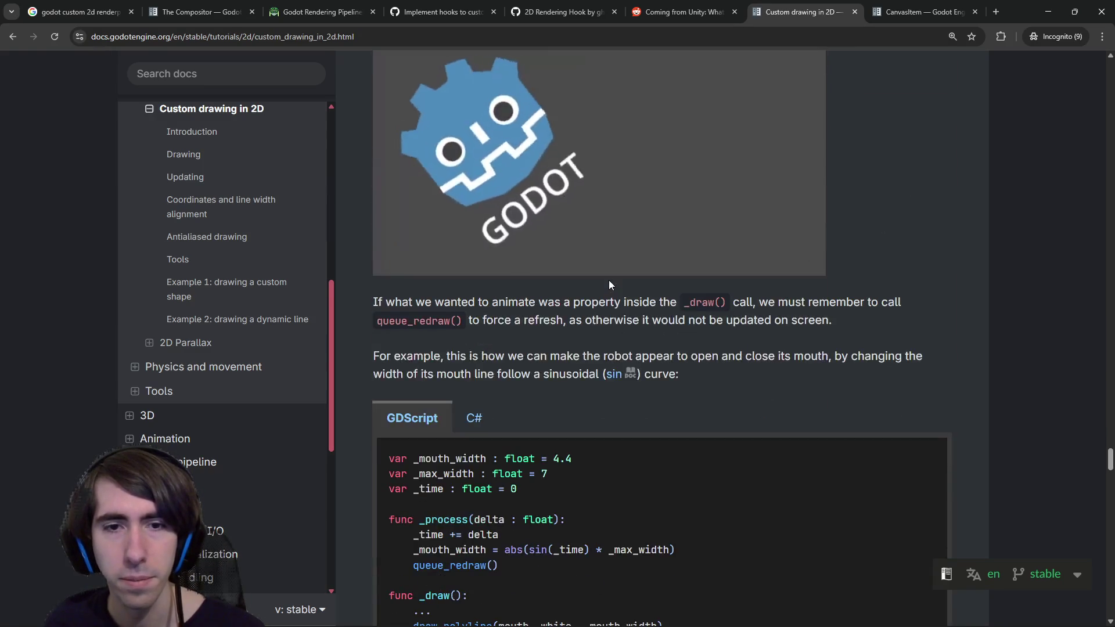
scroll(604, 266, "up", 4)
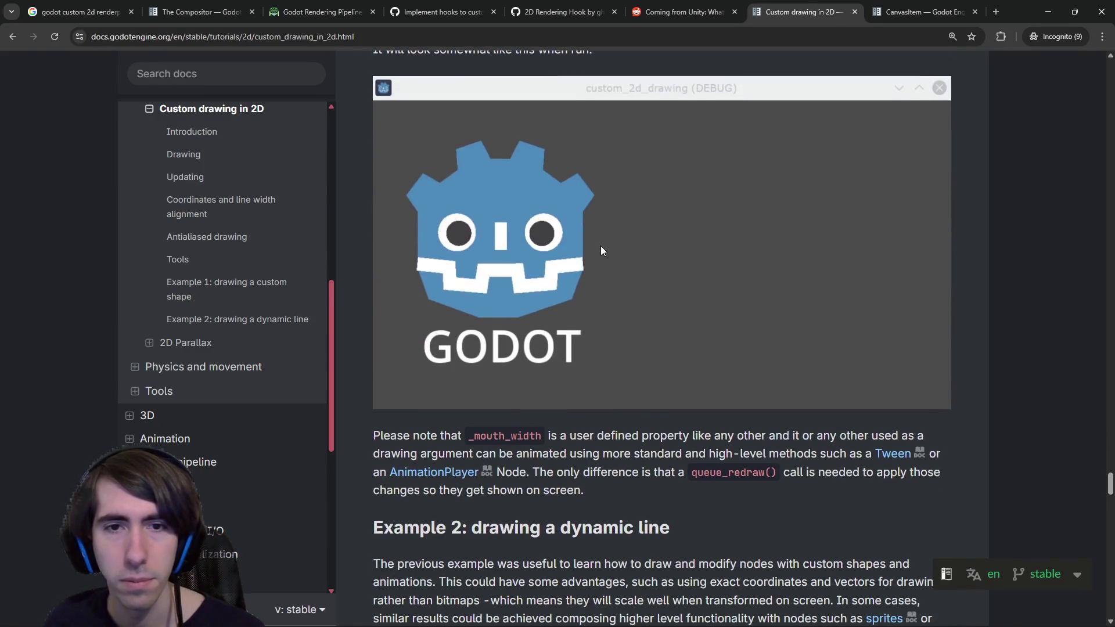
scroll(560, 287, "up", 2)
scroll(561, 315, "up", 3)
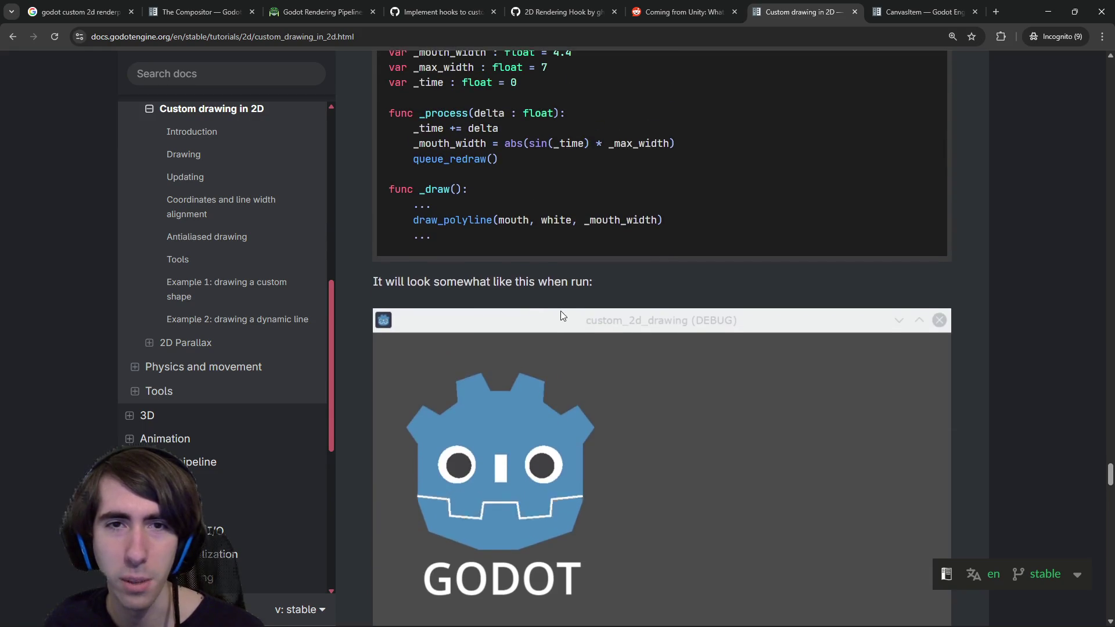
scroll(561, 305, "down", 6)
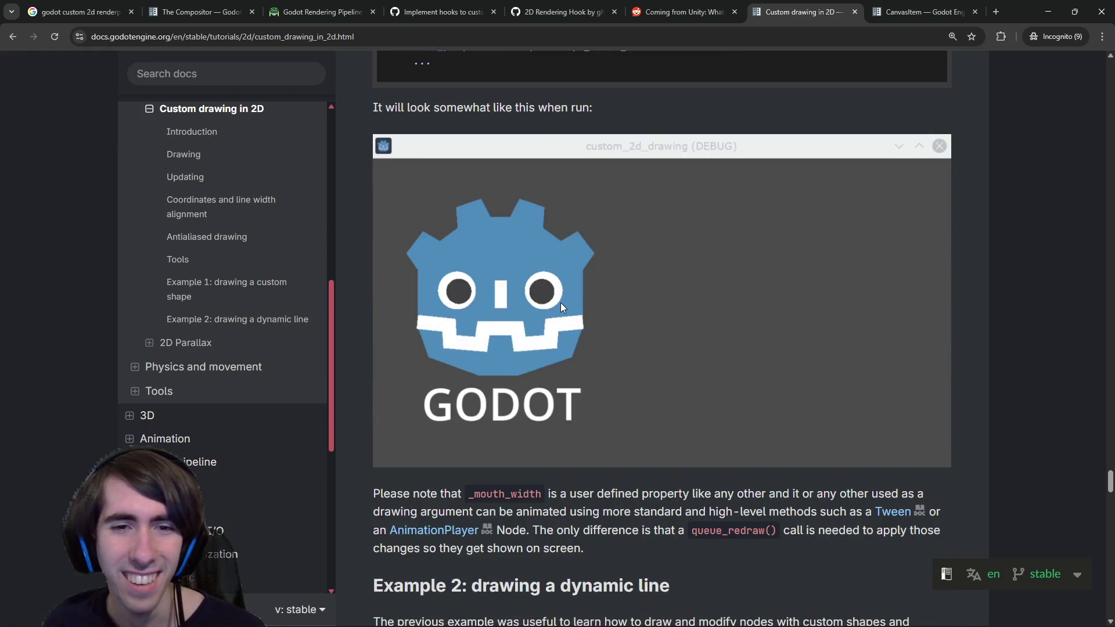
scroll(560, 299, "up", 6)
scroll(559, 299, "up", 6)
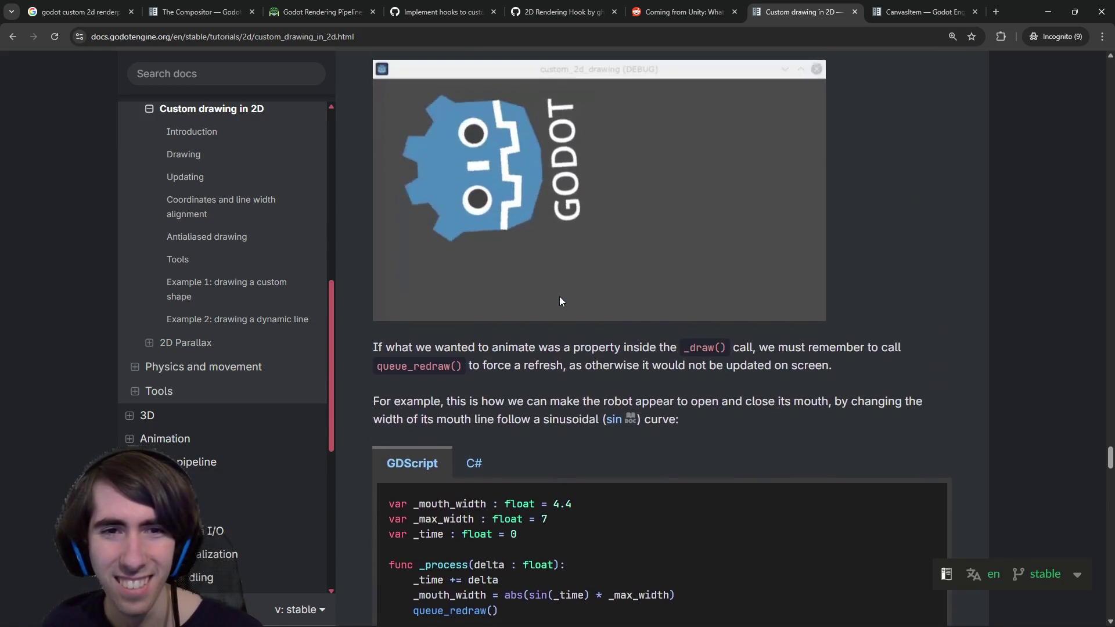
scroll(564, 307, "down", 9)
scroll(567, 309, "down", 5)
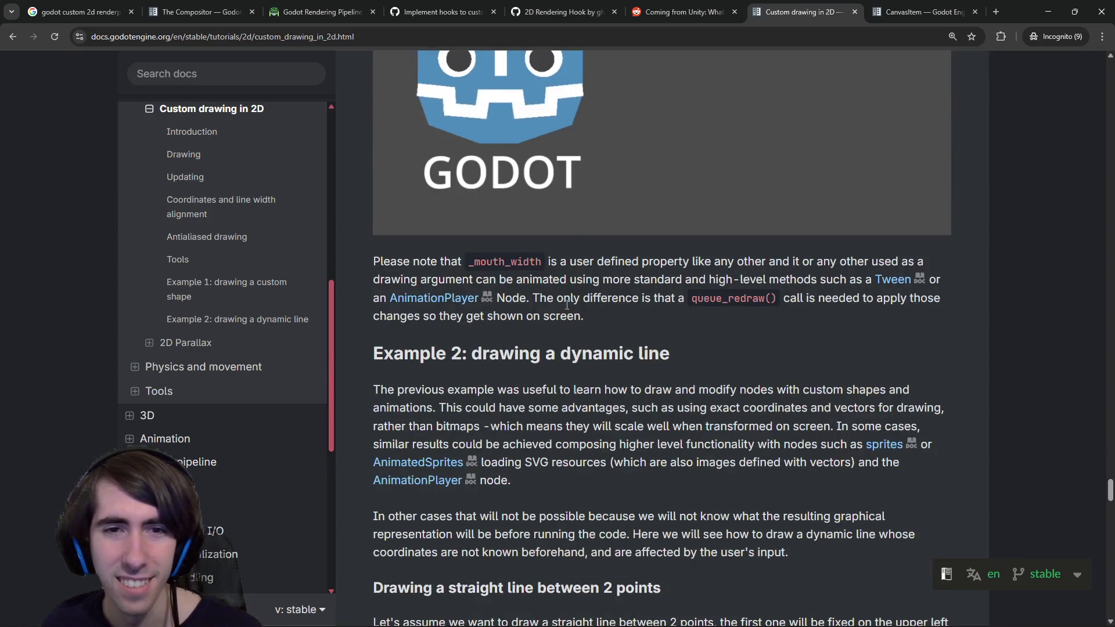
Read the _mouth_width animation note, then open 2D Parallax in a new tab and view it.
mouse_move(592, 256)
left_mouse_down()
mouse_move(770, 262)
mouse_move(786, 307)
left_mouse_up()
left_click(786, 307)
scroll(712, 298, "down", 18)
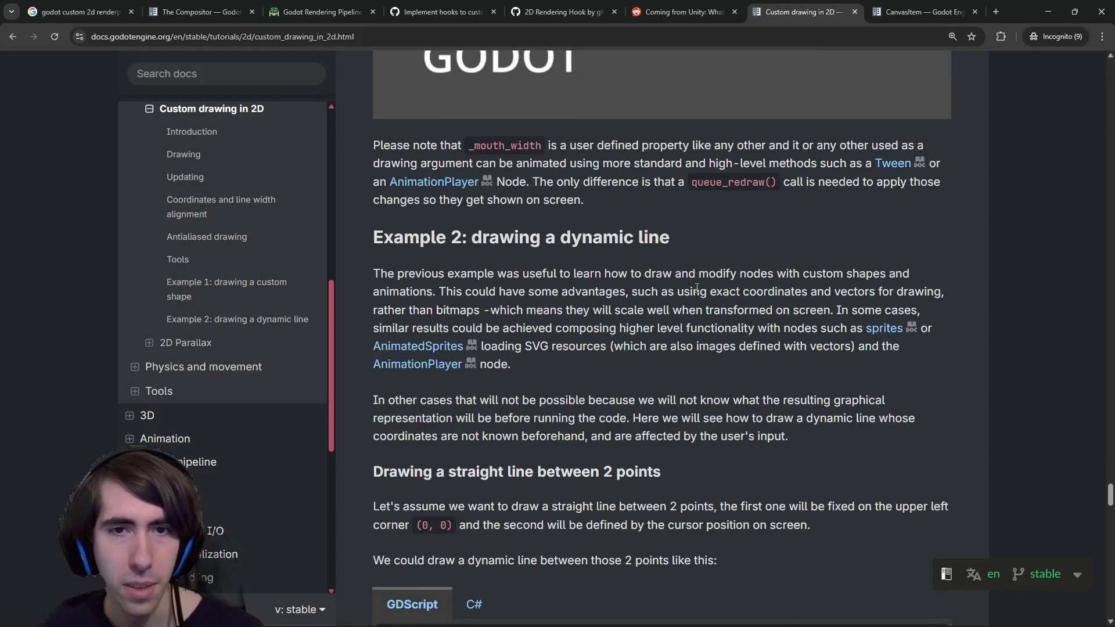
scroll(695, 286, "down", 20)
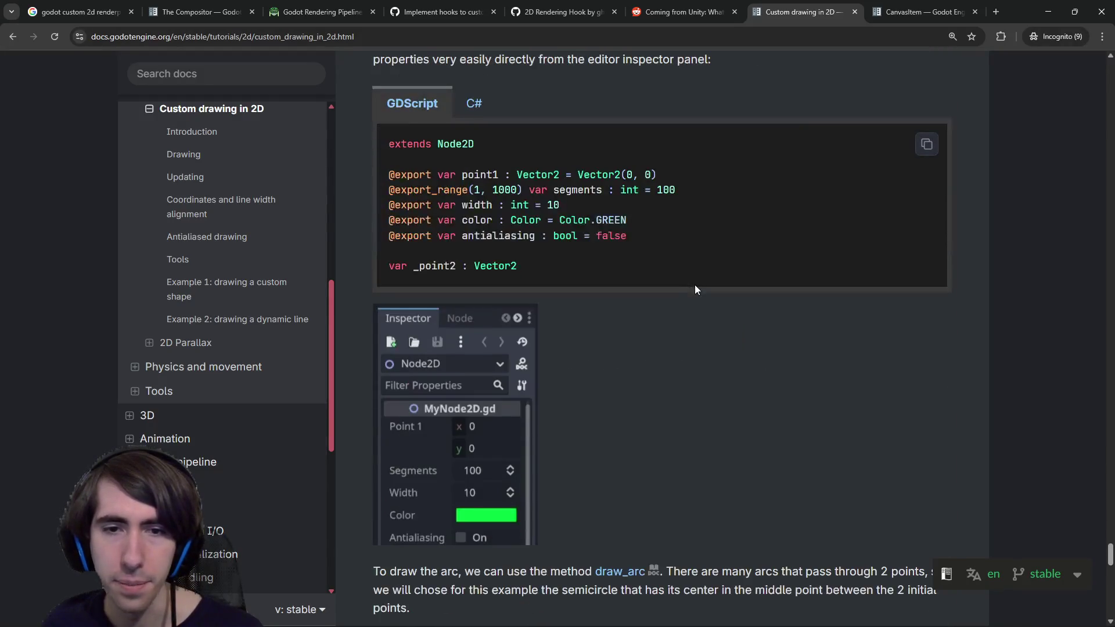
scroll(692, 293, "up", 9)
scroll(691, 294, "down", 12)
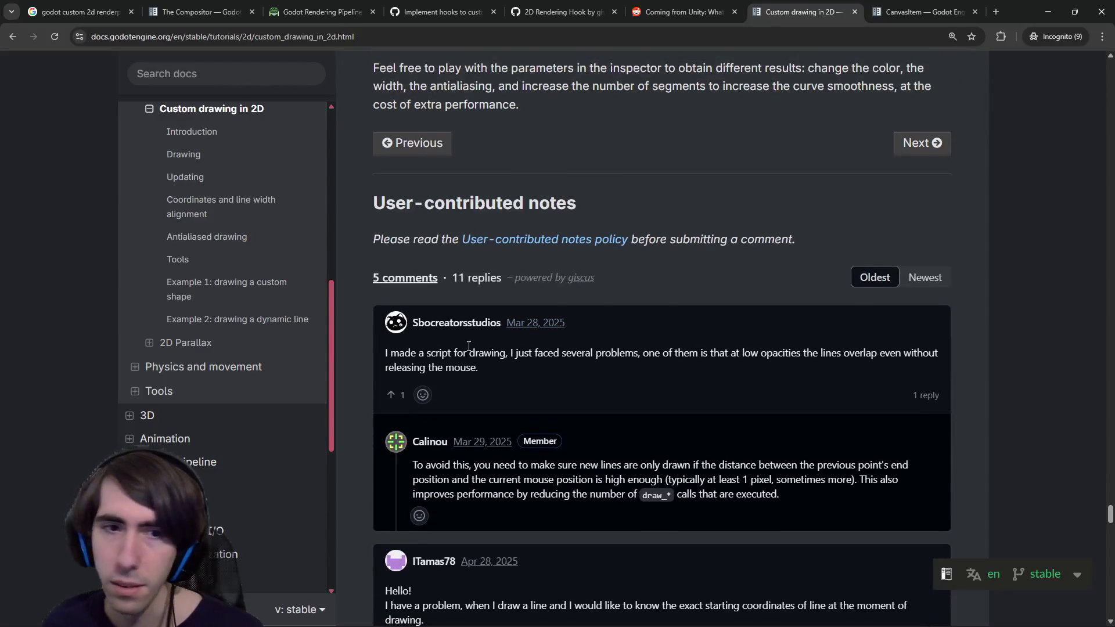
mouse_move(459, 352)
left_mouse_down()
mouse_move(580, 353)
mouse_move(639, 371)
left_mouse_up()
scroll(639, 371, "down", 3)
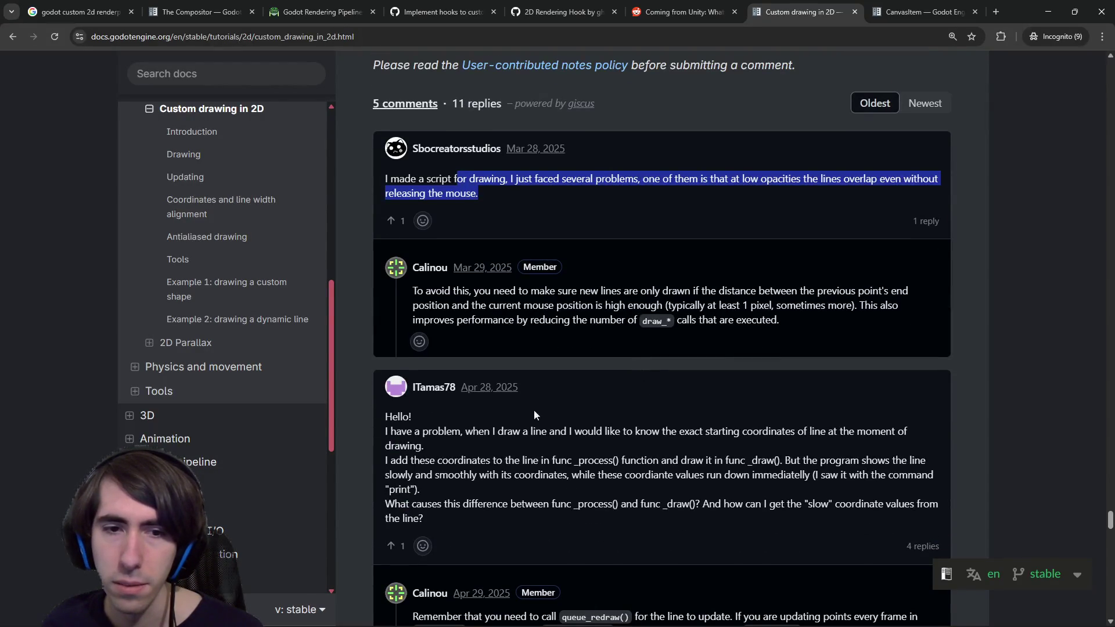
scroll(638, 375, "down", 6)
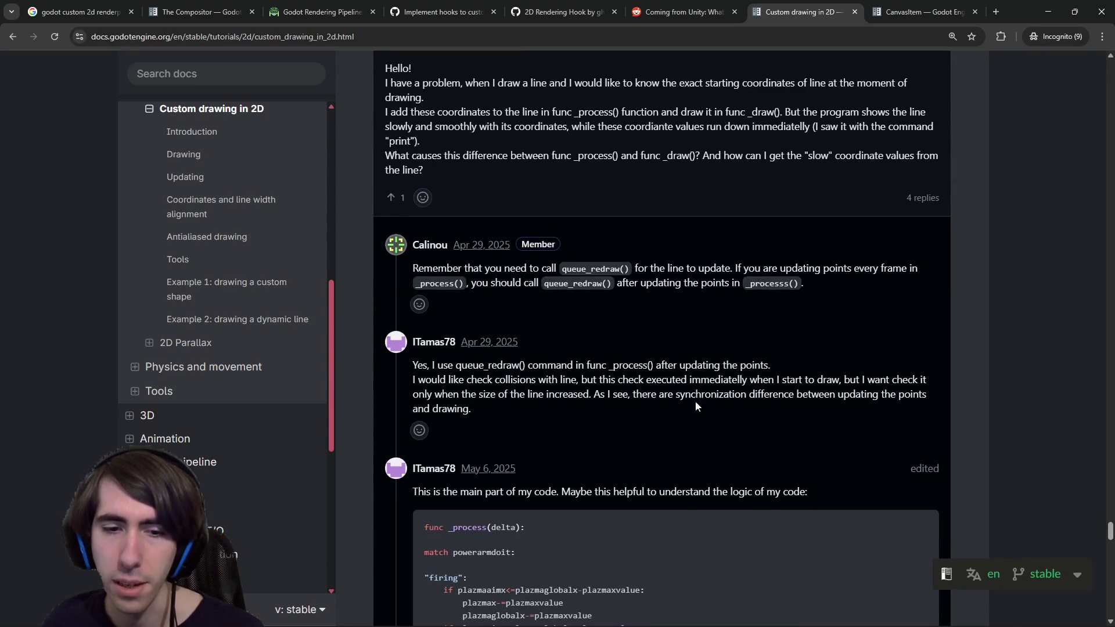
scroll(686, 314, "up", 15)
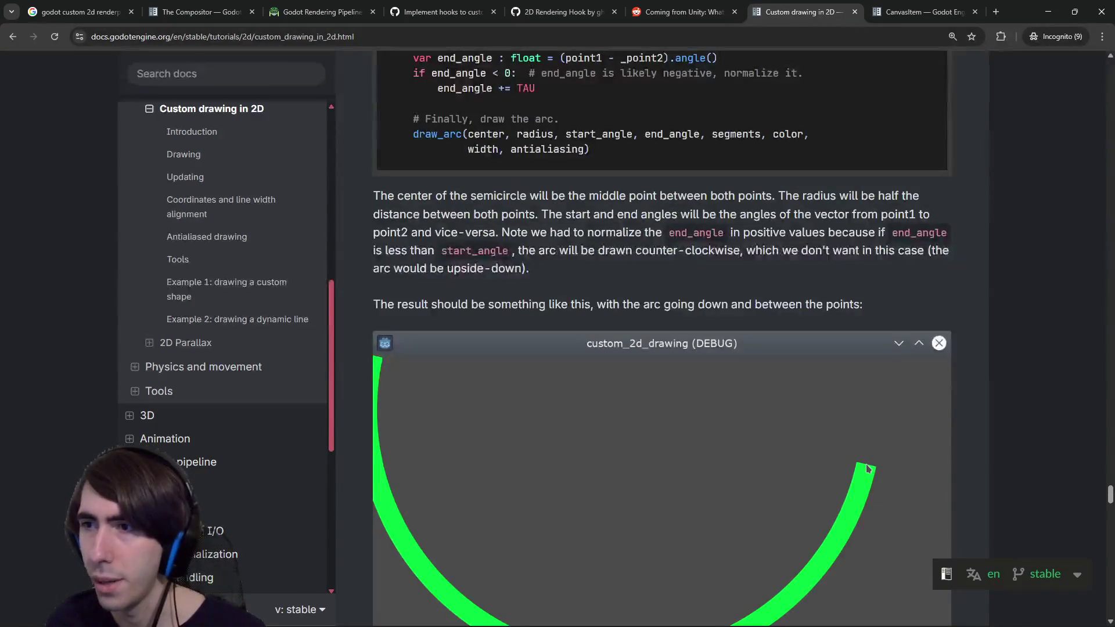
scroll(536, 344, "up", 9)
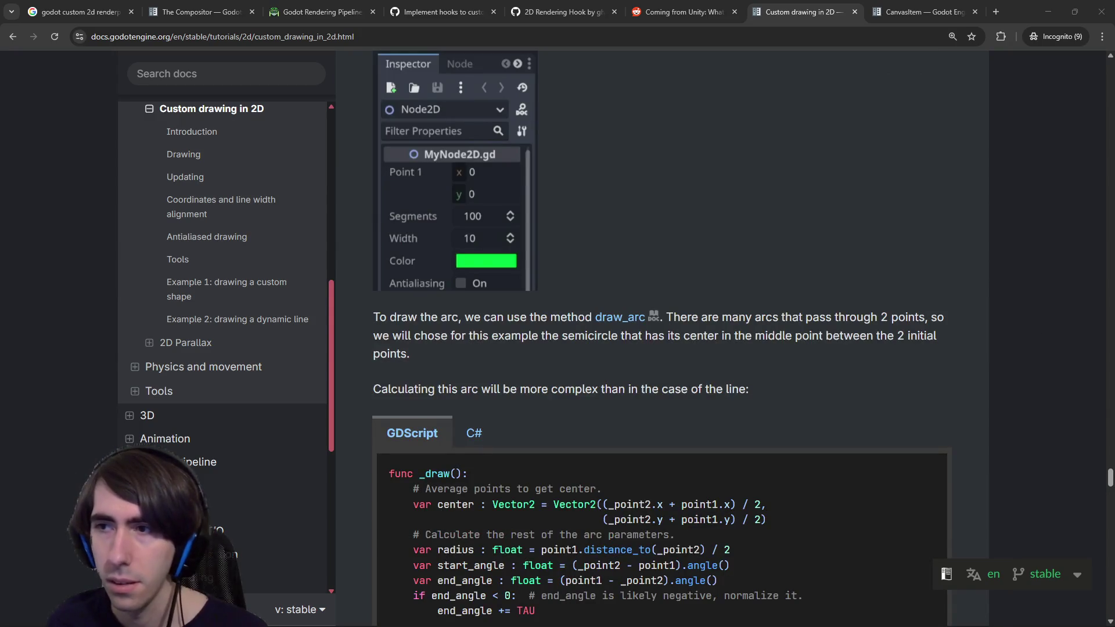
scroll(660, 466, "up", 15)
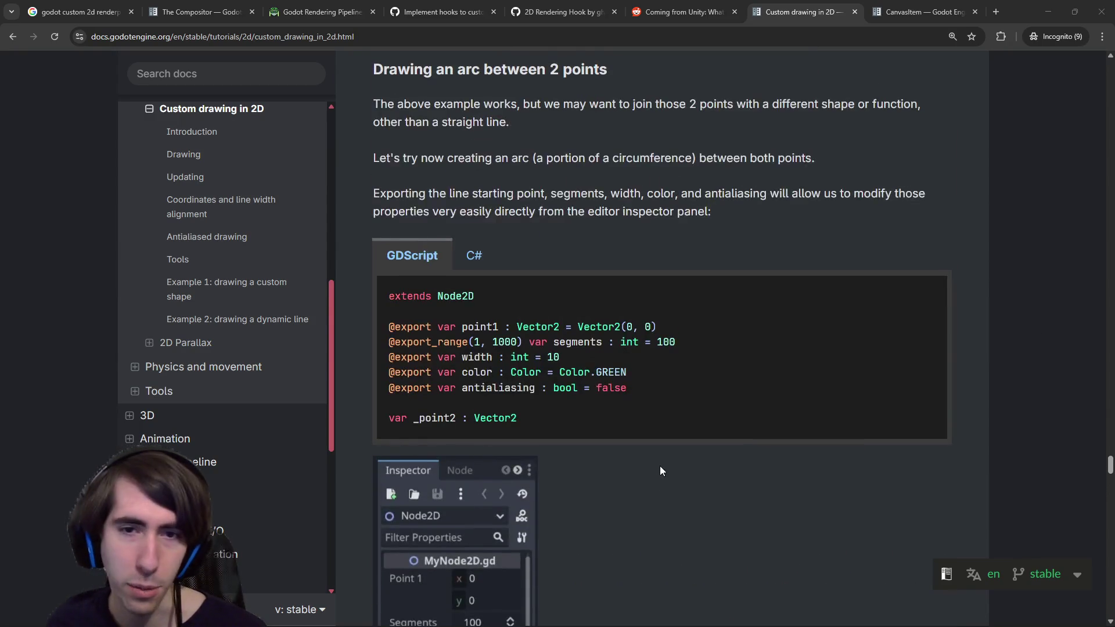
scroll(662, 382, "up", 20)
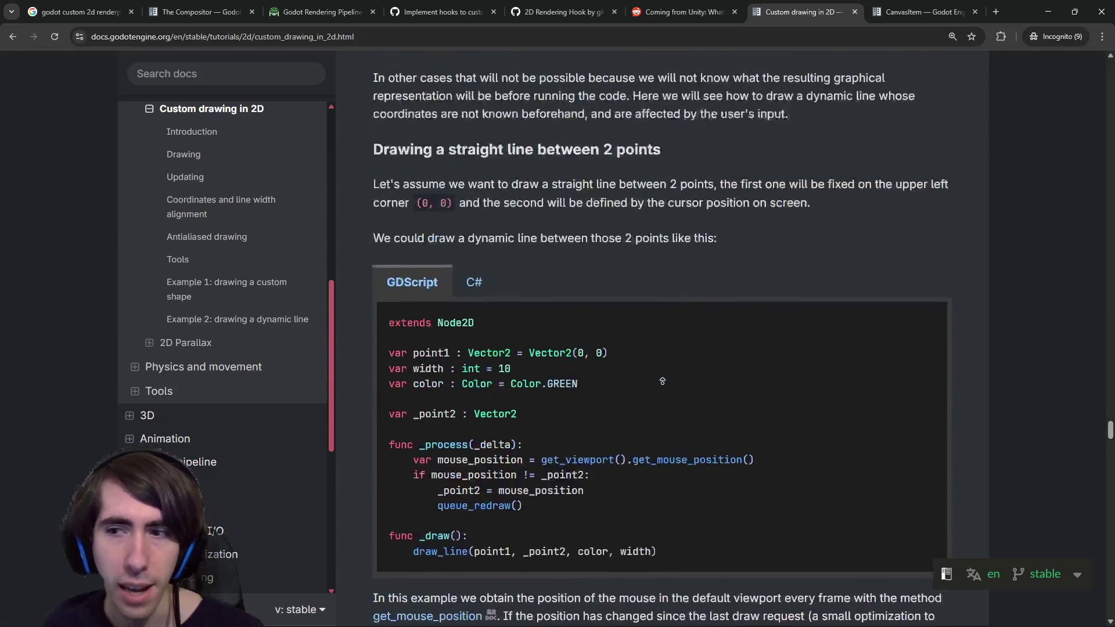
scroll(662, 383, "up", 20)
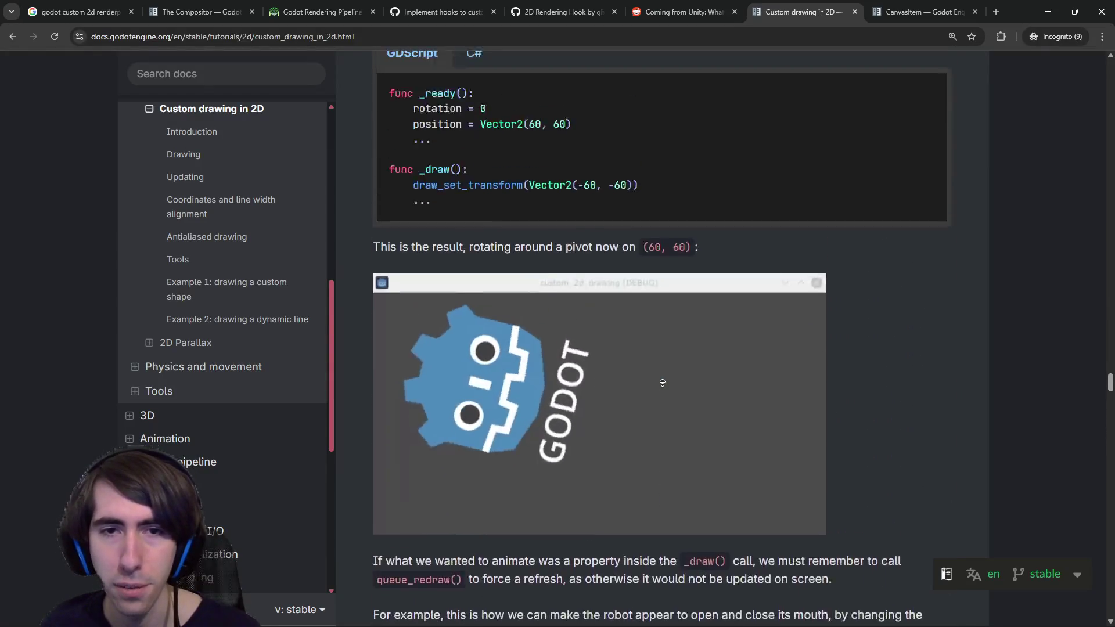
scroll(663, 386, "up", 12)
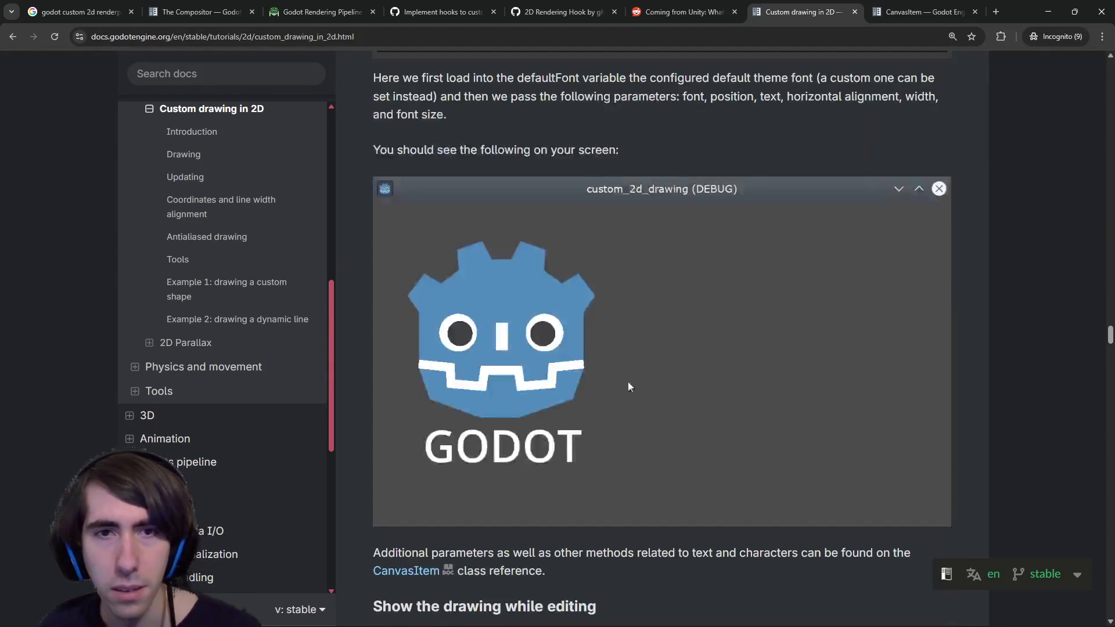
middle_click(194, 342)
key("ctrl+Tab")
key("ctrl+Tab")
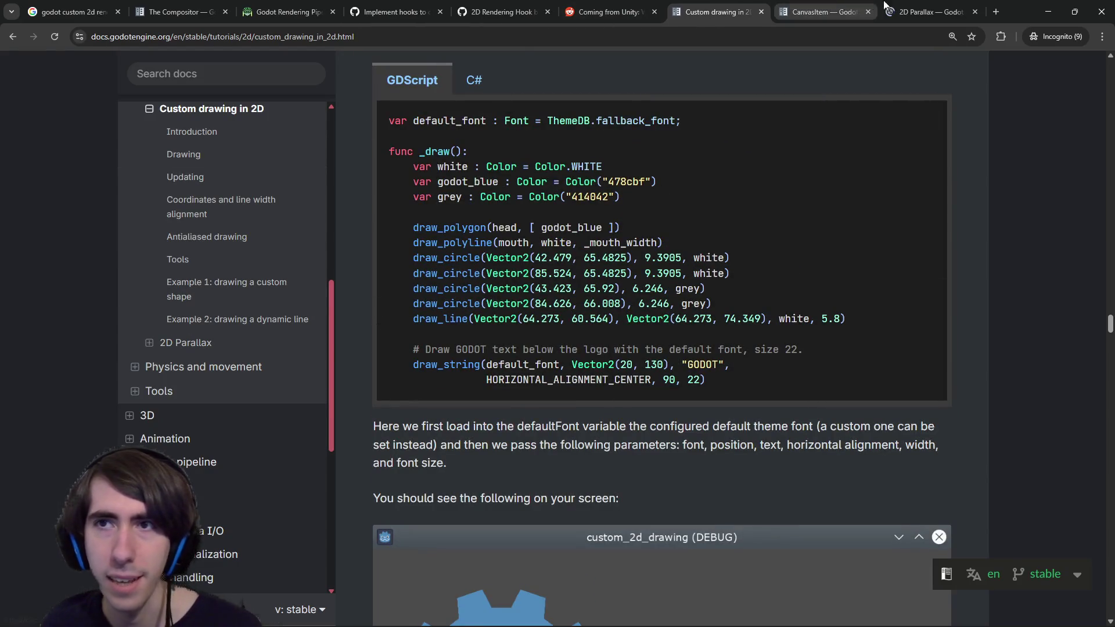
scroll(625, 307, "down", 4)
scroll(598, 279, "down", 10)
scroll(596, 265, "down", 7)
scroll(603, 268, "up", 5)
scroll(611, 272, "down", 1)
scroll(612, 270, "down", 6)
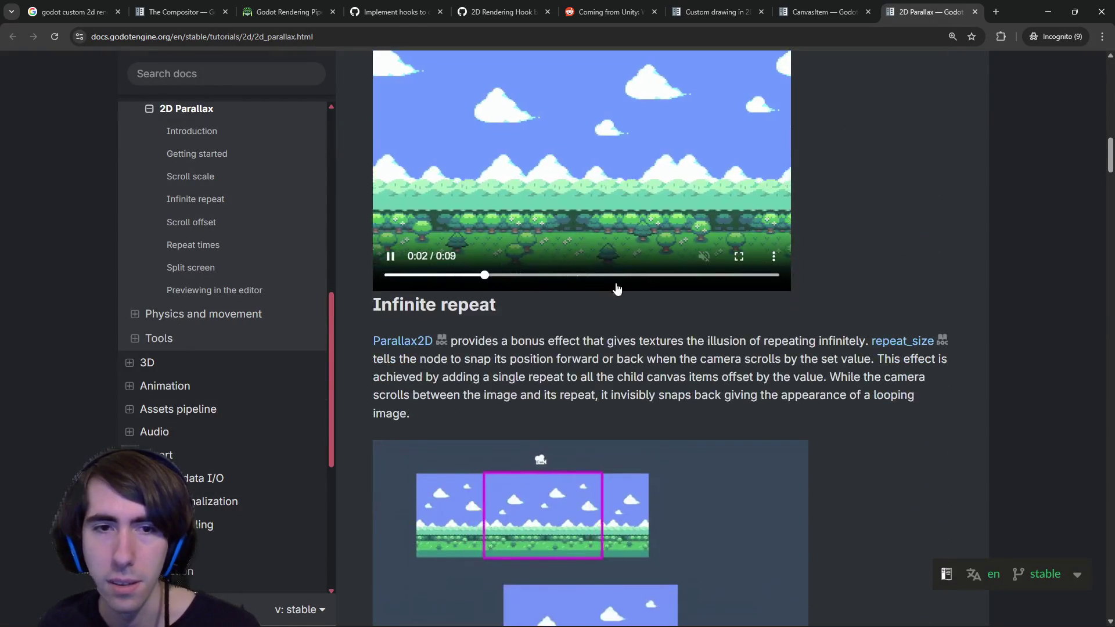
scroll(625, 278, "up", 3)
scroll(616, 257, "down", 20)
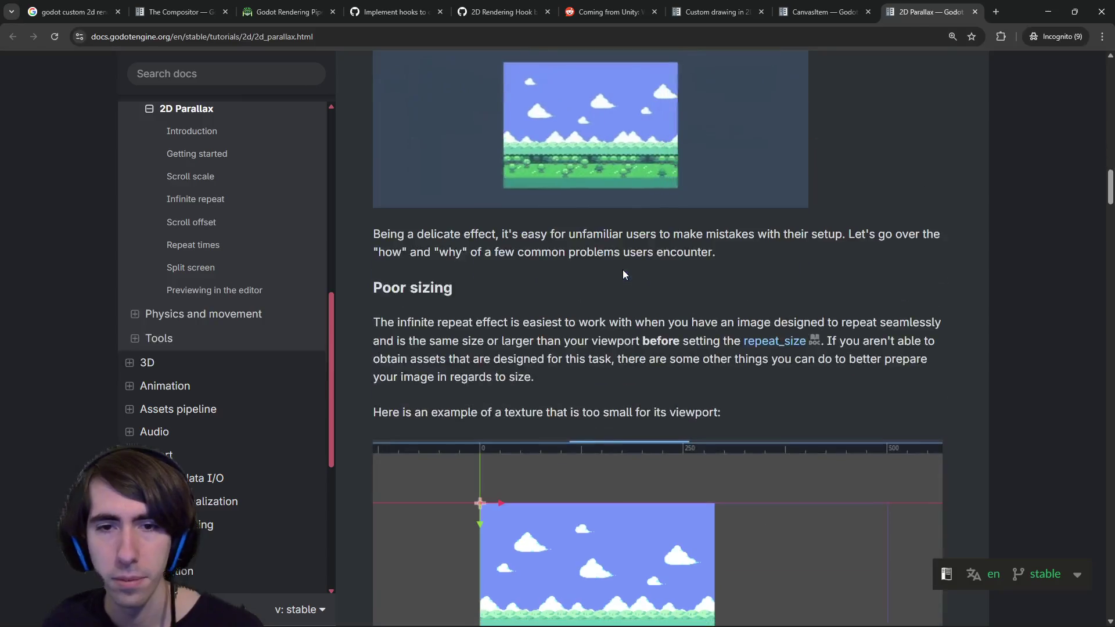
scroll(627, 283, "down", 5)
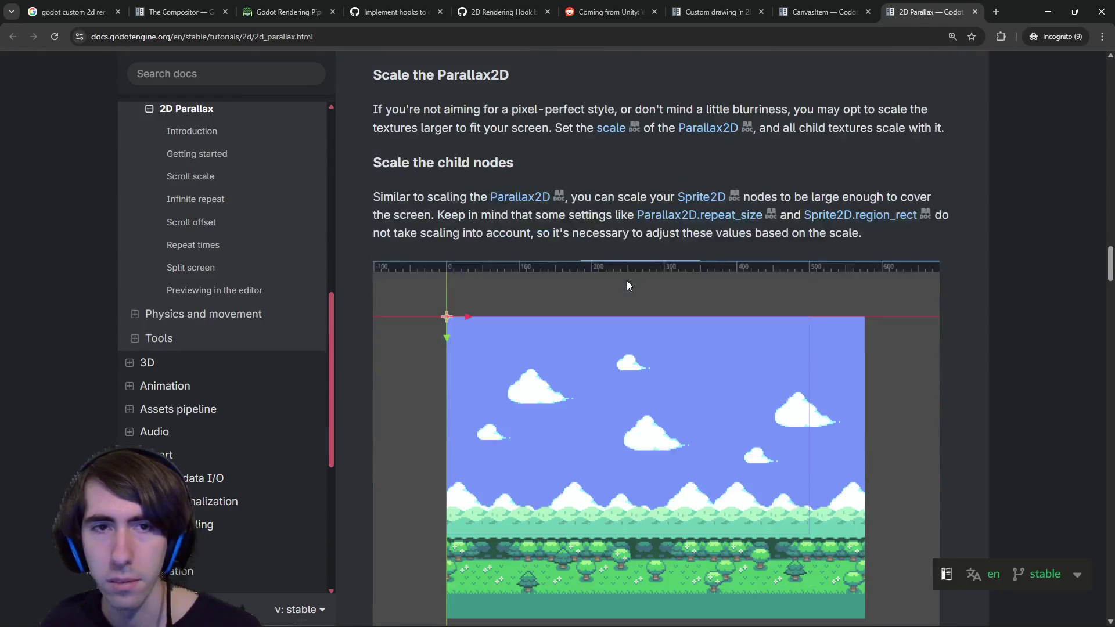
scroll(628, 283, "up", 4)
left_click(853, 14)
left_click(923, 12)
left_click(866, 36)
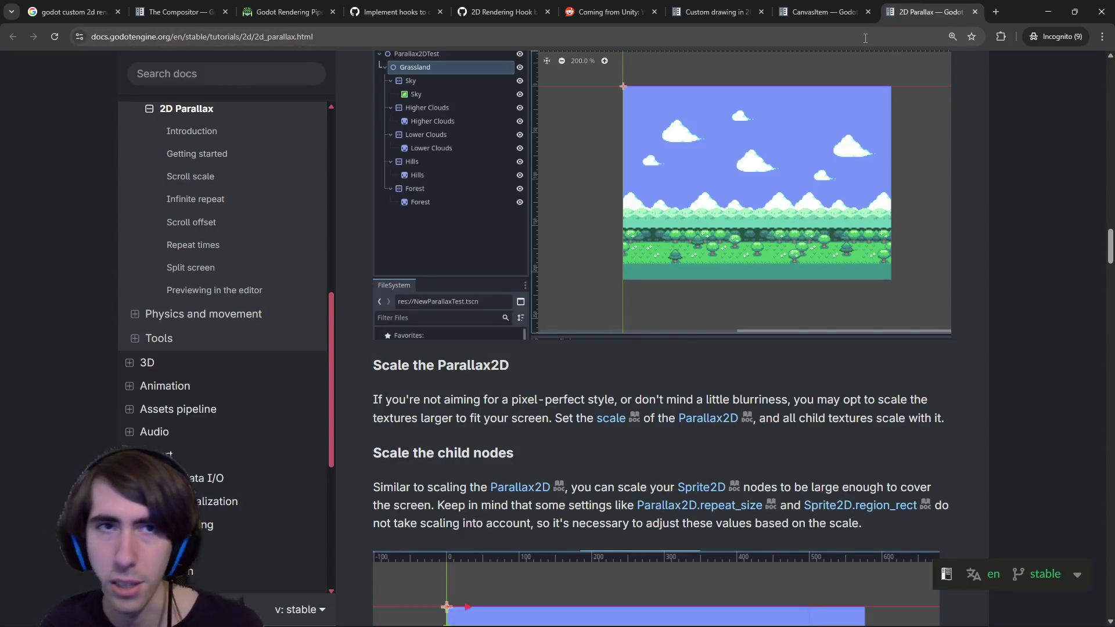
left_click(990, 207)
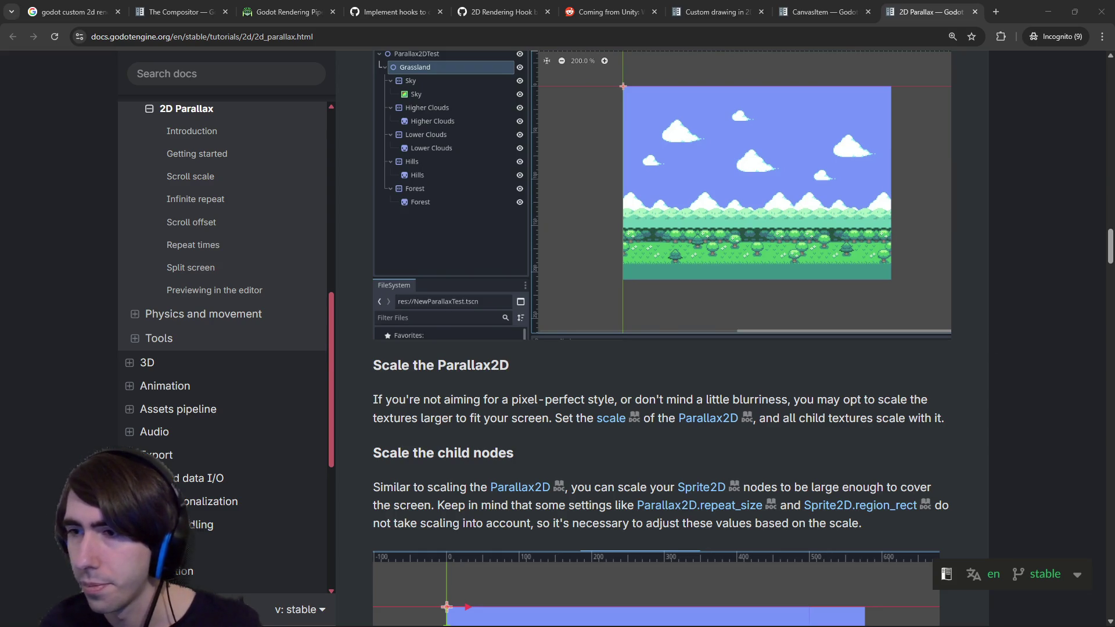
key("ctrl+shift+Tab")
key("ctrl+shift+Tab")
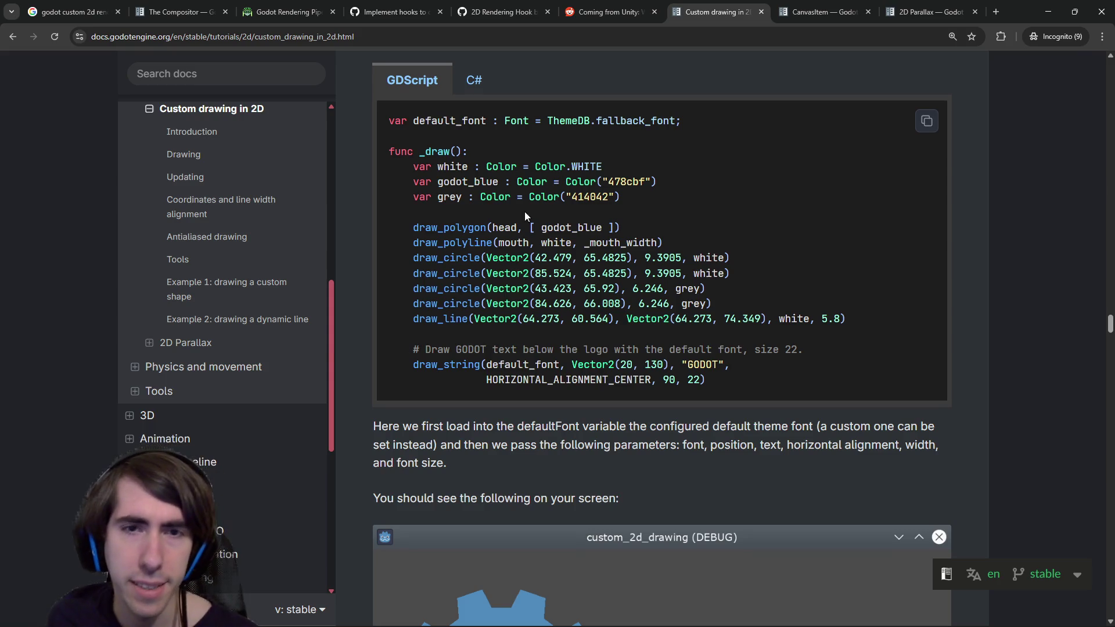
Mark draw_polygon in the robot-drawing example, then switch to the Godot editor.
double_click(455, 228)
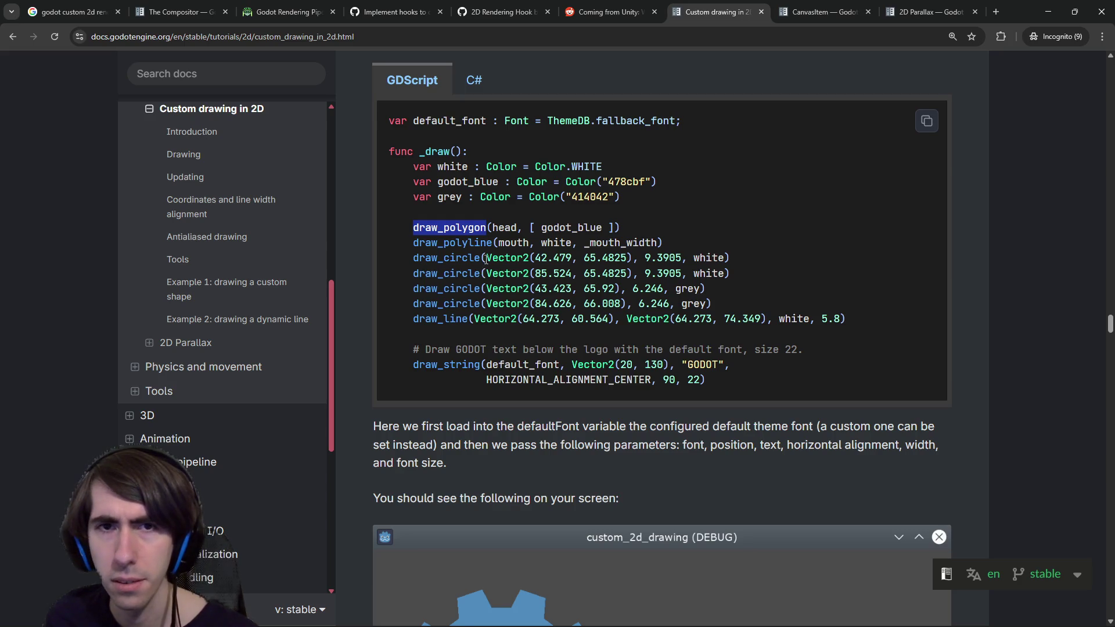
scroll(485, 260, "up", 1)
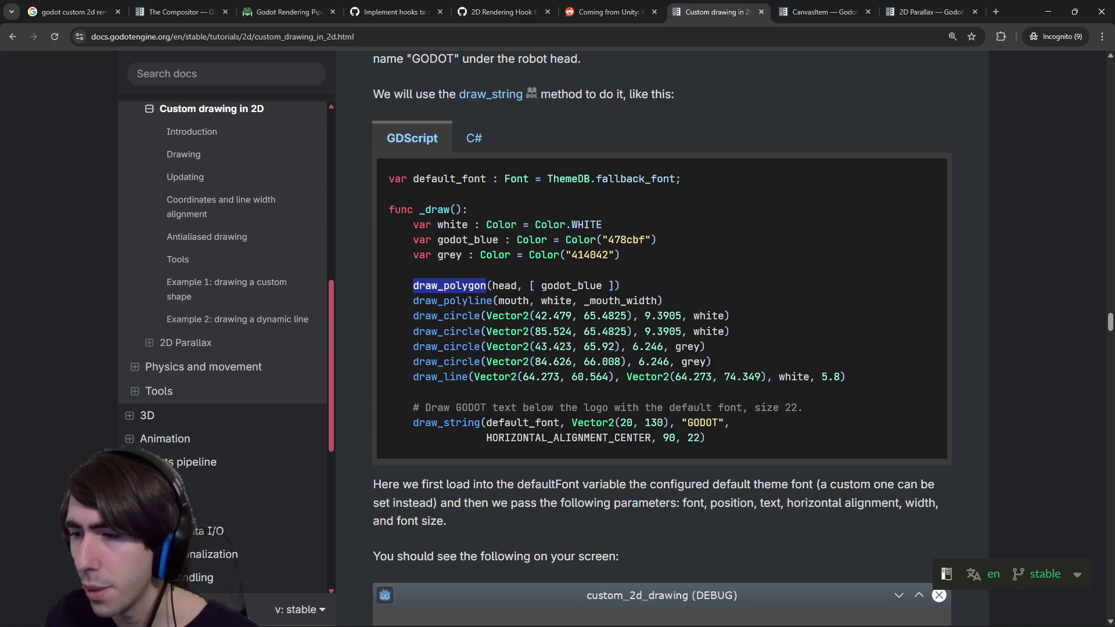
key("alt+Tab")
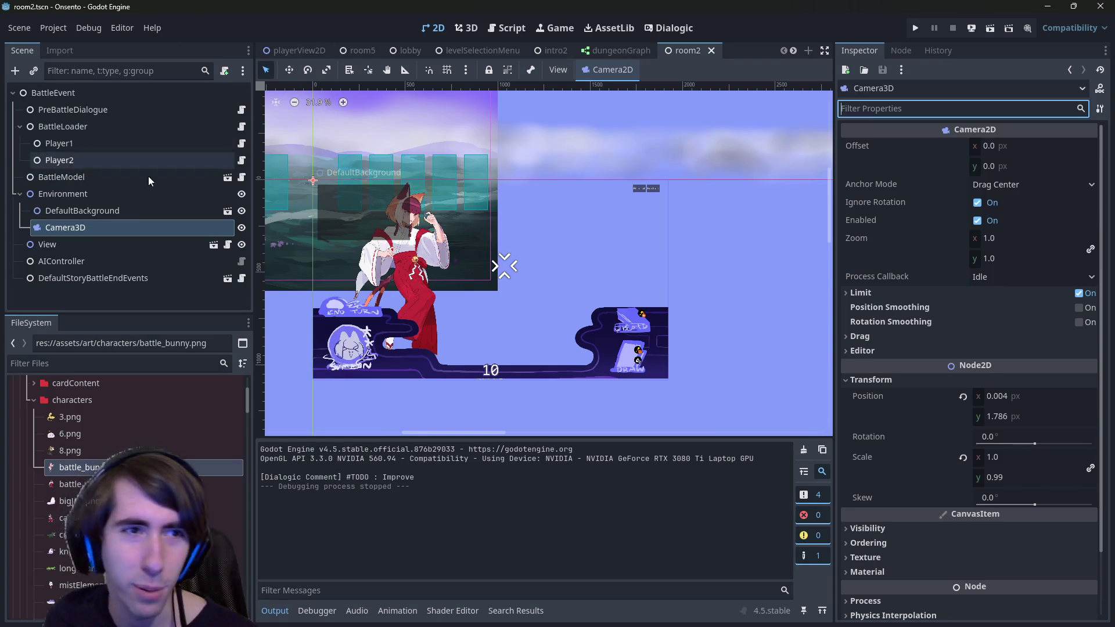
Inspect the Environment, Camera3D and View nodes, then switch to the playerView2D scene.
left_click(102, 195)
left_click(116, 228)
left_click(145, 245)
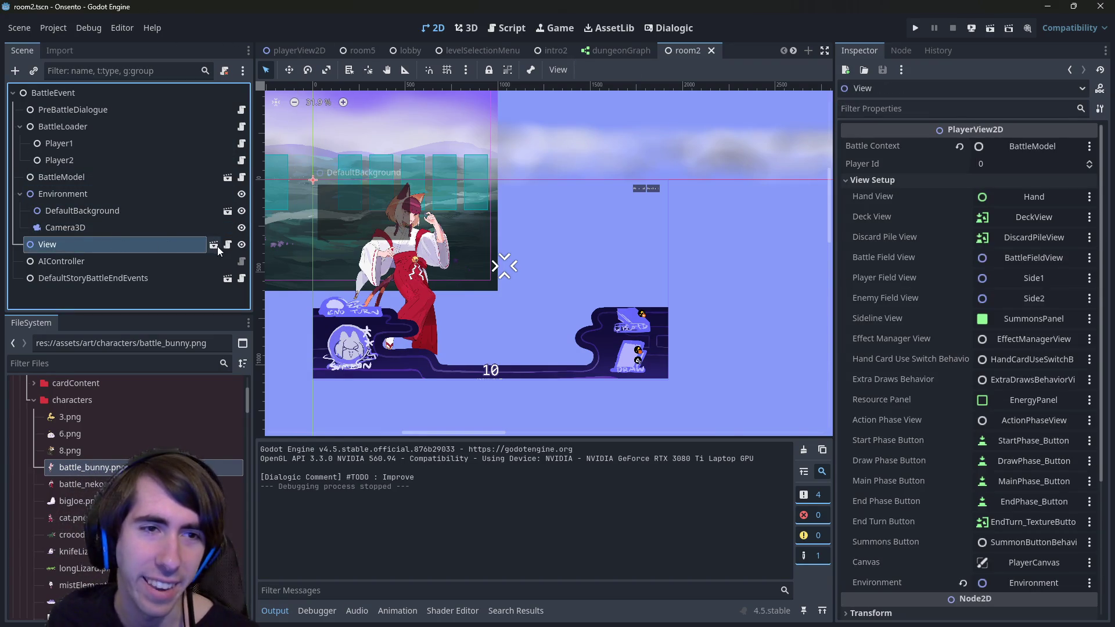
left_click(296, 50)
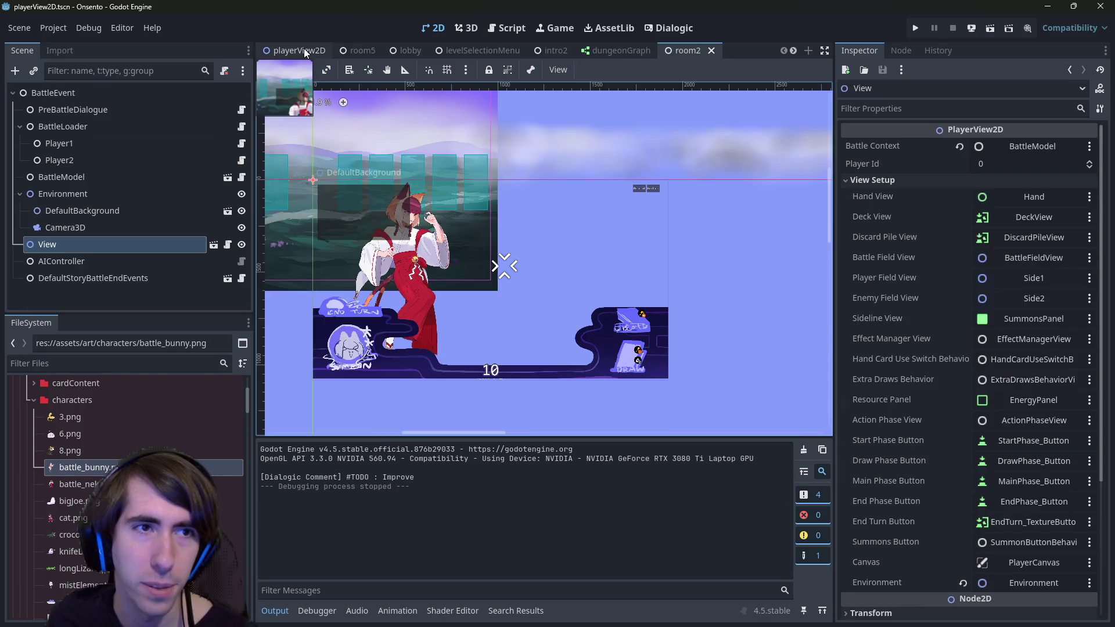
scroll(244, 93, "up", 3)
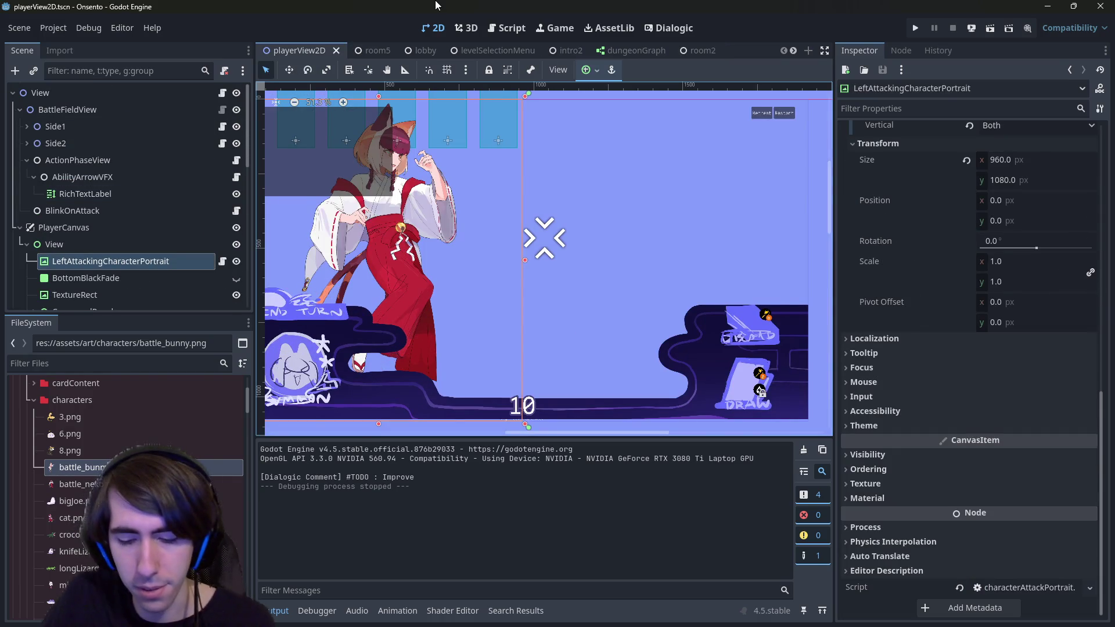
Quick-open characterView2D.gd, open its scene and the CharacterView script, then return to the browser.
key("shift+alt+o")
type("c")
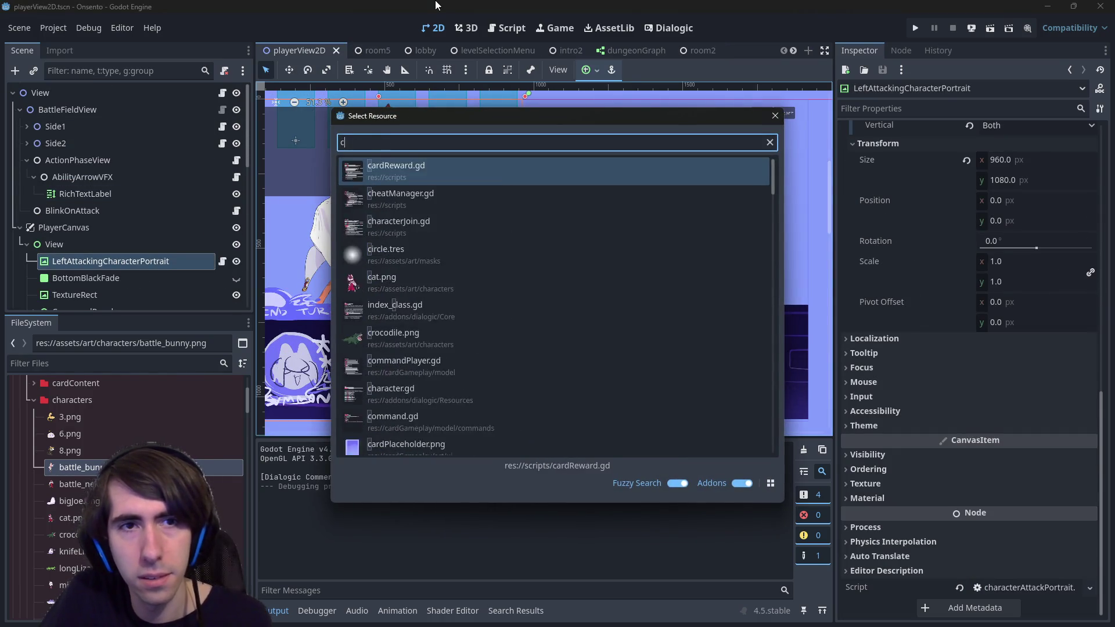
type("haracterView")
key("Return")
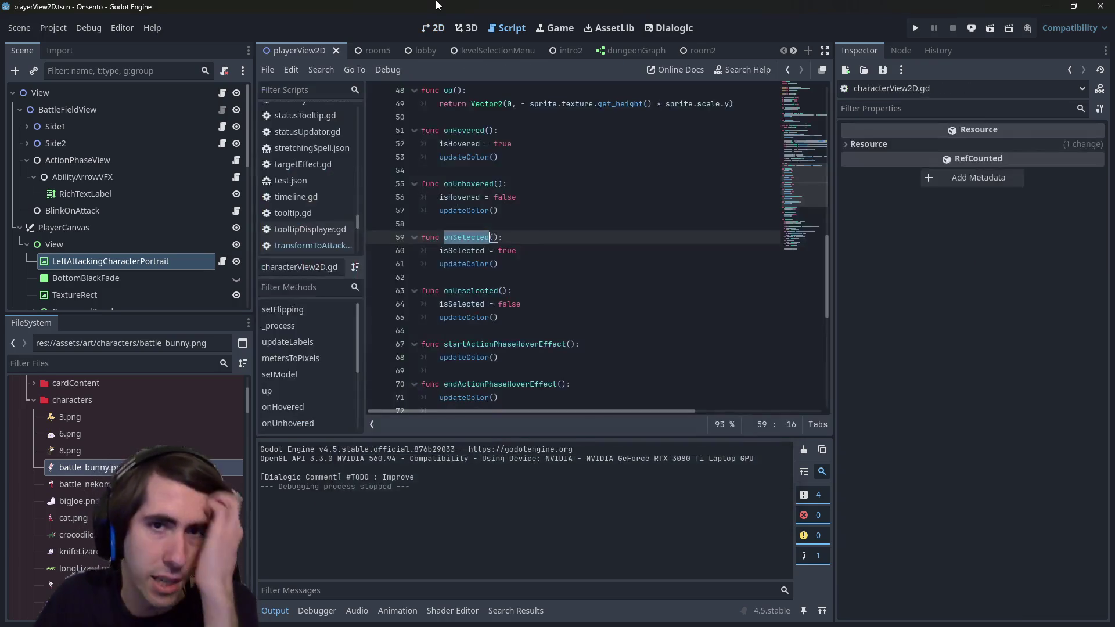
left_click(432, 28)
left_click(222, 262)
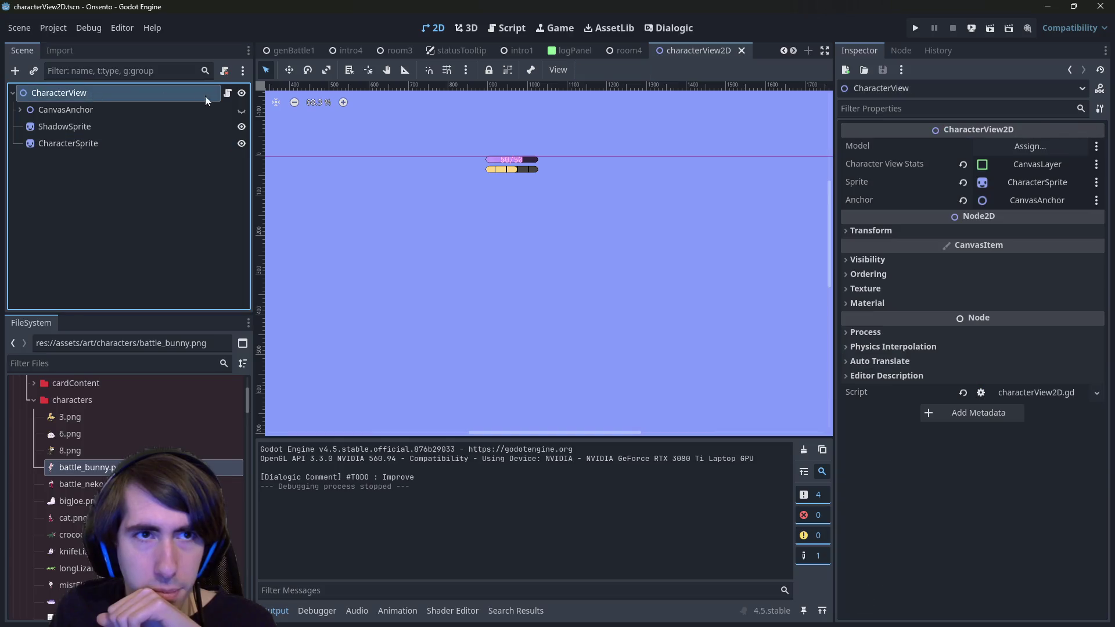
left_click(227, 94)
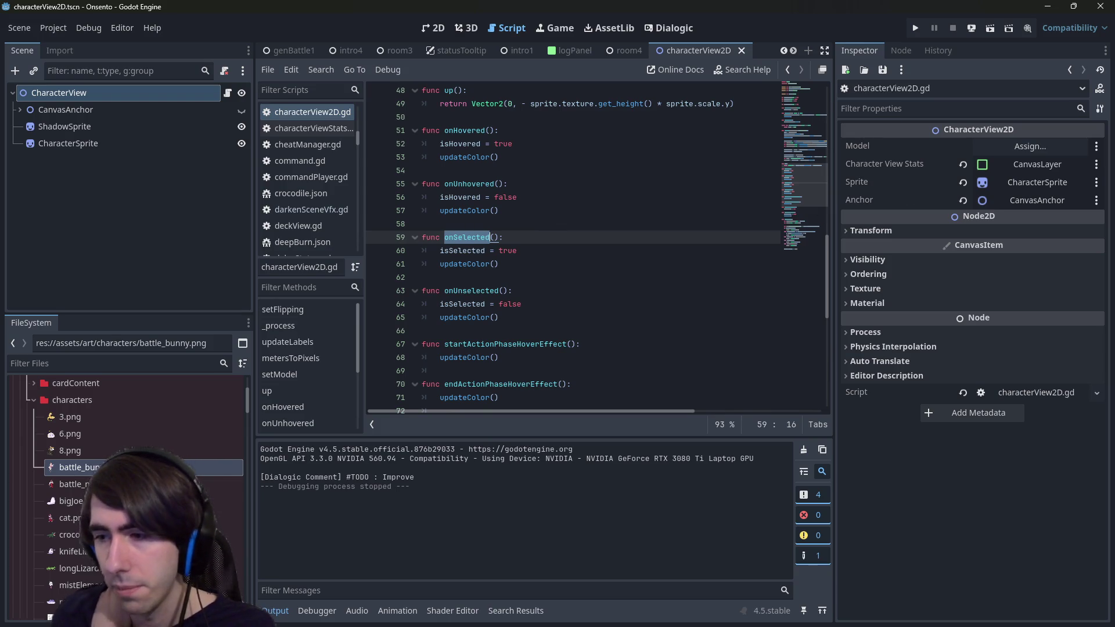
key("alt+Tab")
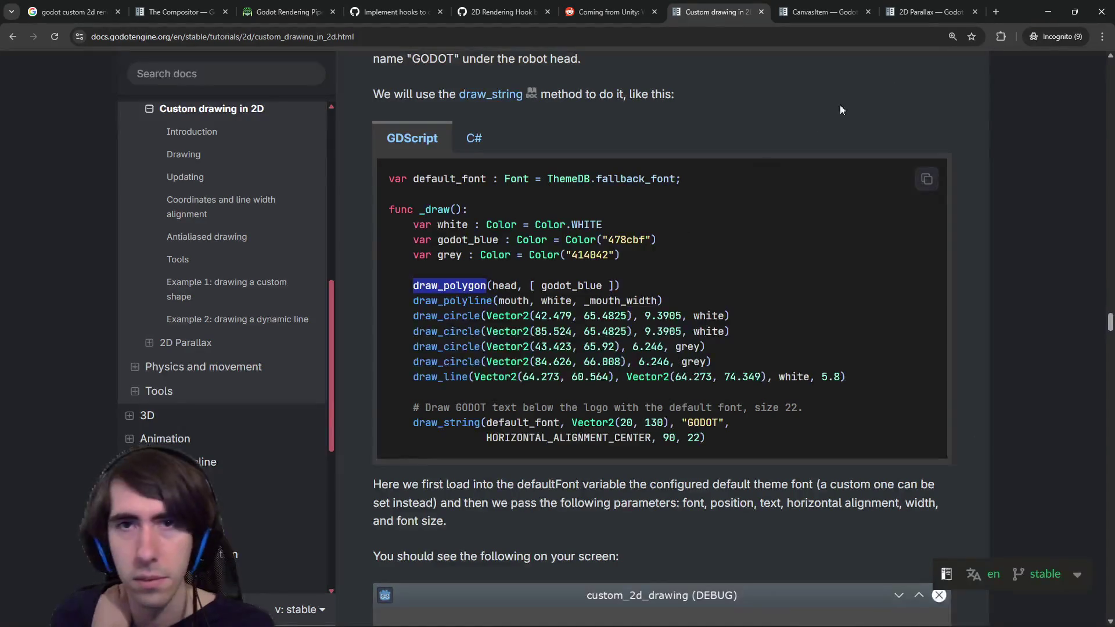
Switch windows to search Google for 'godot draw outlines with draw function'.
key("alt+Tab")
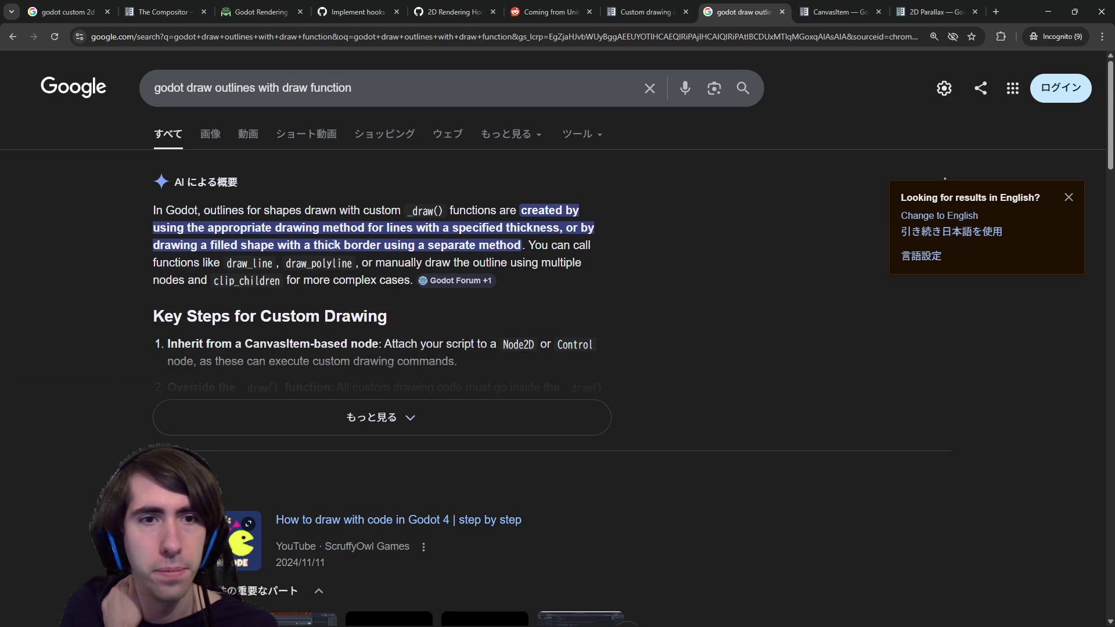
Highlight the AI overview's outline explanation and expand it to show all four steps.
left_click_drag(315, 211, 512, 216)
left_click_drag(223, 212, 370, 229)
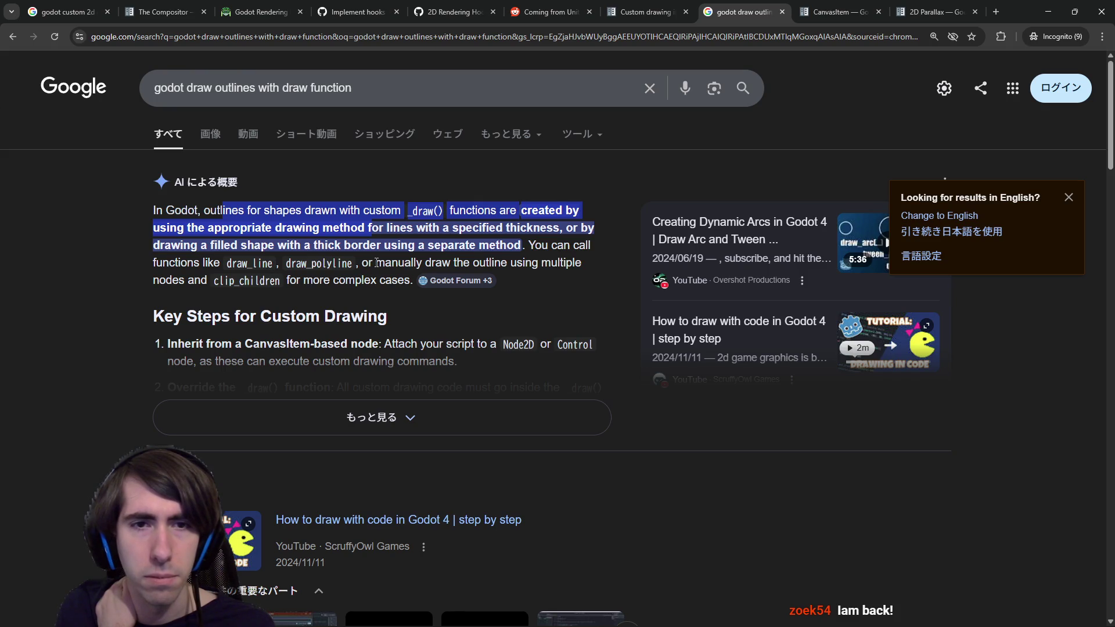
left_click(383, 419)
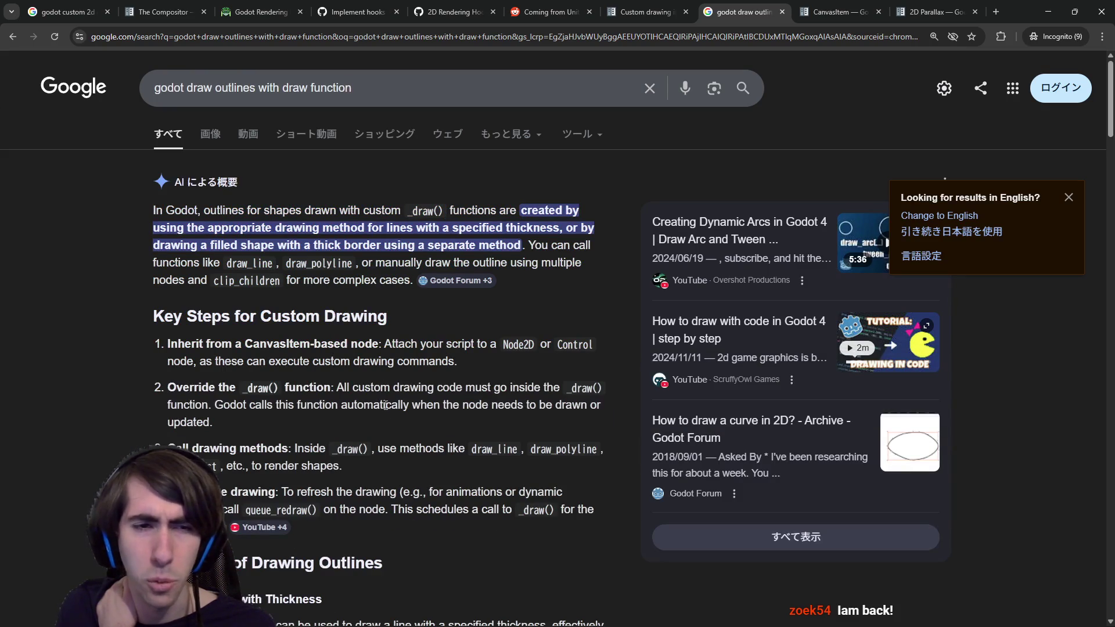
scroll(386, 390, "down", 1)
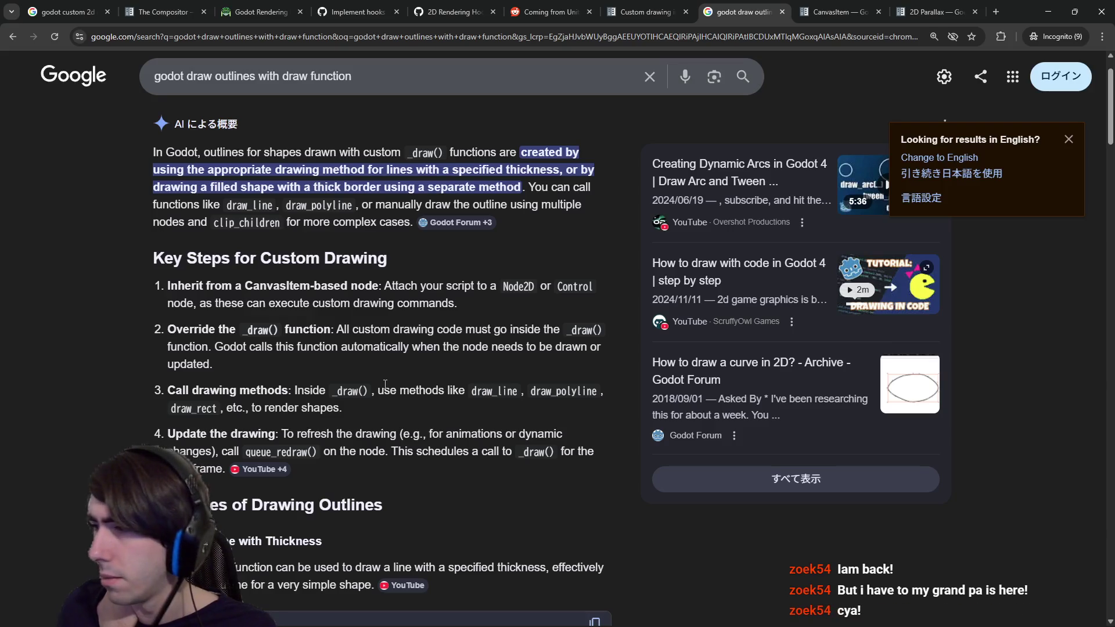
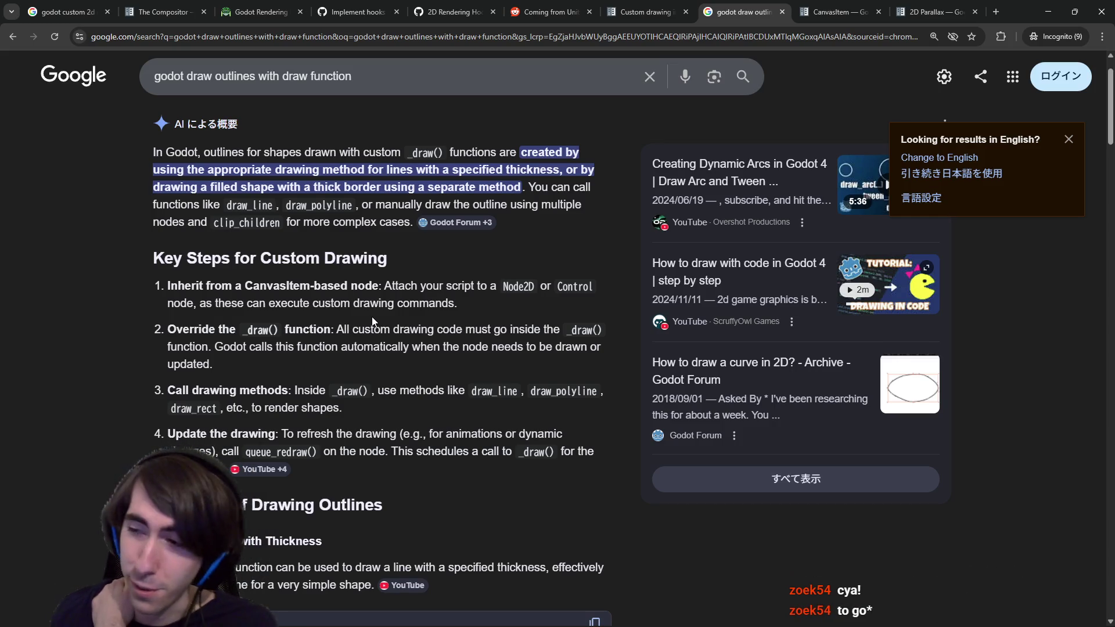
Read the 'godot draw outlines with draw function' results past the draw_polyline and draw_rect examples, then focus the query.
scroll(348, 337, "down", 2)
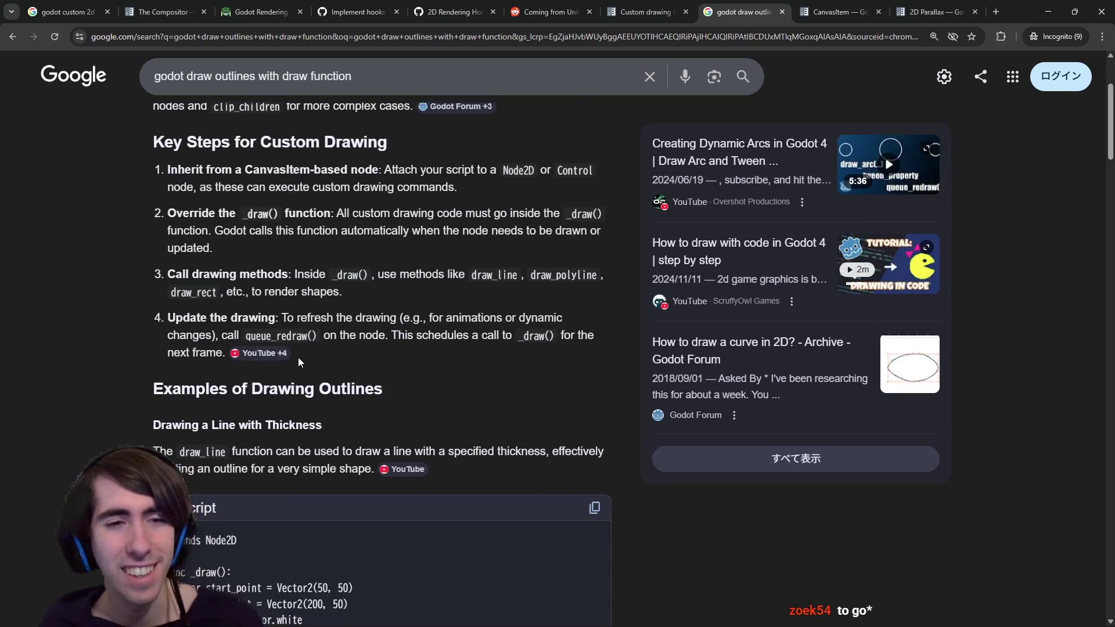
scroll(297, 357, "down", 3)
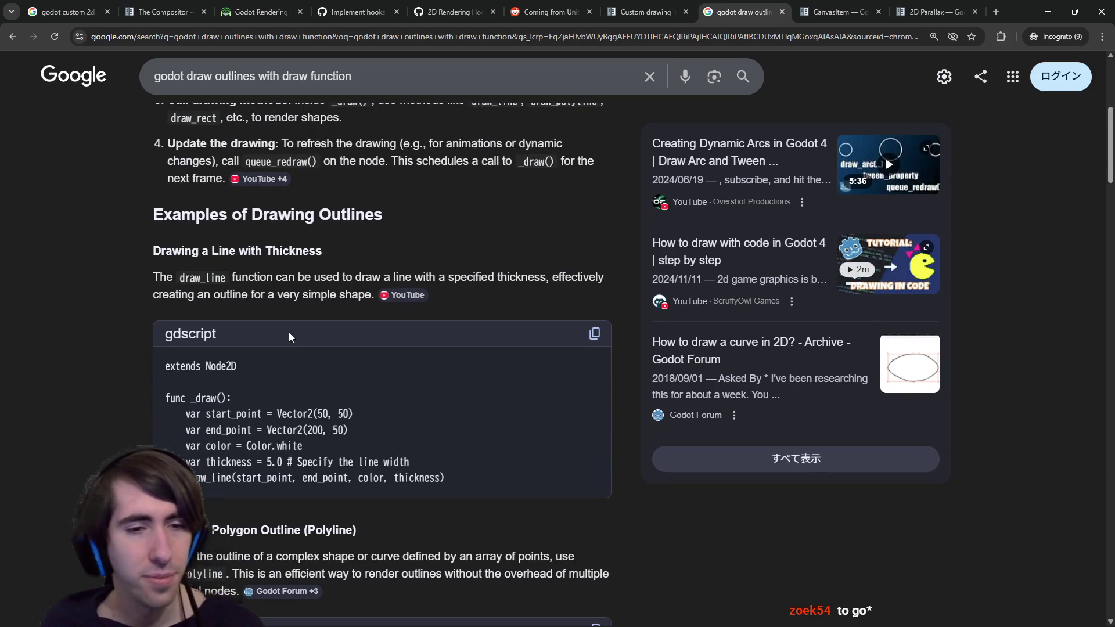
scroll(263, 337, "down", 4)
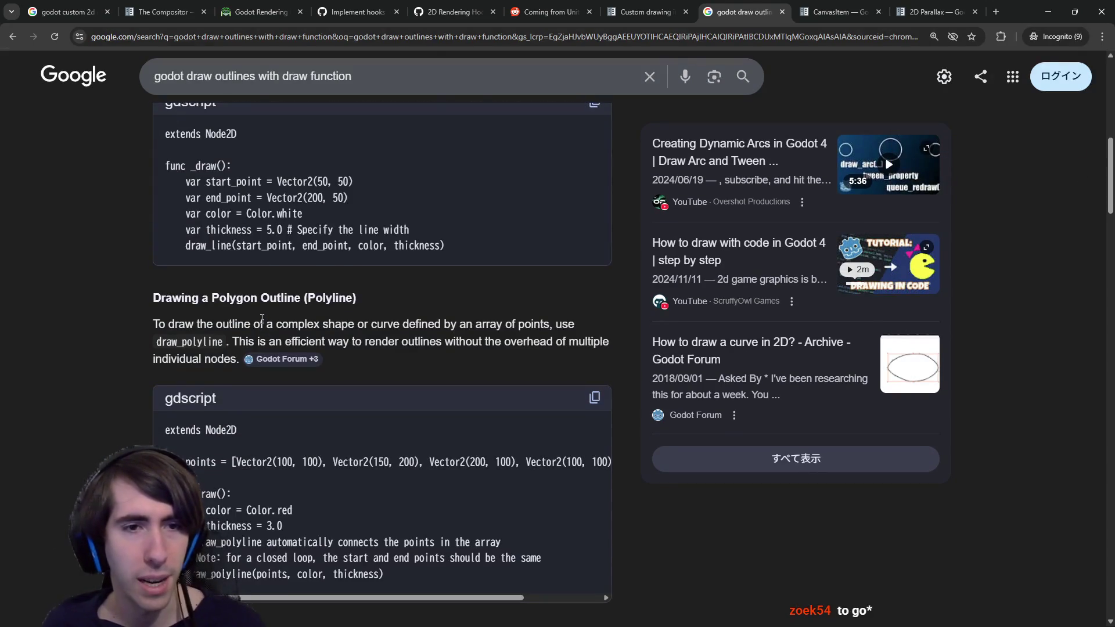
scroll(262, 318, "up", 1)
scroll(269, 314, "down", 5)
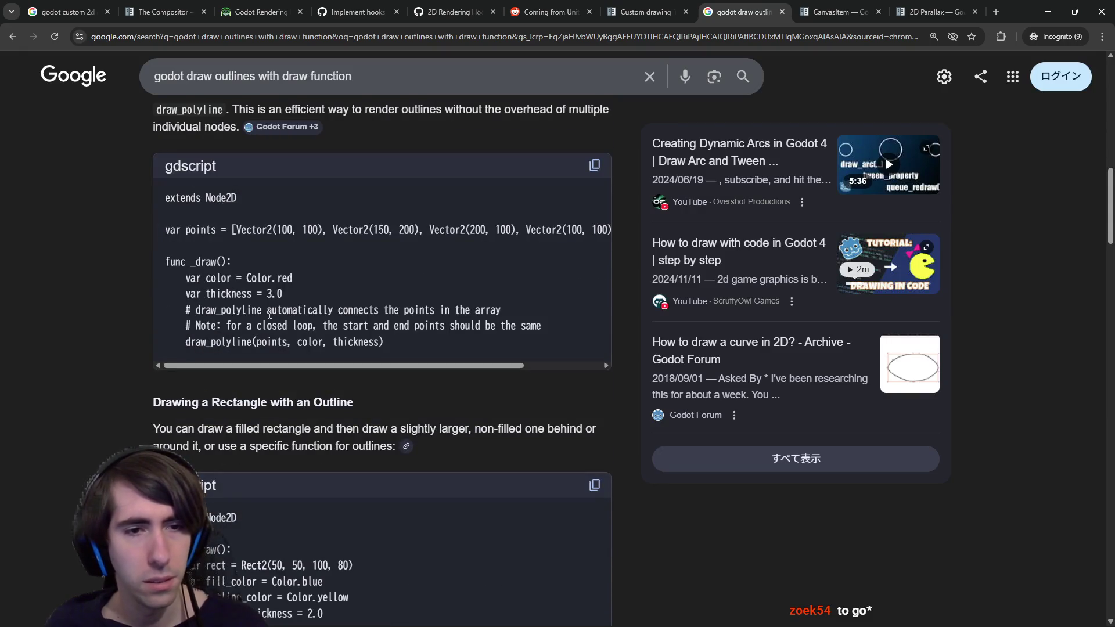
scroll(269, 314, "down", 1)
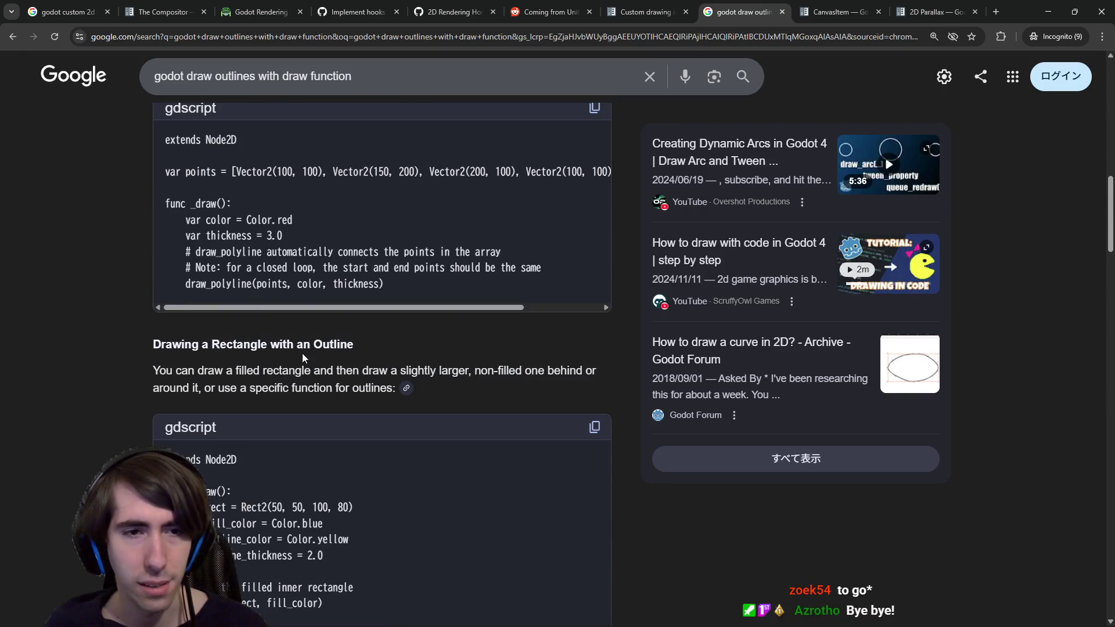
scroll(321, 365, "down", 4)
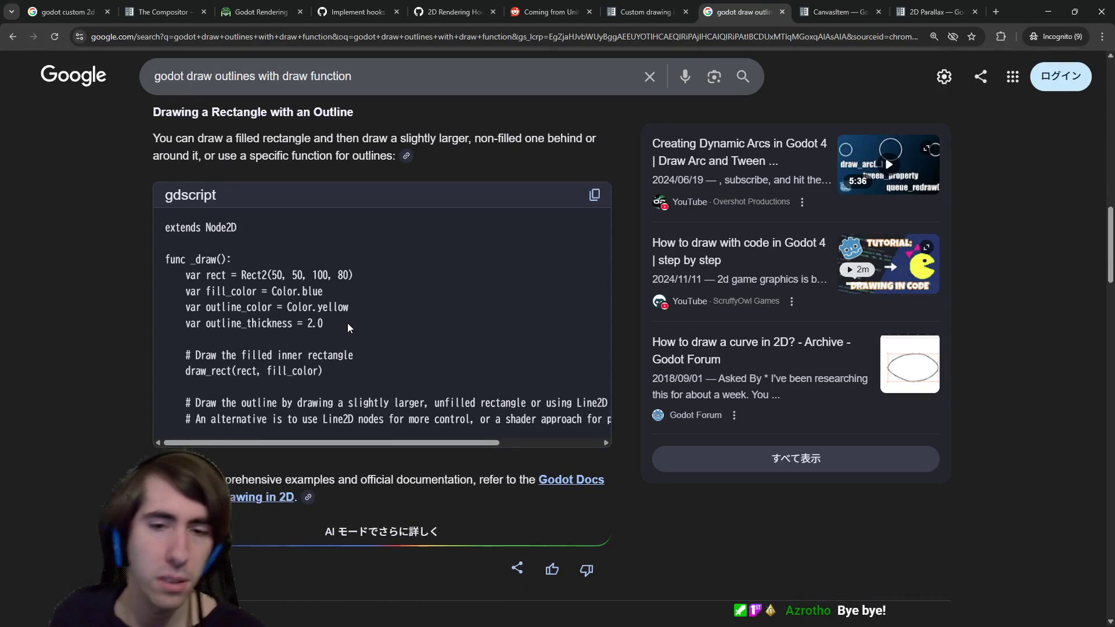
scroll(312, 408, "down", 3)
scroll(312, 407, "down", 14)
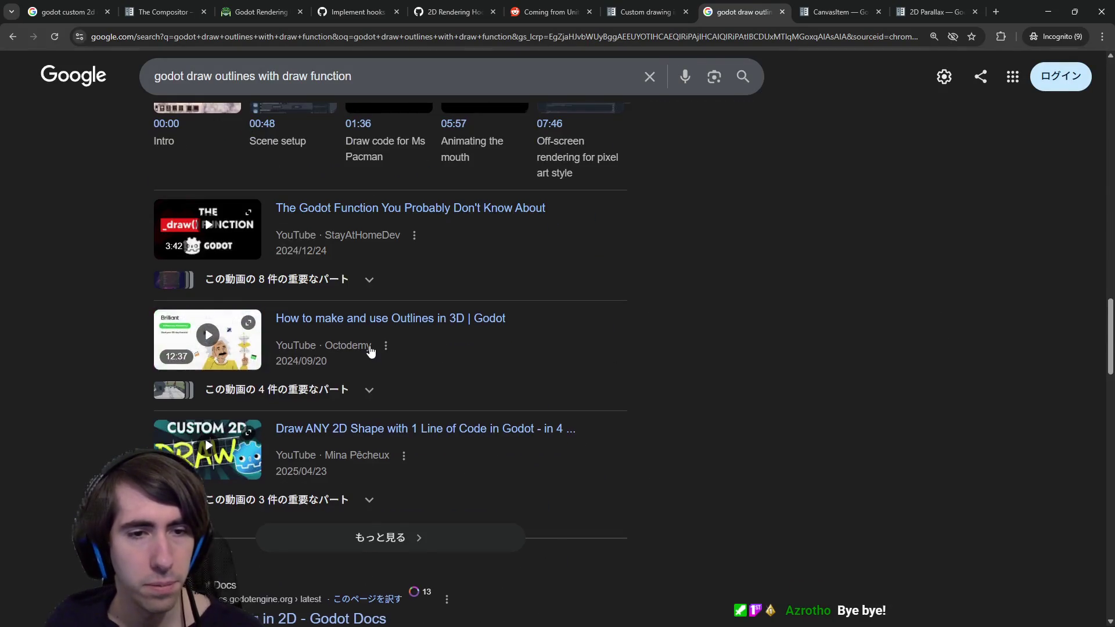
scroll(370, 350, "down", 1)
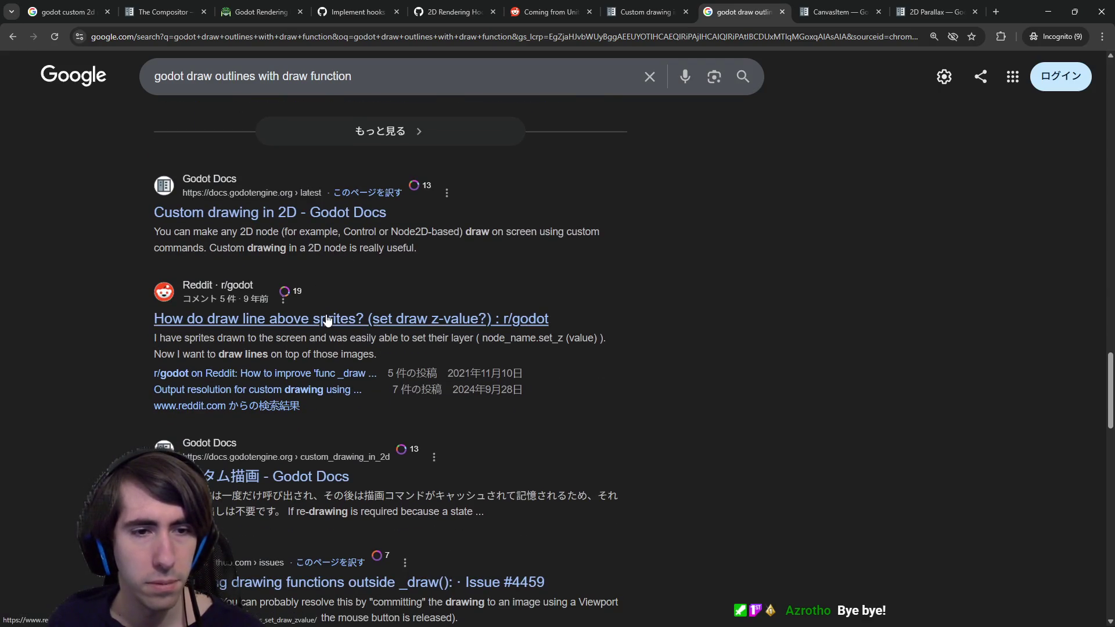
left_click(378, 72)
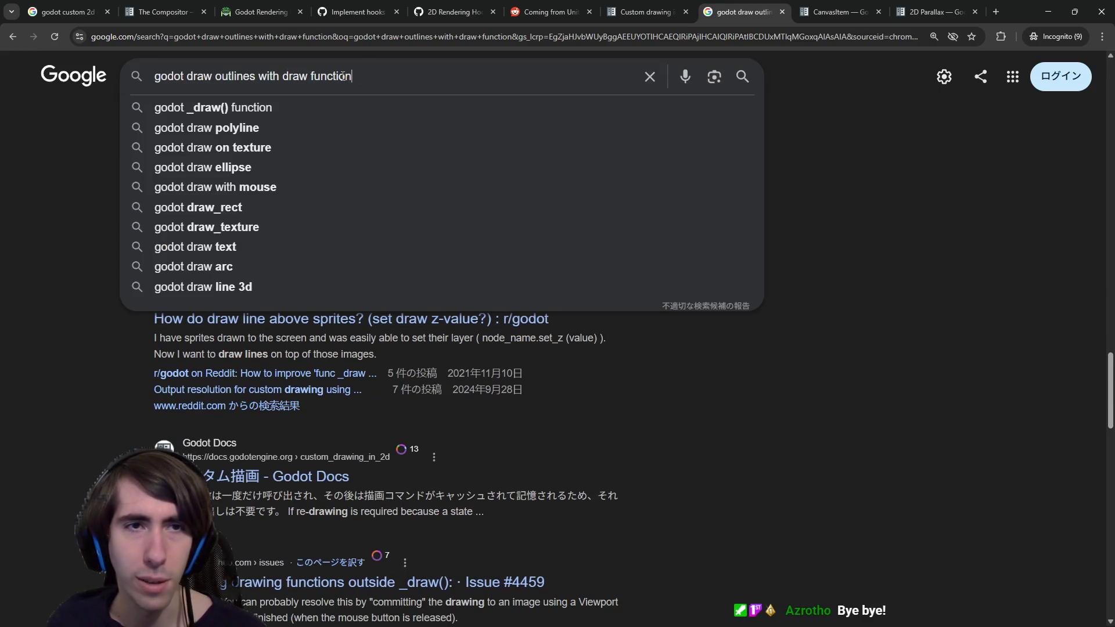
Search 'godot draw outlines in a buffer with draw function' and expand the full AI overview.
left_click(256, 78)
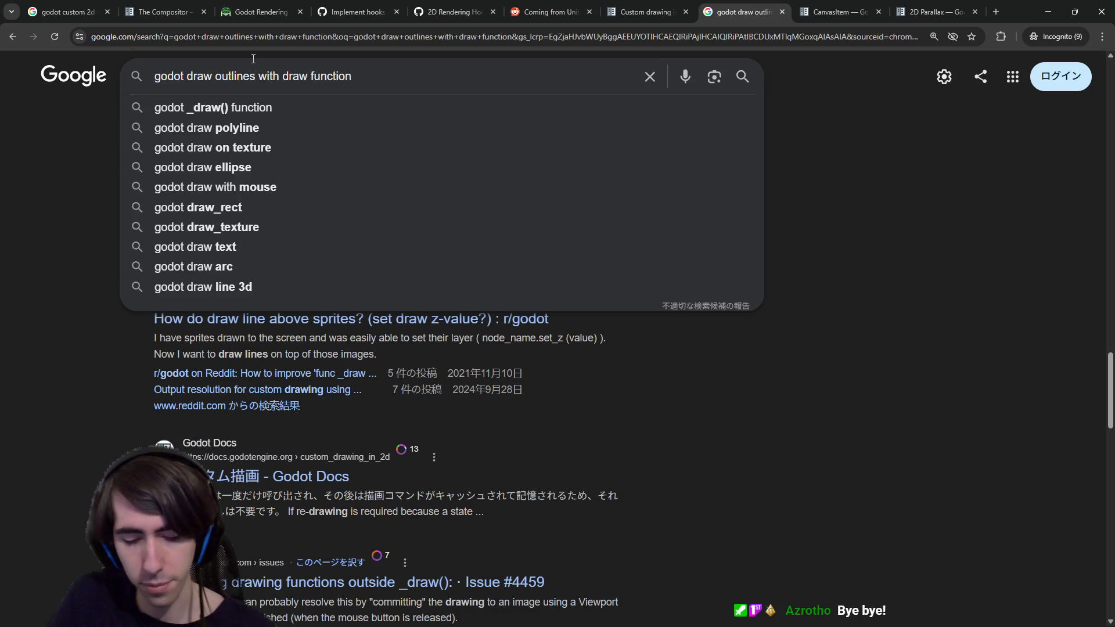
type("in a buffer")
key("Return")
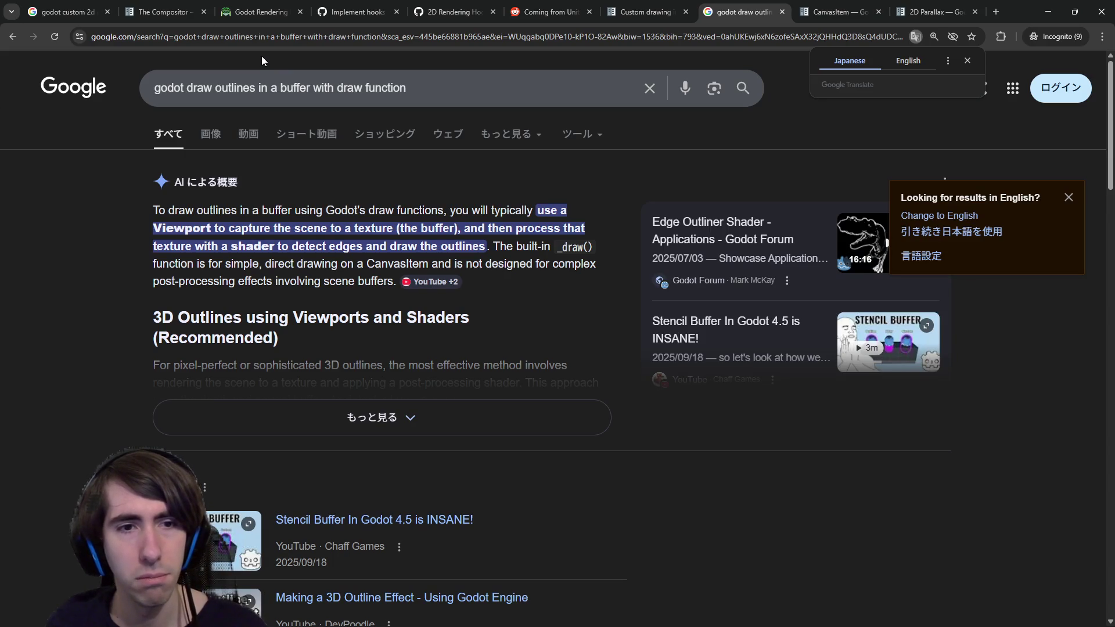
left_click(295, 418)
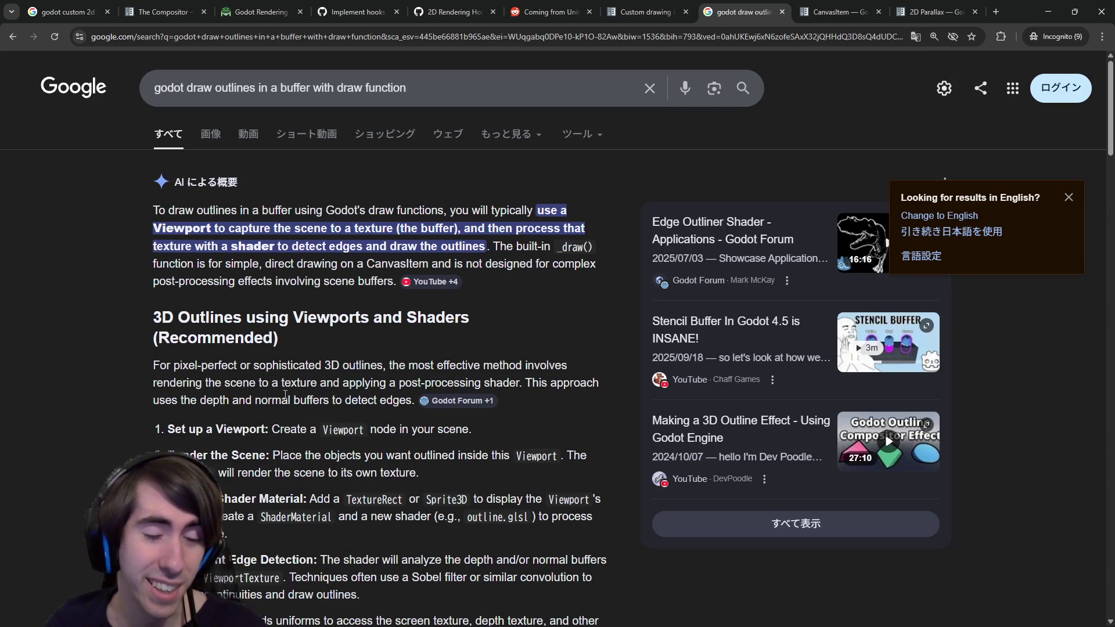
Highlight the AI overview's sentence on the simpler 3D method and its inverted hull intro.
scroll(374, 366, "down", 3)
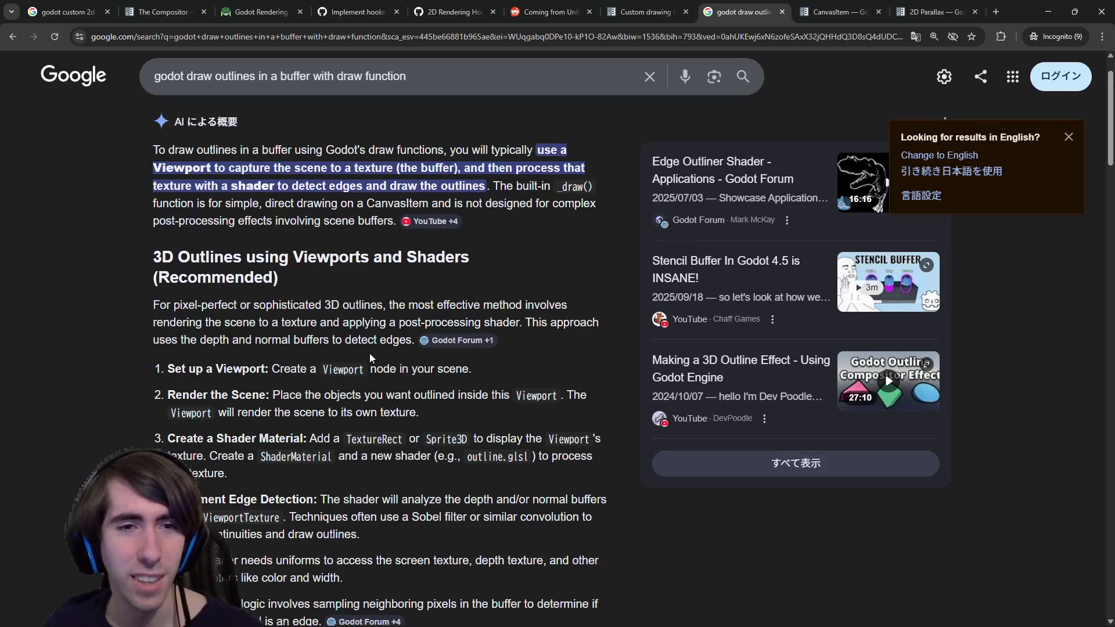
scroll(372, 358, "down", 6)
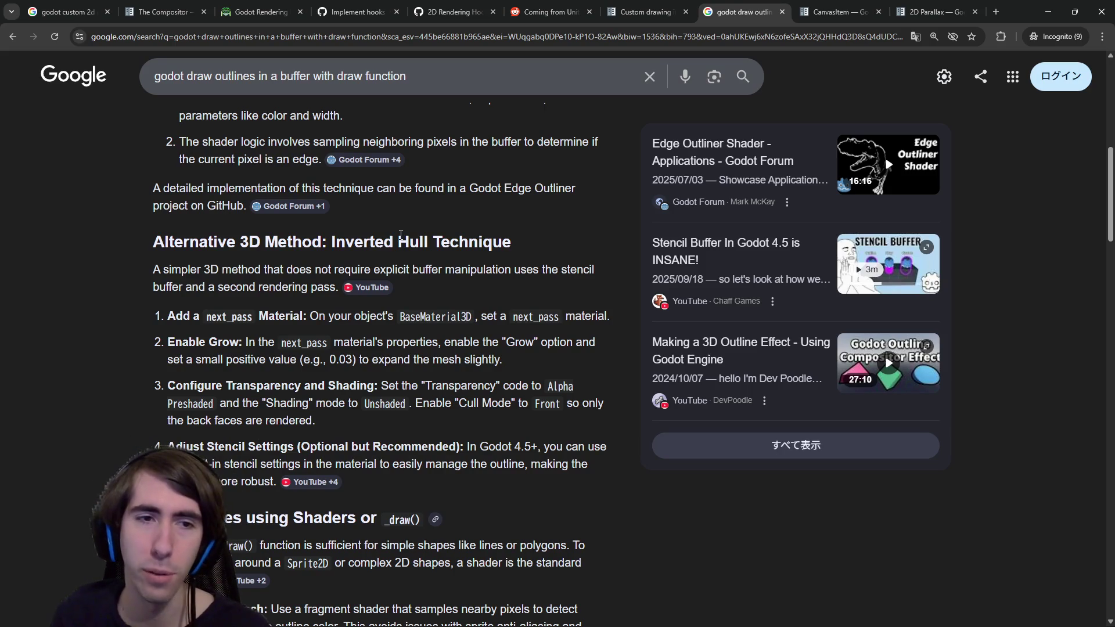
mouse_move(181, 270)
left_mouse_down()
mouse_move(444, 271)
mouse_move(461, 290)
mouse_move(493, 272)
mouse_move(249, 272)
left_mouse_up()
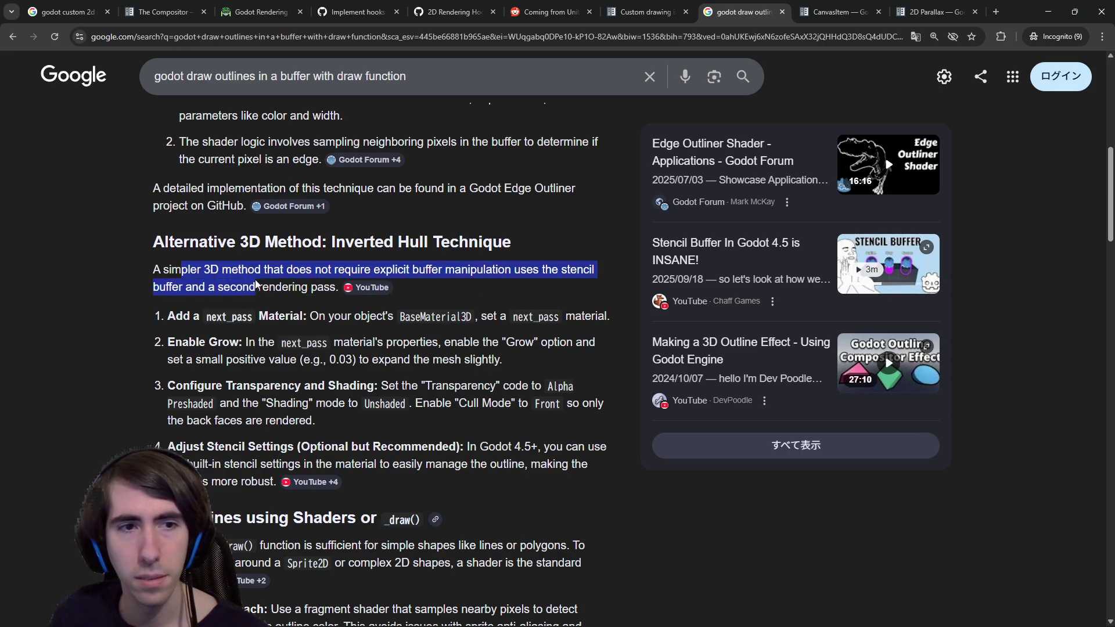
triple_click(248, 272)
mouse_move(355, 292)
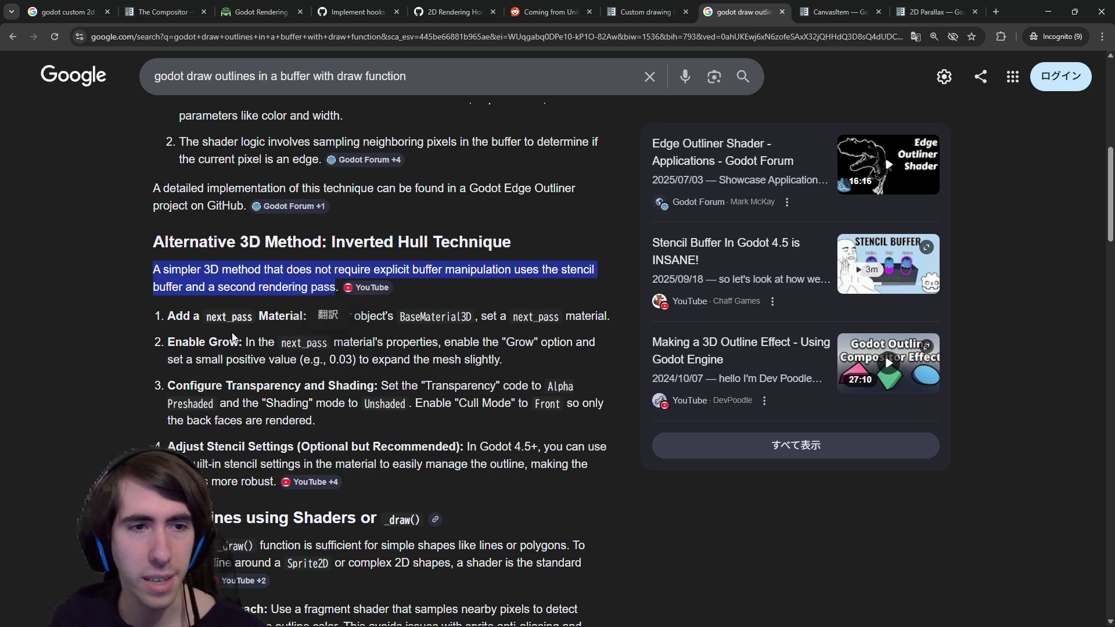
double_click(281, 317)
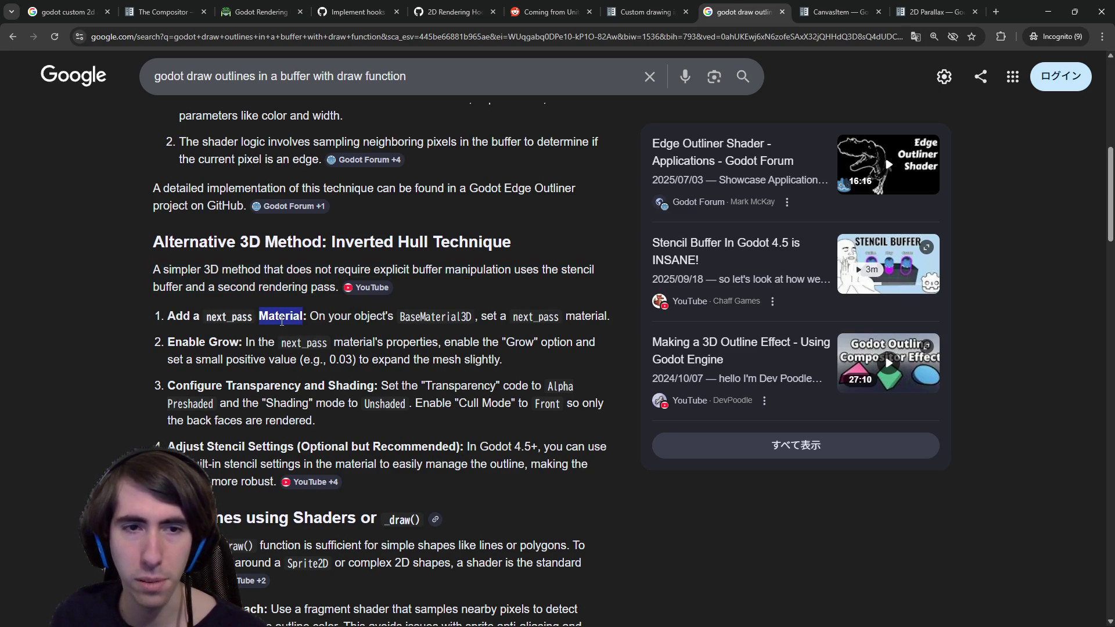
left_click(290, 324)
Highlight BaseMaterial3D, next_pass, the Enable Grow step and stencil settings in the outline steps.
double_click(425, 320)
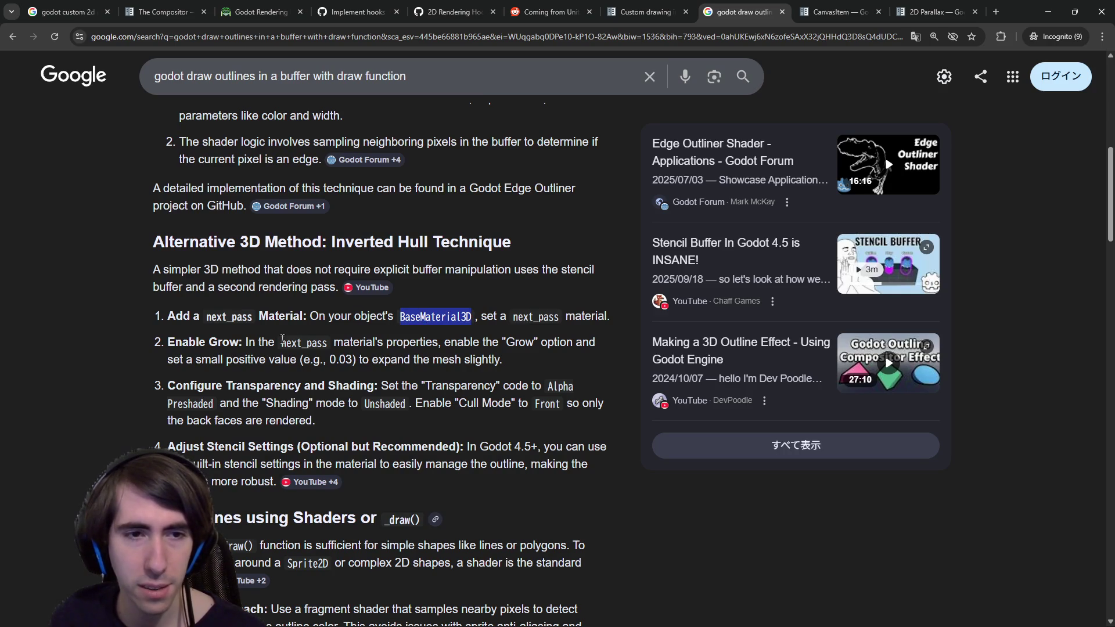
double_click(304, 342)
double_click(359, 343)
left_click(517, 344)
double_click(517, 344)
left_click_drag(169, 342, 493, 358)
left_click(493, 358)
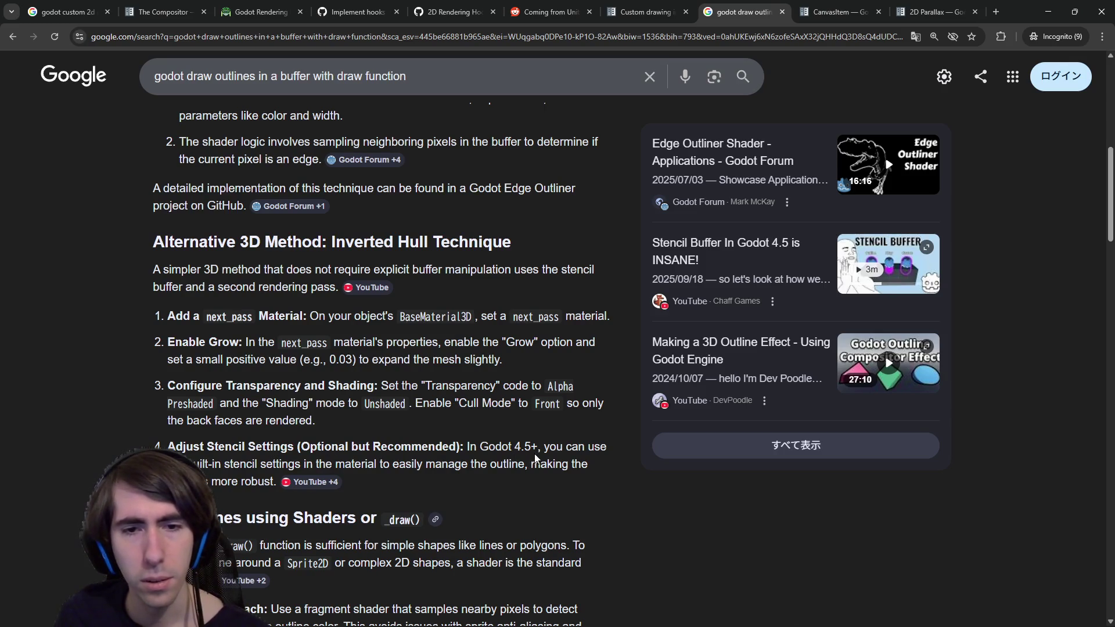
left_click_drag(251, 464, 315, 463)
left_click(312, 463)
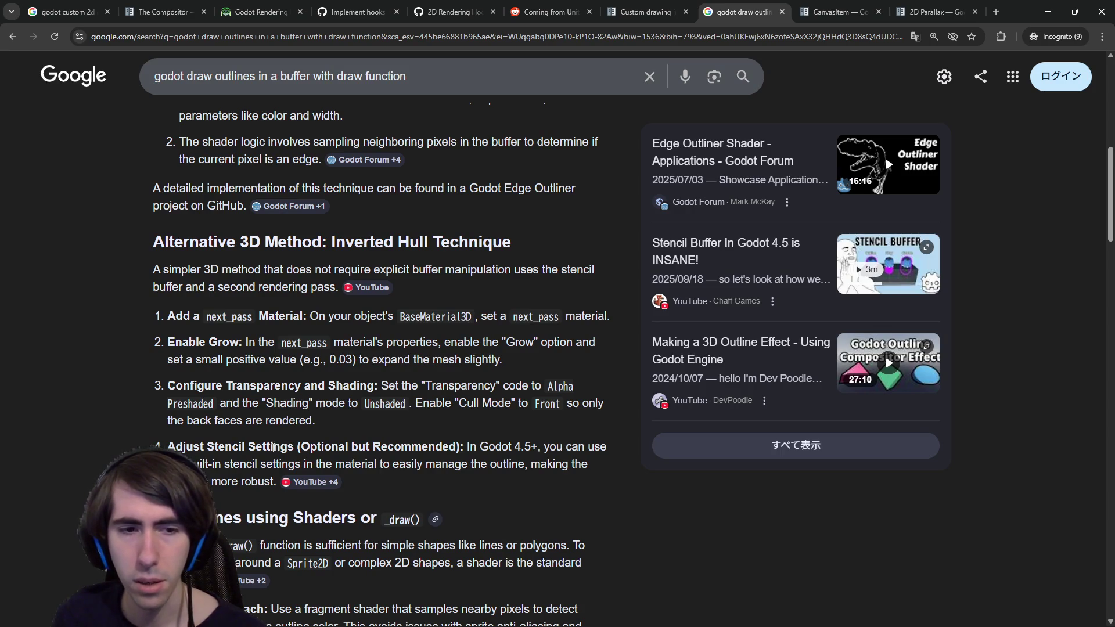
scroll(275, 448, "down", 4)
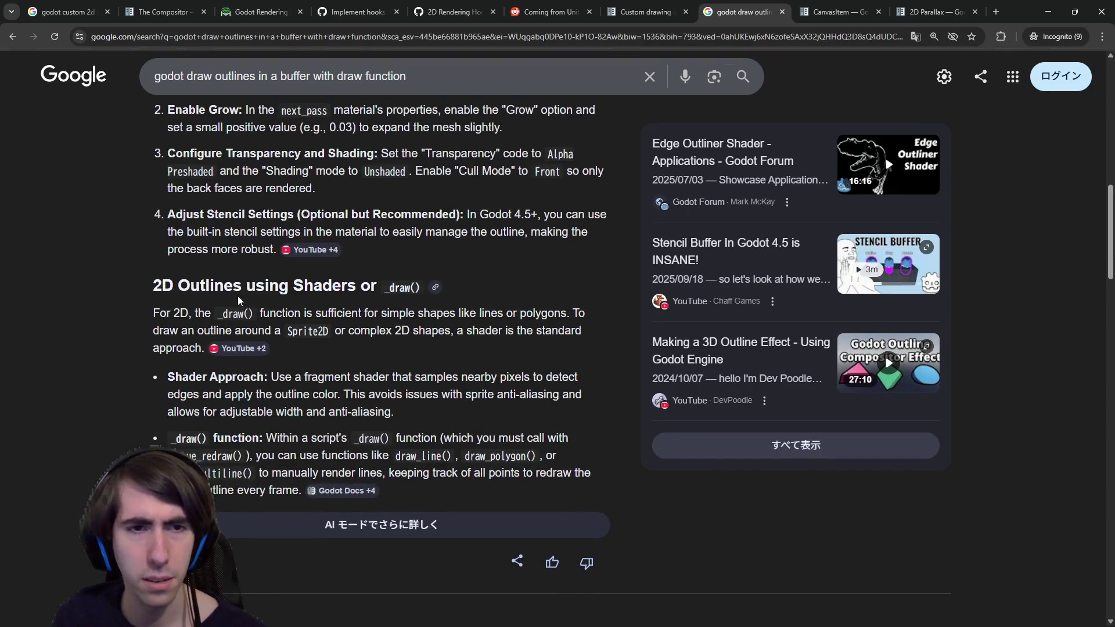
left_click_drag(215, 314, 377, 342)
mouse_move(452, 325)
left_mouse_down()
mouse_move(321, 317)
mouse_move(477, 319)
left_mouse_up()
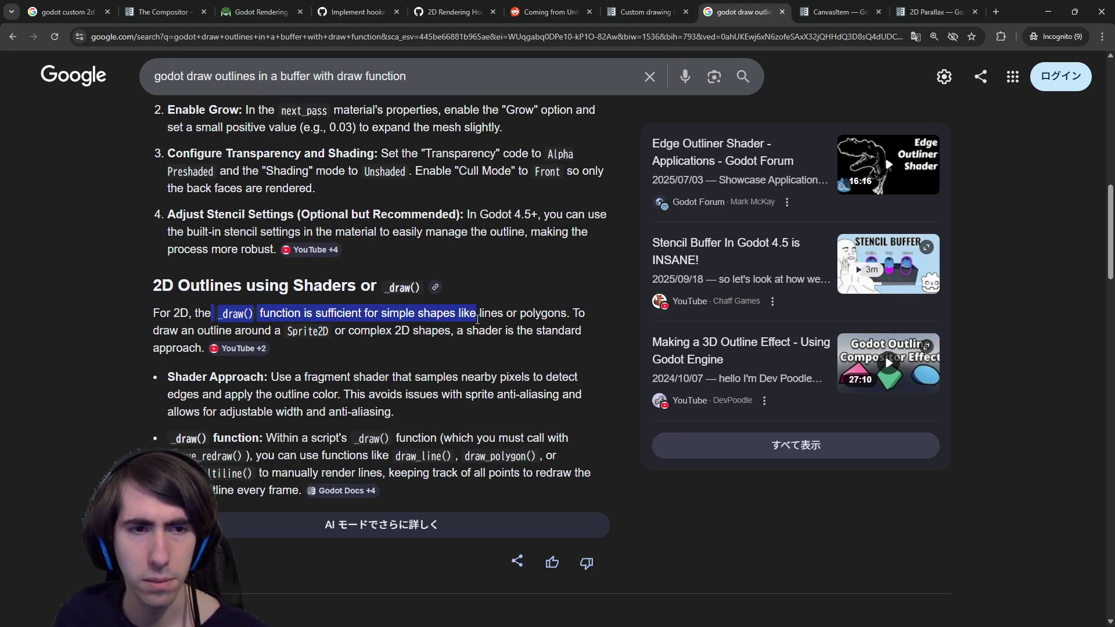
left_click(477, 318)
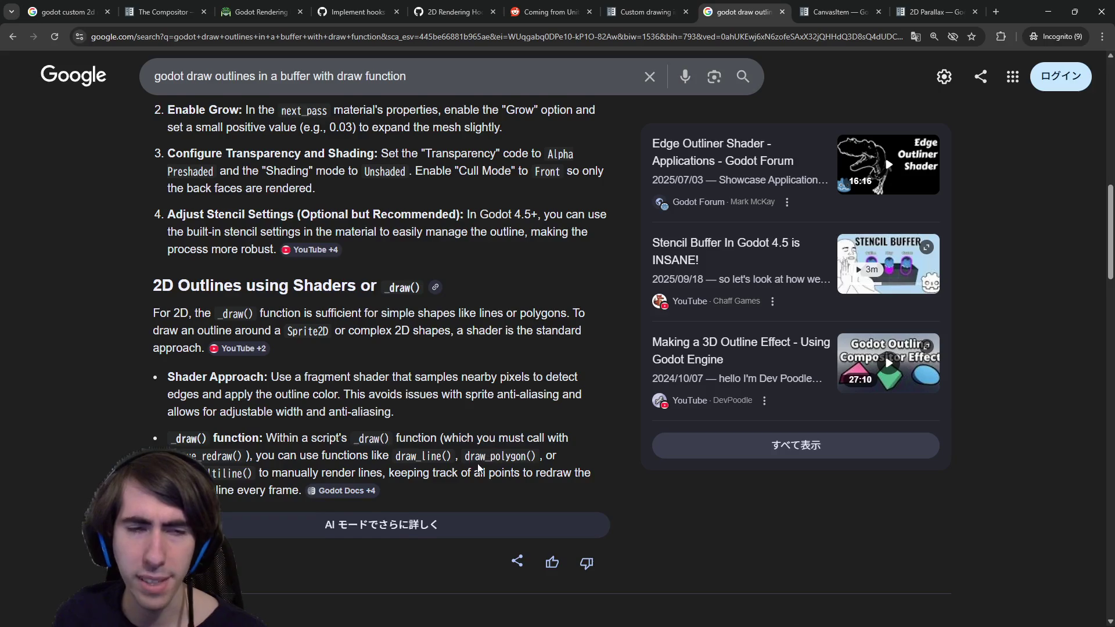
scroll(477, 465, "up", 12)
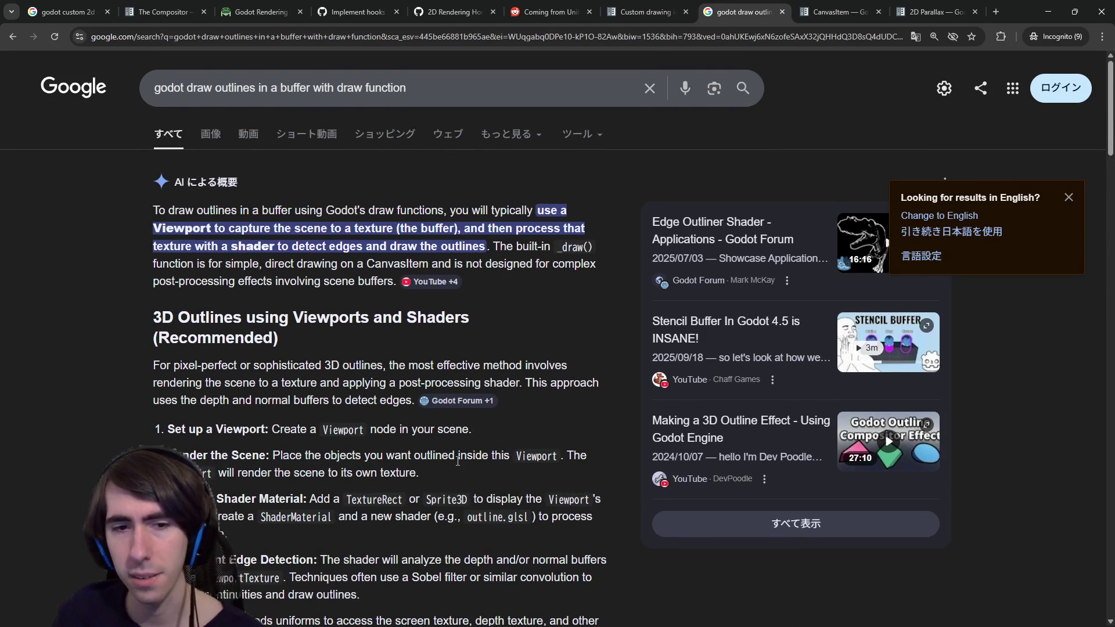
scroll(412, 445, "down", 2)
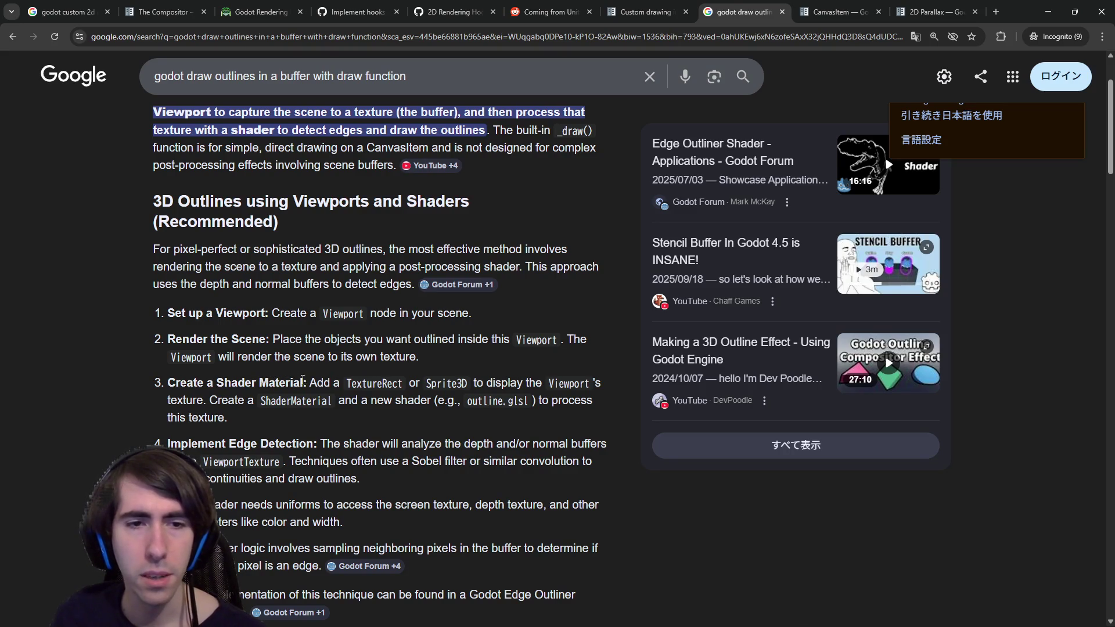
left_click_drag(334, 389, 468, 383)
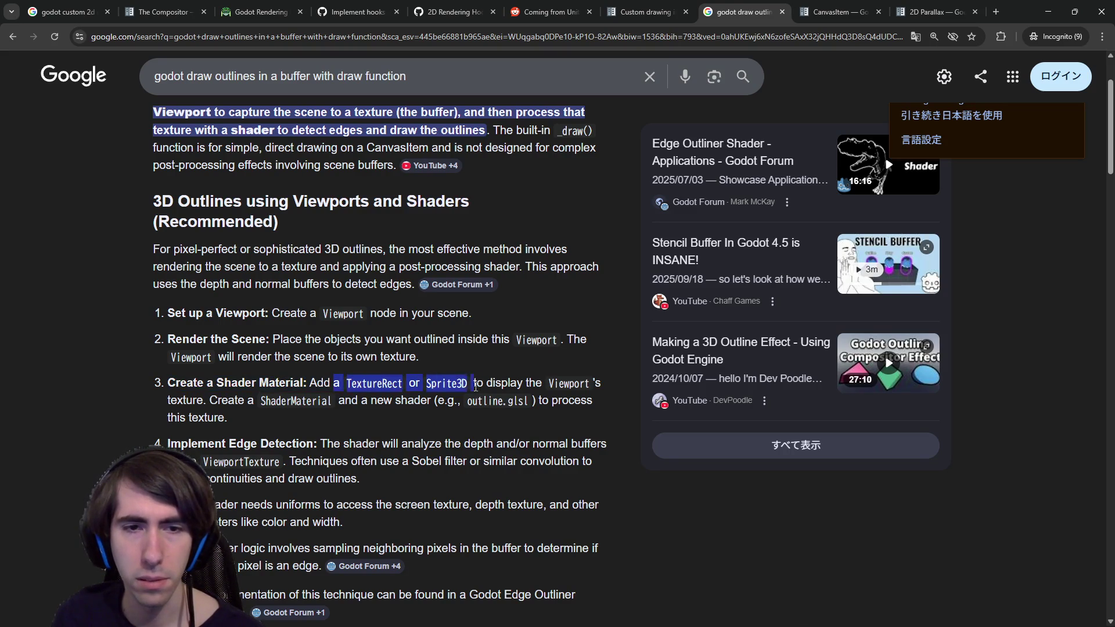
left_click(465, 384)
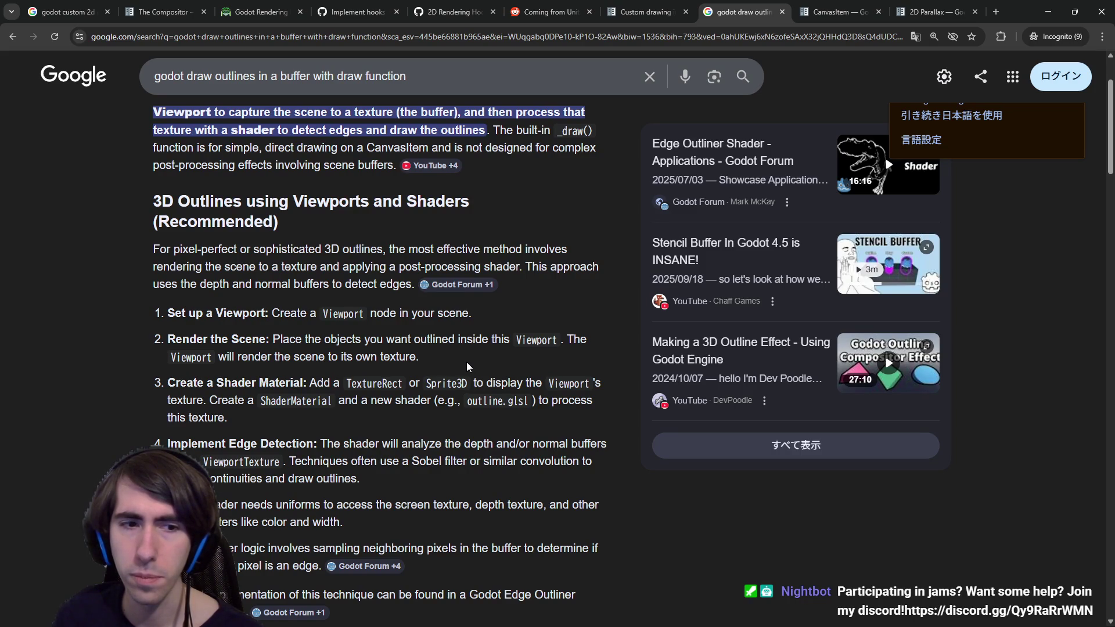
scroll(468, 366, "down", 1)
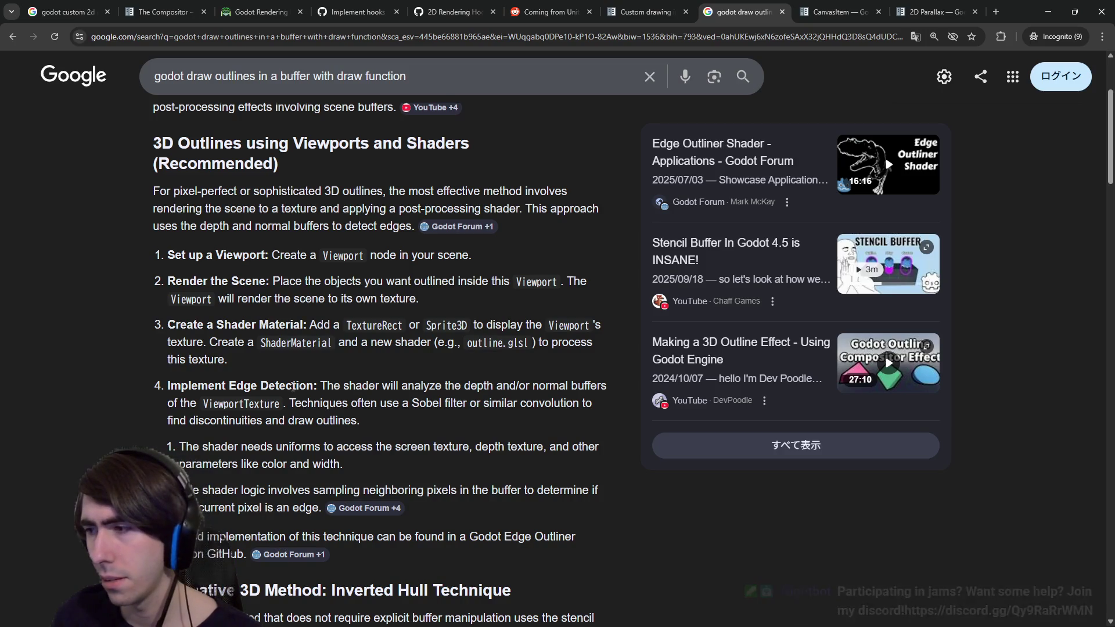
scroll(291, 389, "down", 2)
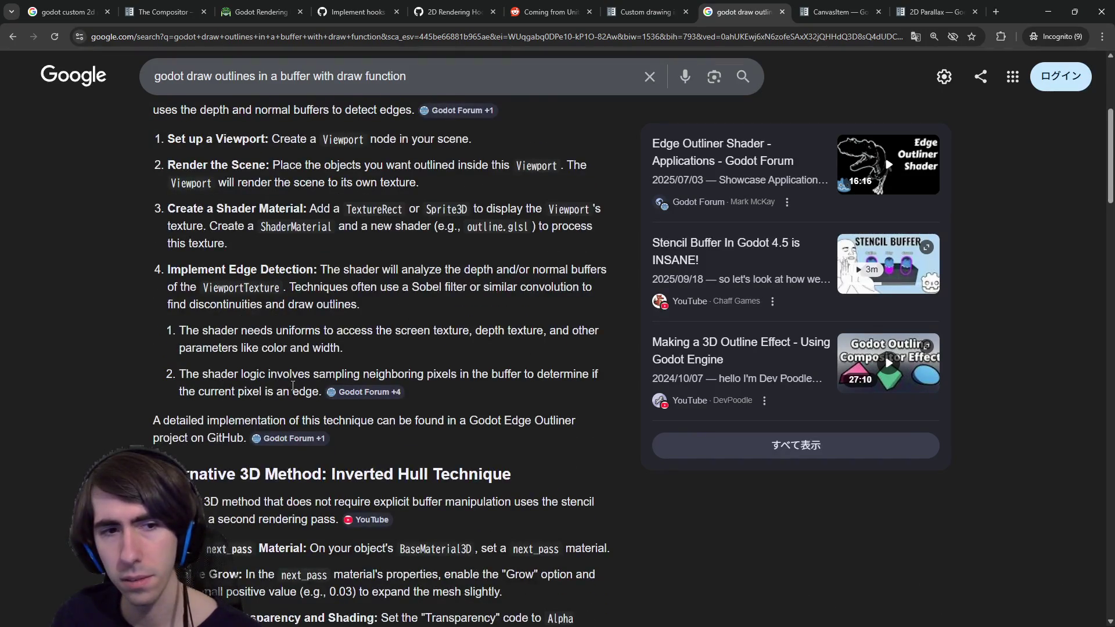
scroll(293, 388, "up", 1)
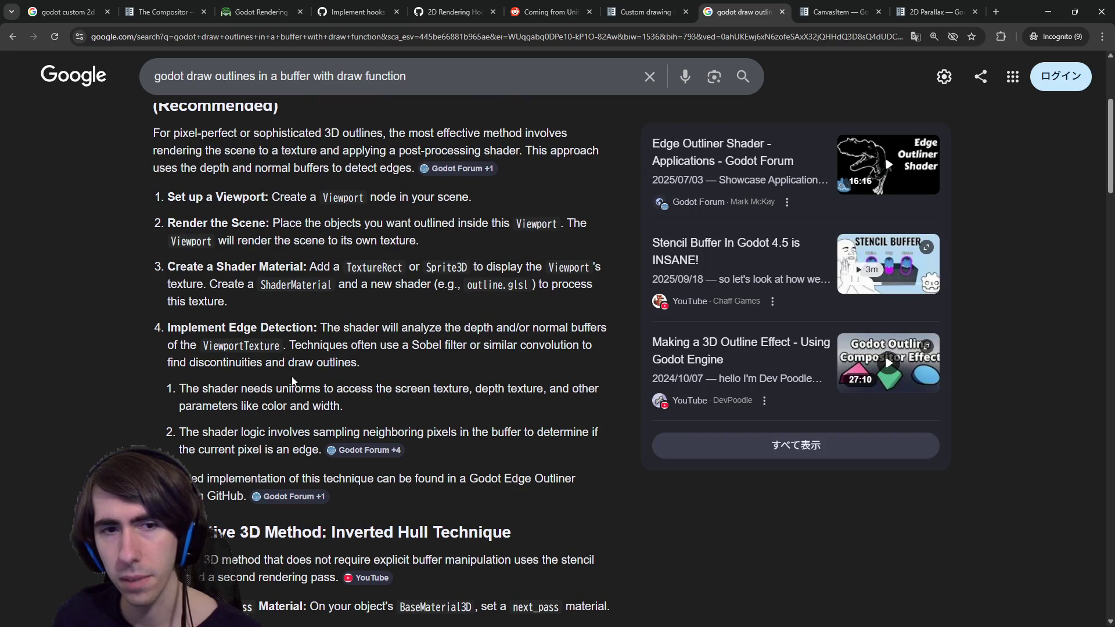
scroll(293, 380, "up", 1)
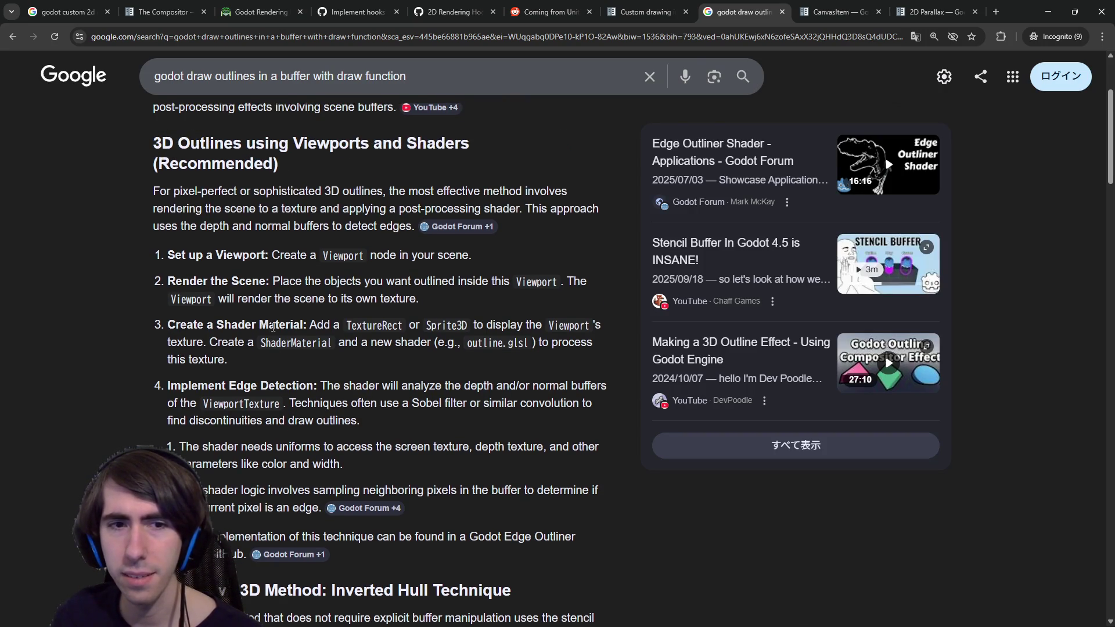
left_click_drag(279, 324, 424, 362)
left_click(425, 362)
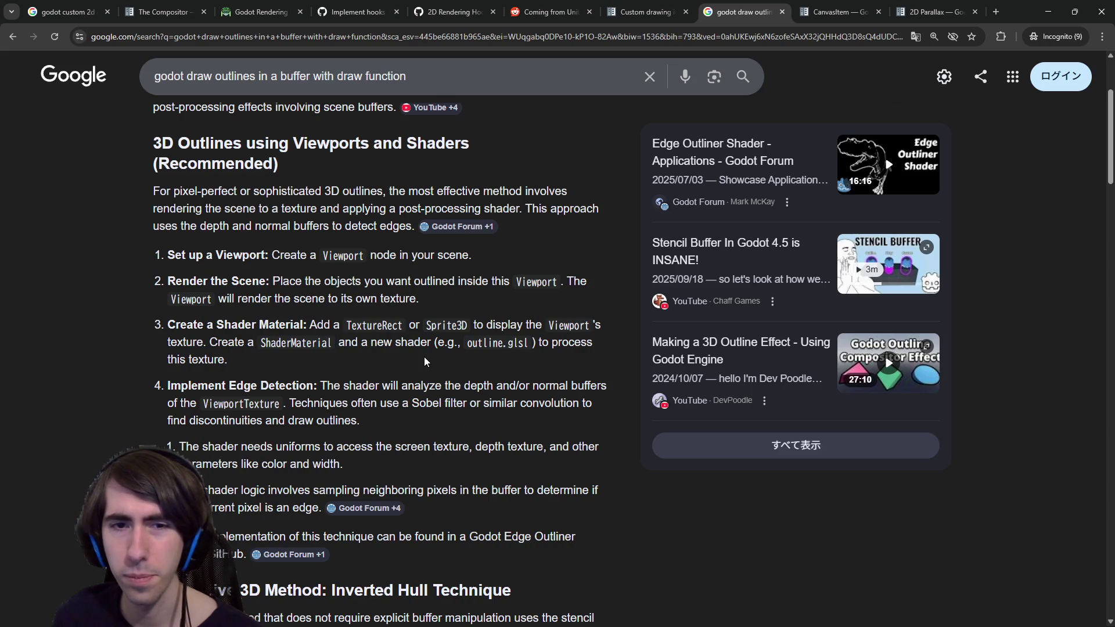
scroll(425, 362, "down", 7)
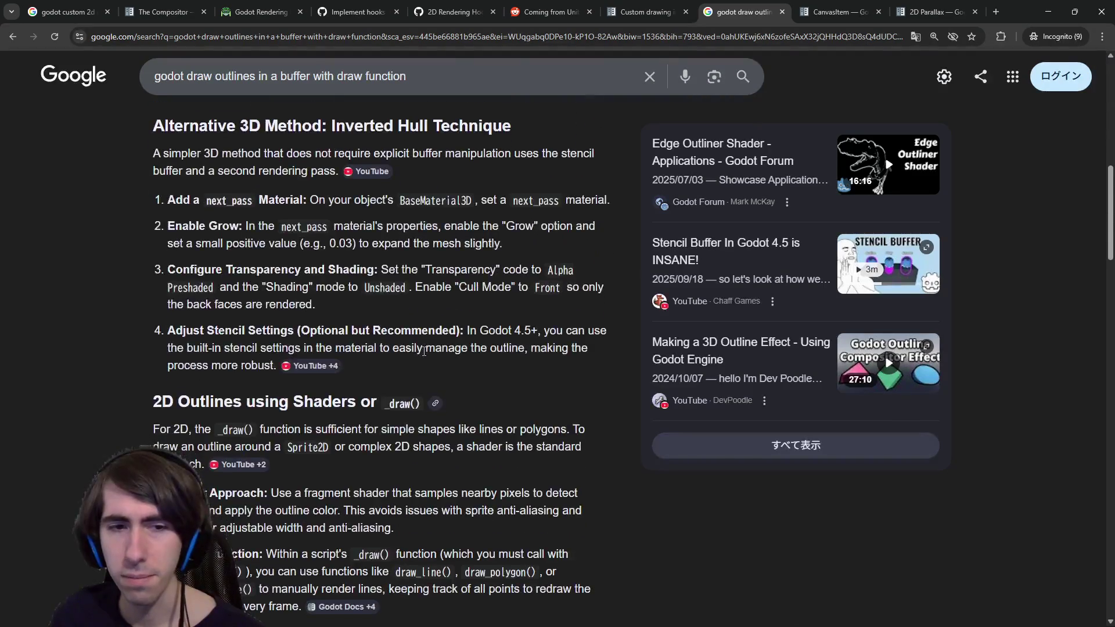
scroll(423, 347, "up", 2)
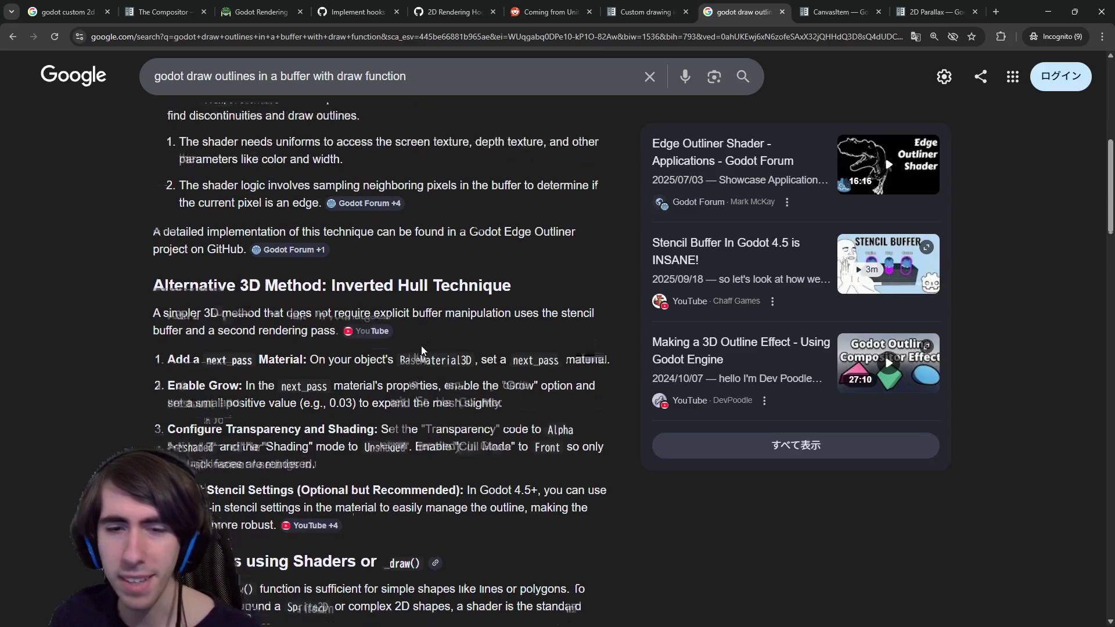
scroll(422, 349, "down", 15)
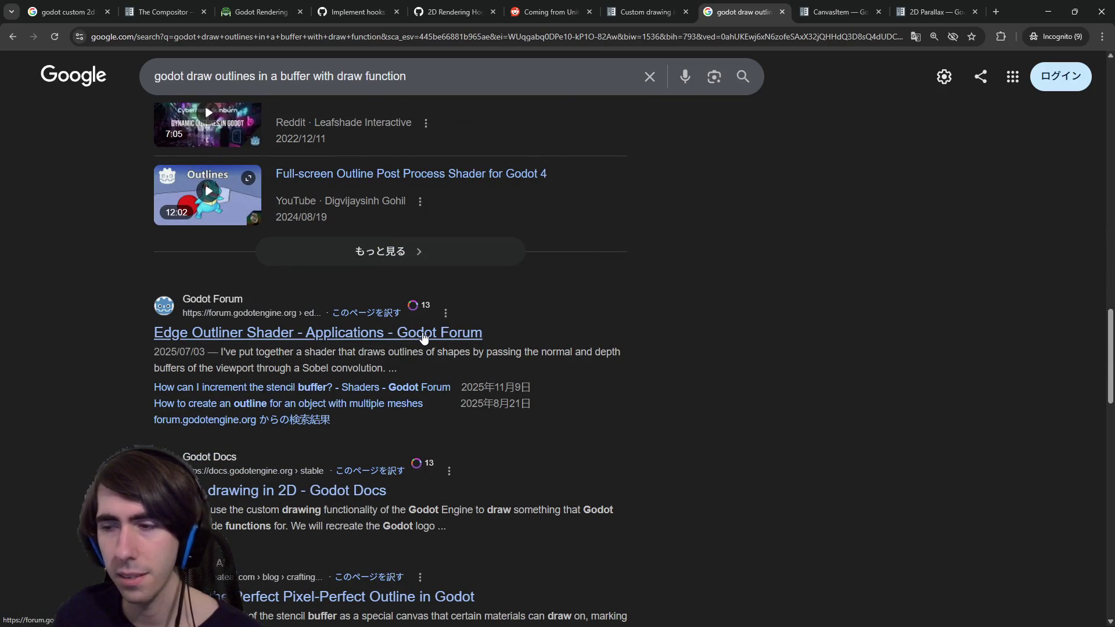
Open the 'Custom drawing in 2D - Godot Docs' result in a new tab and switch to it.
scroll(441, 337, "down", 2)
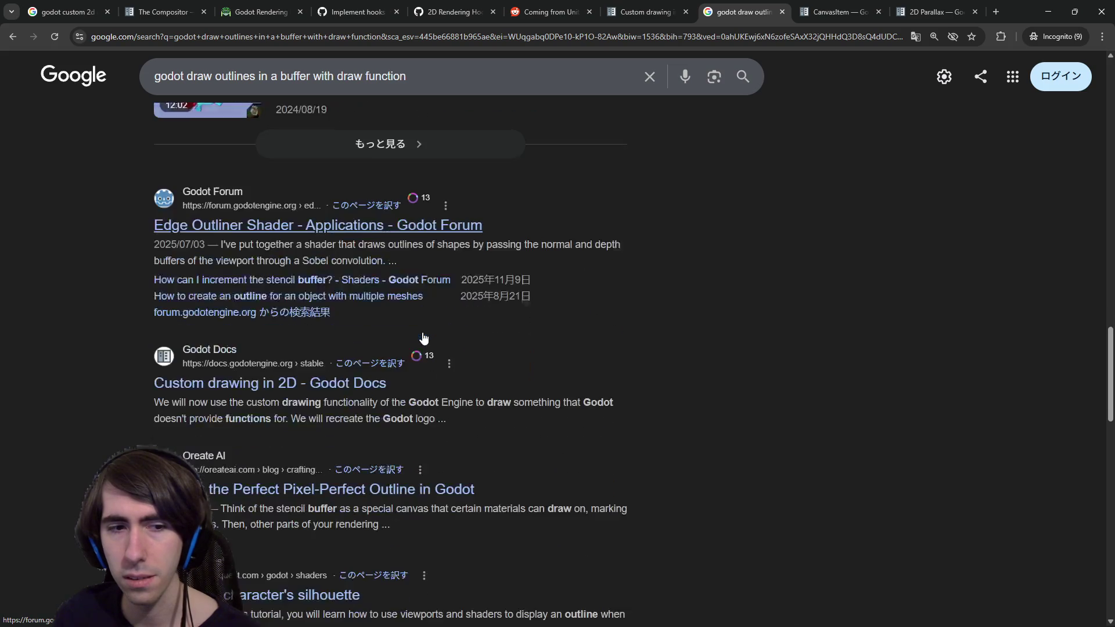
middle_click(274, 378)
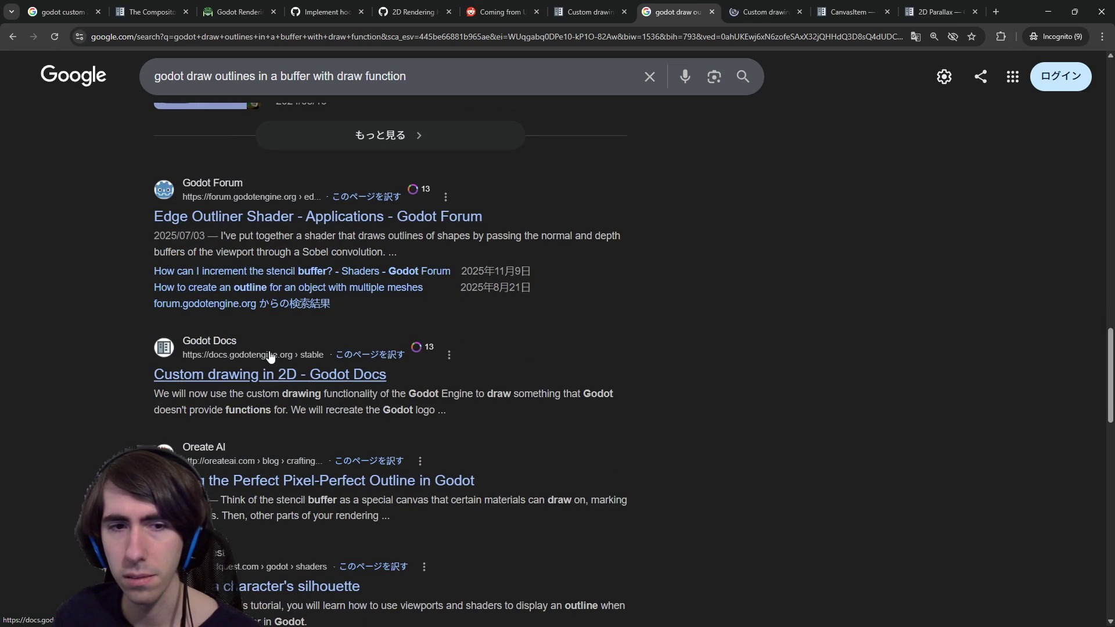
left_click(778, 10)
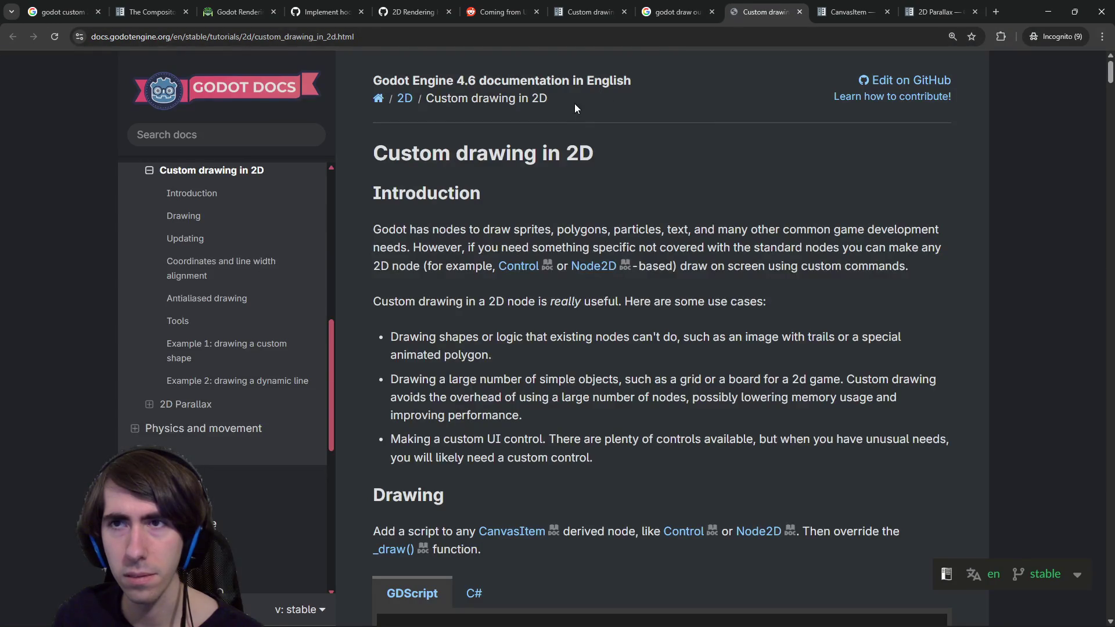
Read through the Custom drawing in 2D page, then jump back to its Introduction.
scroll(463, 322, "down", 7)
scroll(463, 344, "down", 18)
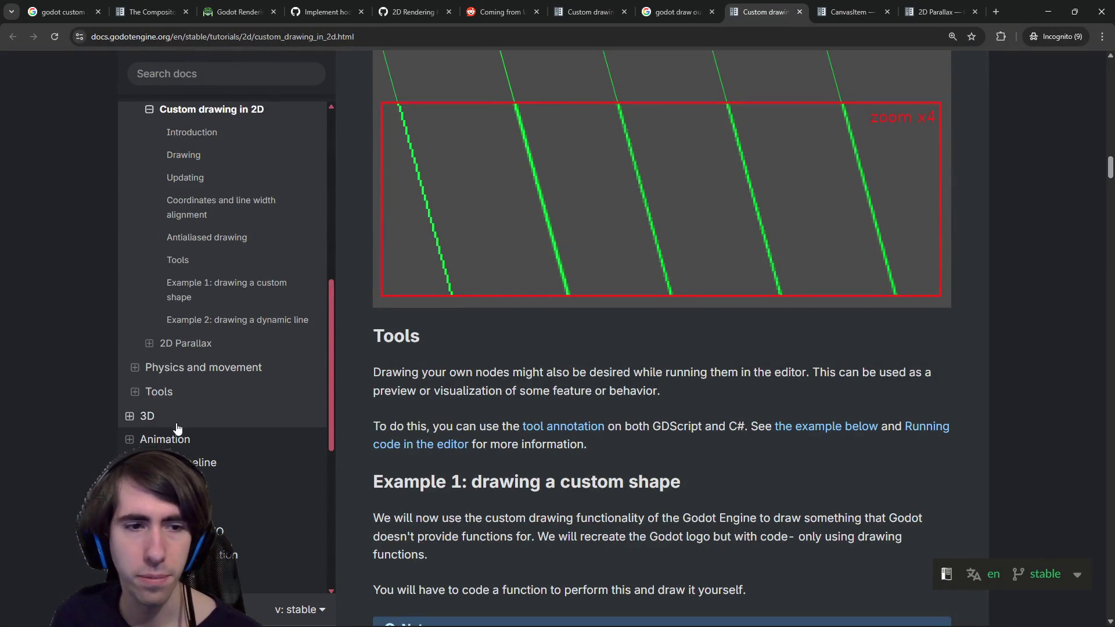
scroll(179, 426, "up", 8)
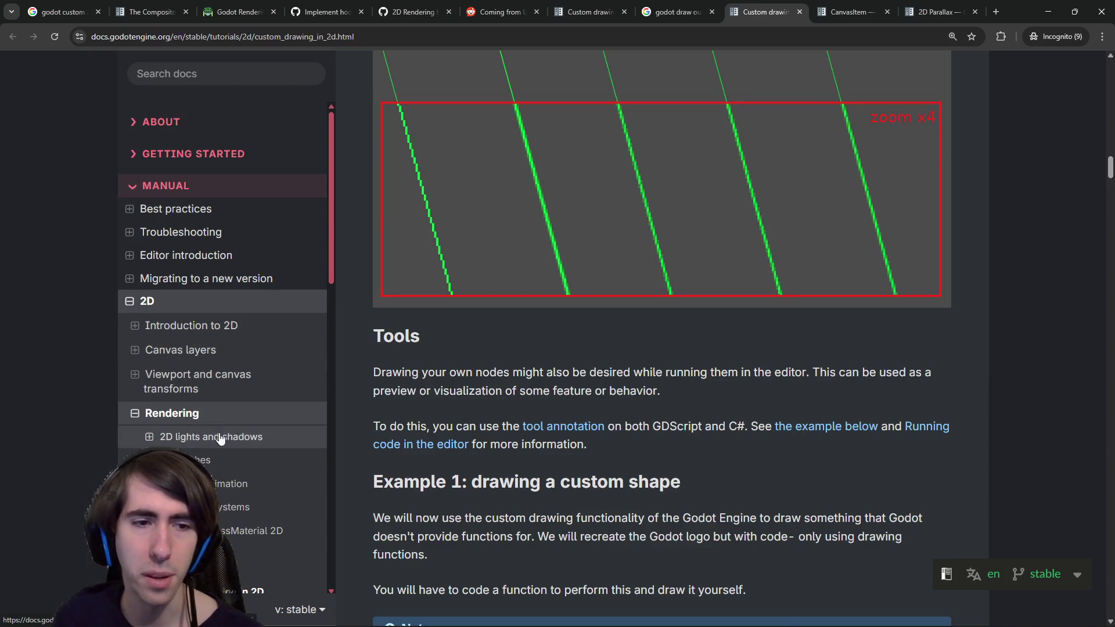
scroll(220, 440, "down", 2)
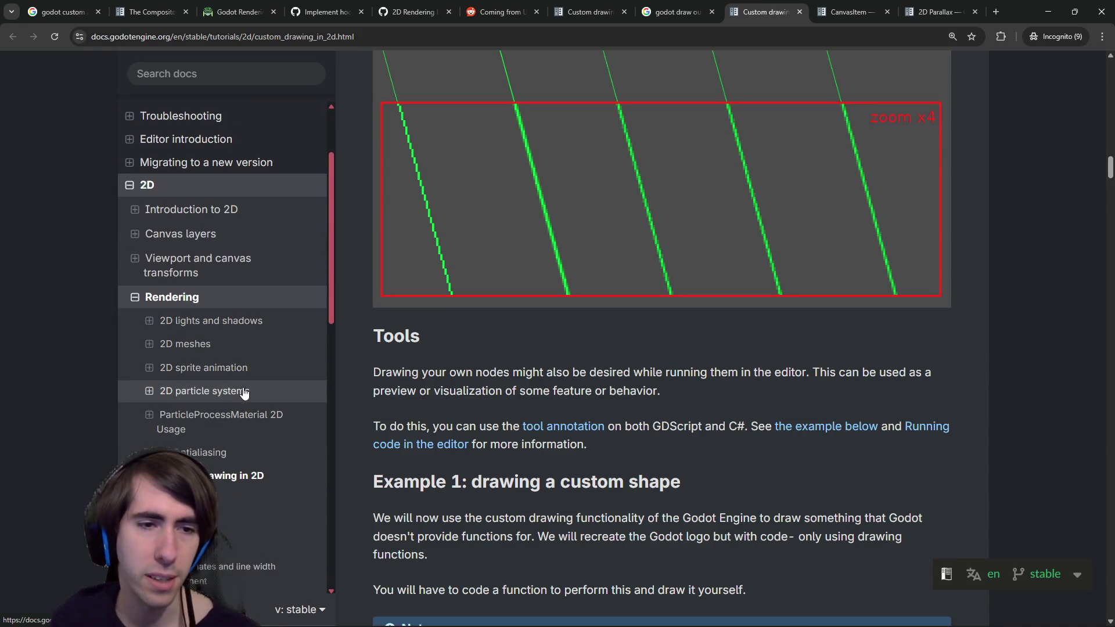
scroll(248, 389, "down", 1)
scroll(246, 363, "down", 1)
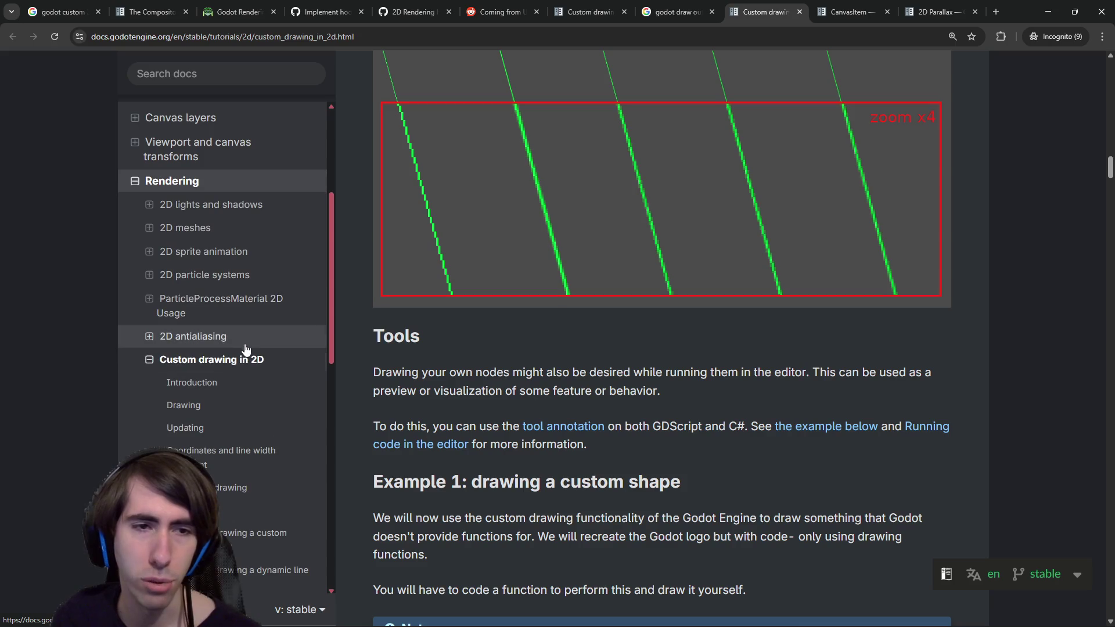
scroll(244, 345, "down", 1)
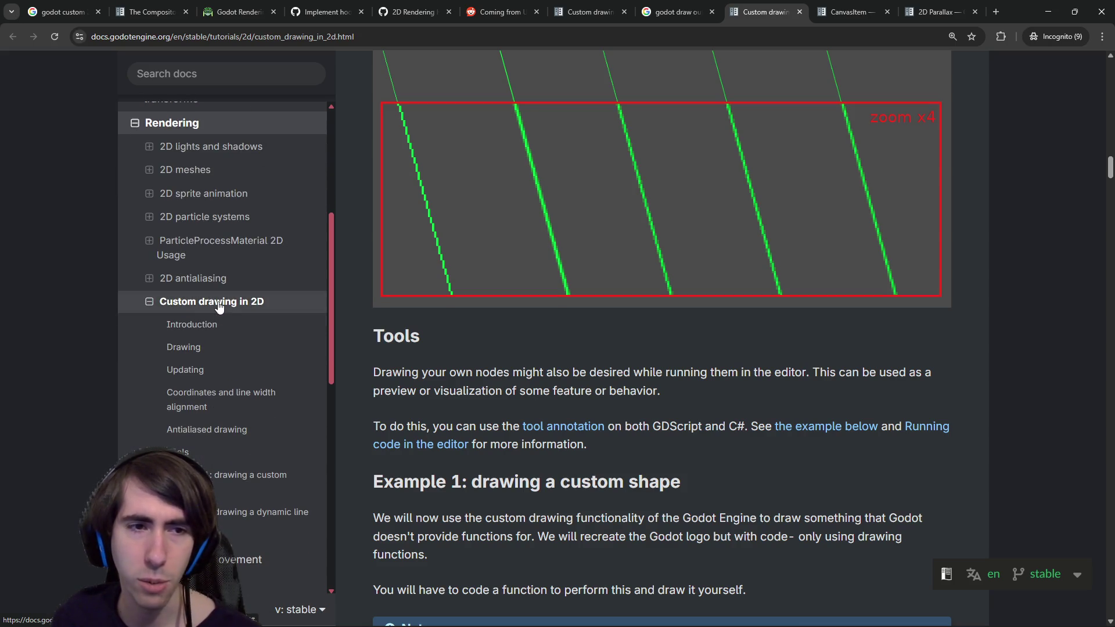
scroll(343, 381, "down", 2)
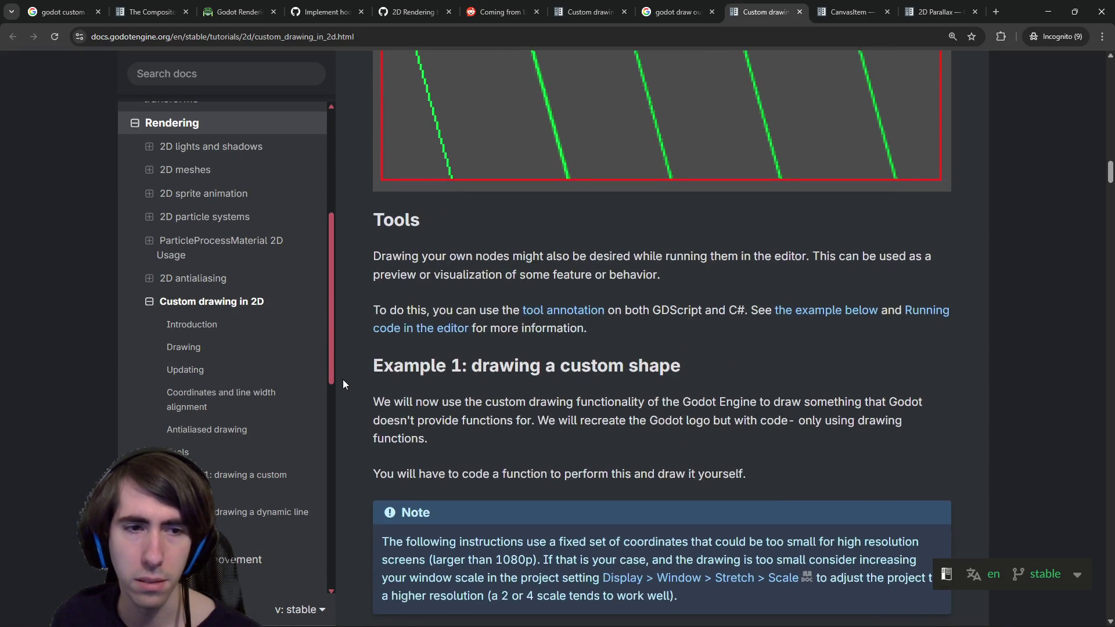
scroll(343, 378, "down", 1)
scroll(238, 349, "down", 2)
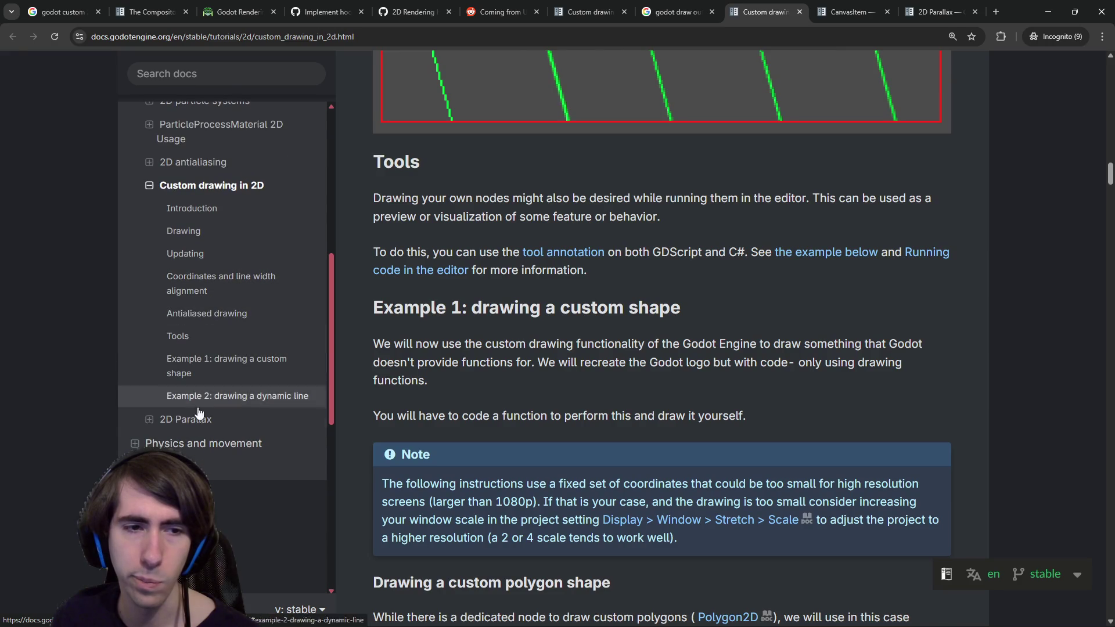
scroll(173, 418, "down", 1)
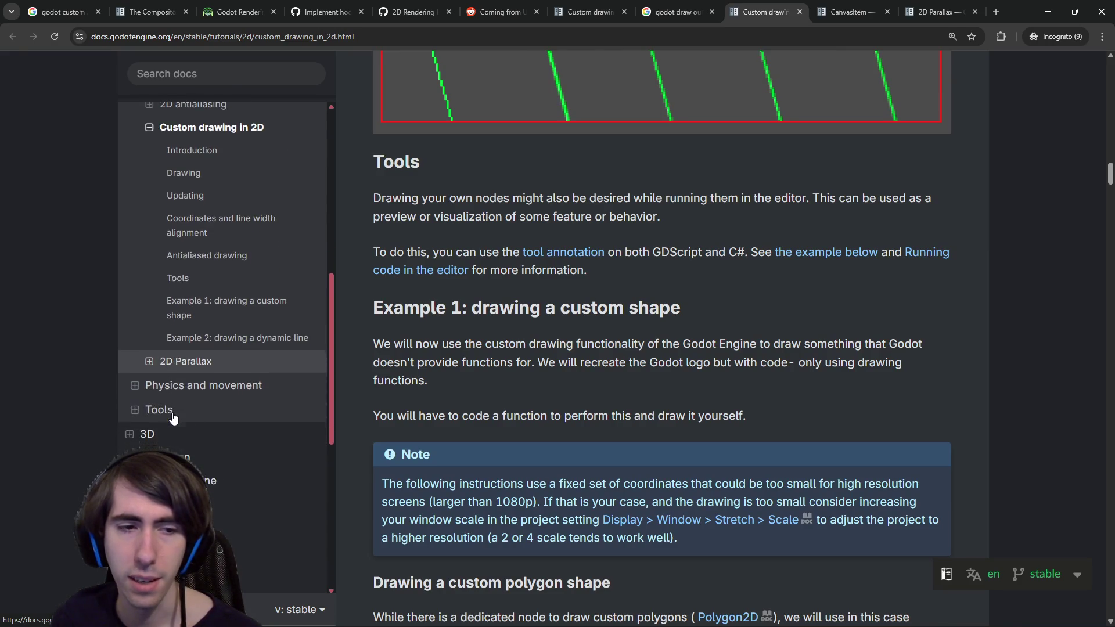
scroll(173, 418, "up", 4)
left_click(191, 391)
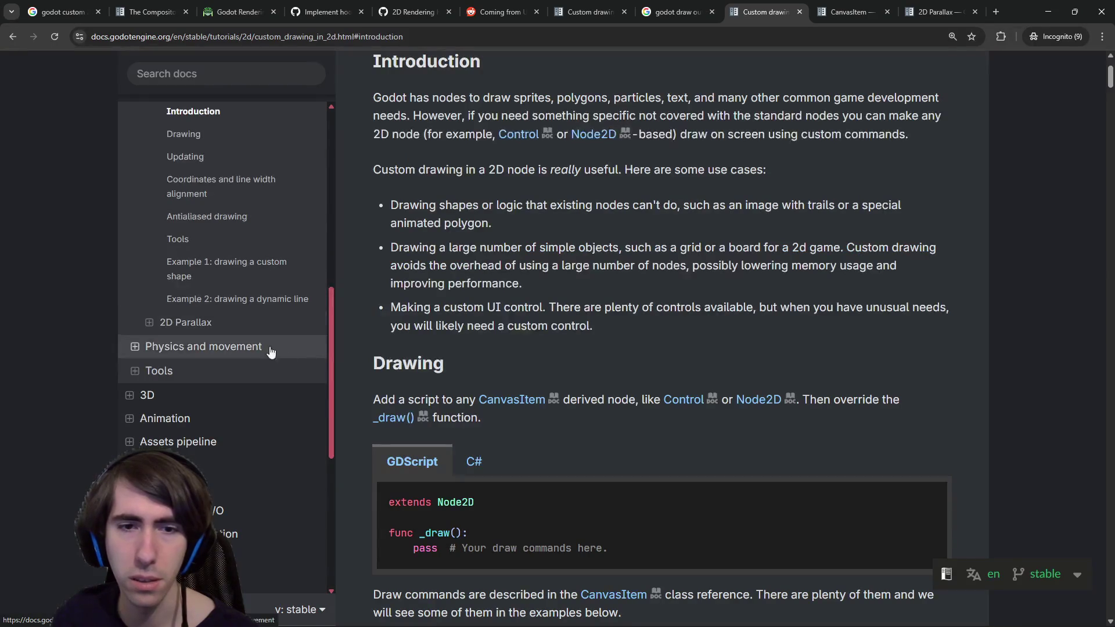
Expand the Shaders section of the docs sidebar and open Using VisualShaders.
scroll(259, 347, "down", 5)
scroll(362, 382, "down", 10)
scroll(236, 416, "up", 9)
scroll(224, 431, "down", 9)
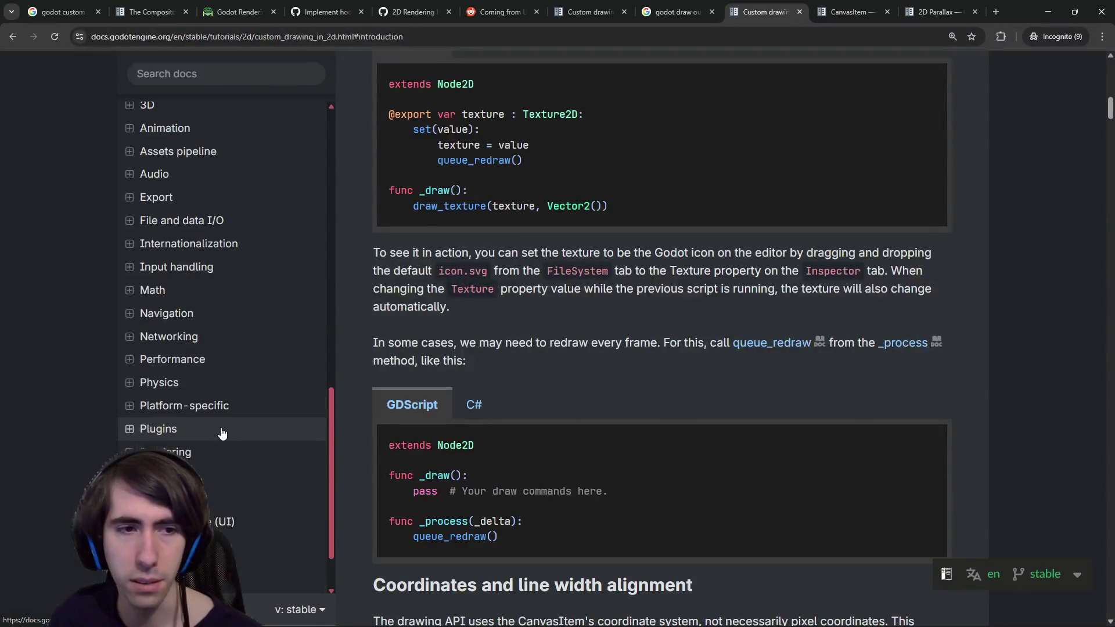
scroll(216, 427, "up", 1)
left_click(157, 500)
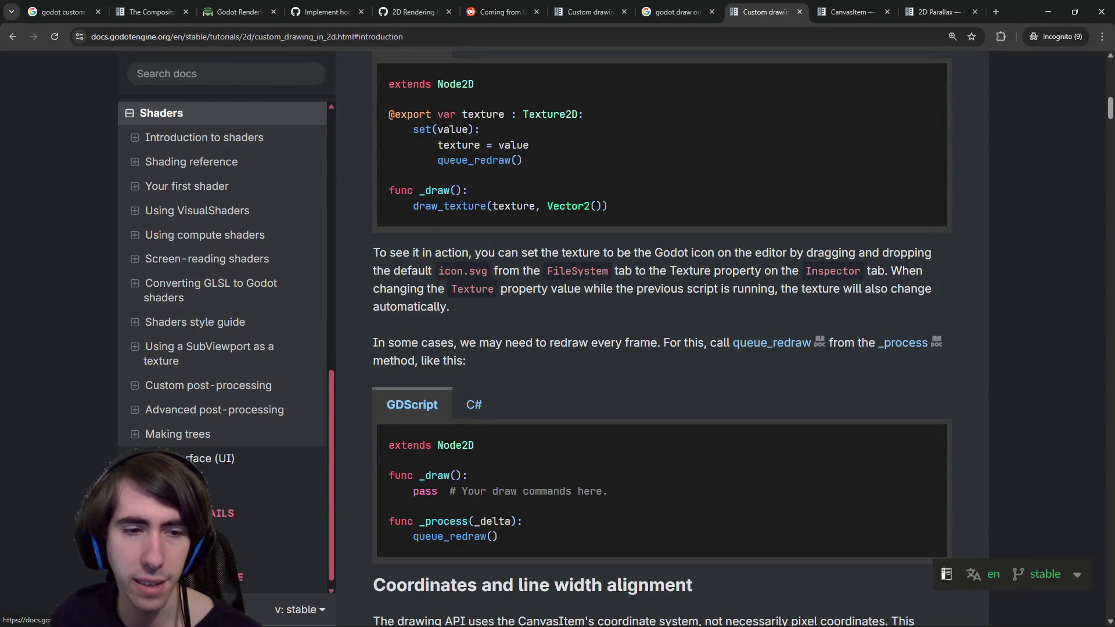
scroll(174, 465, "up", 4)
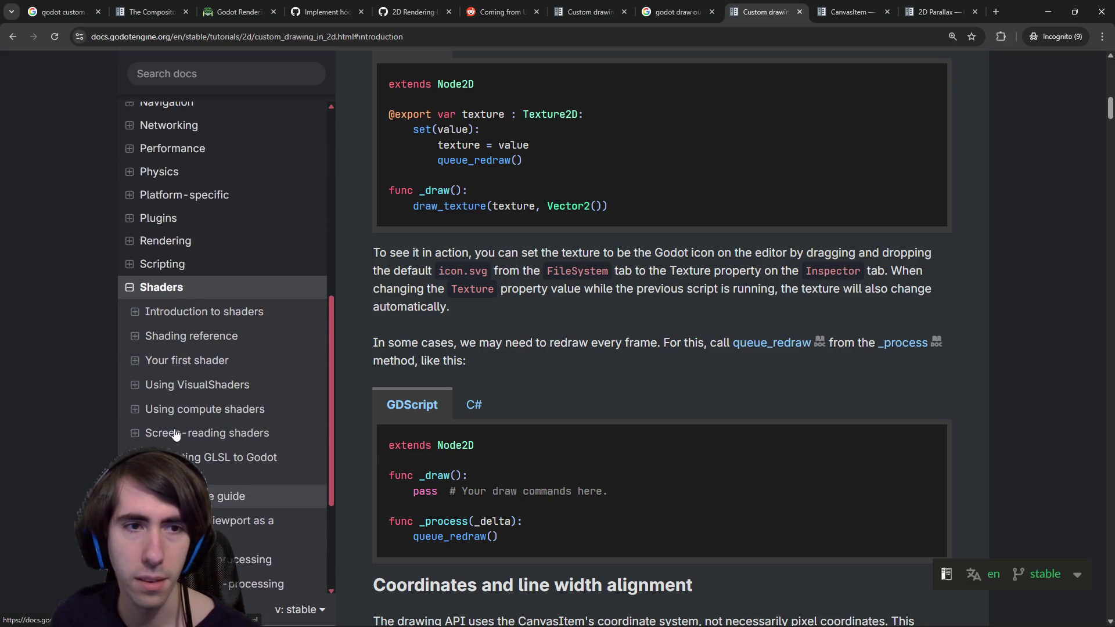
scroll(176, 434, "up", 3)
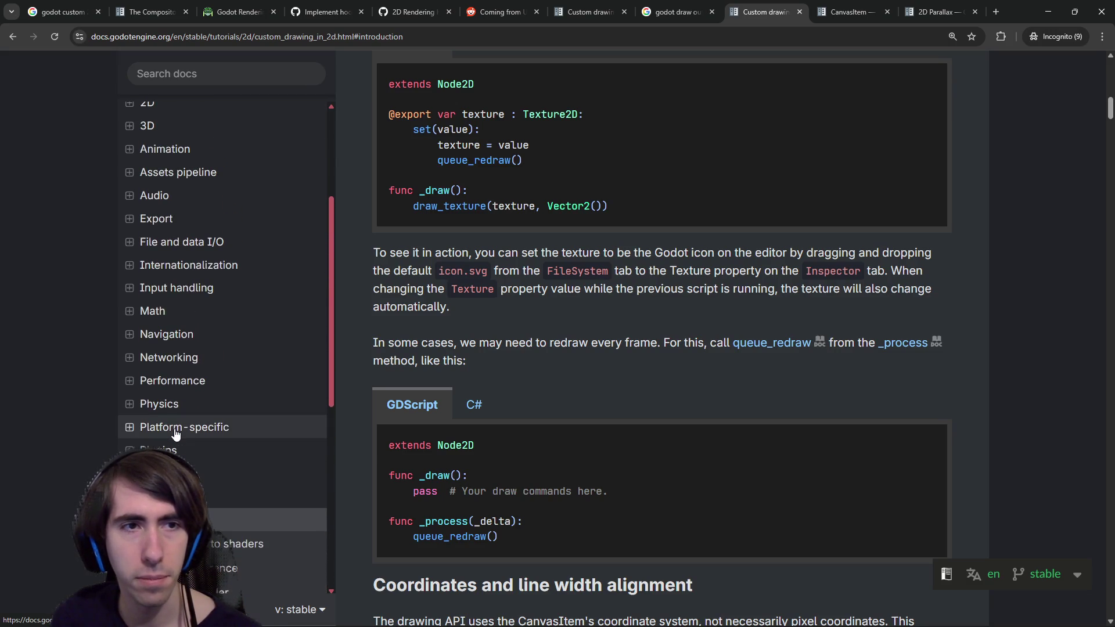
scroll(176, 434, "down", 5)
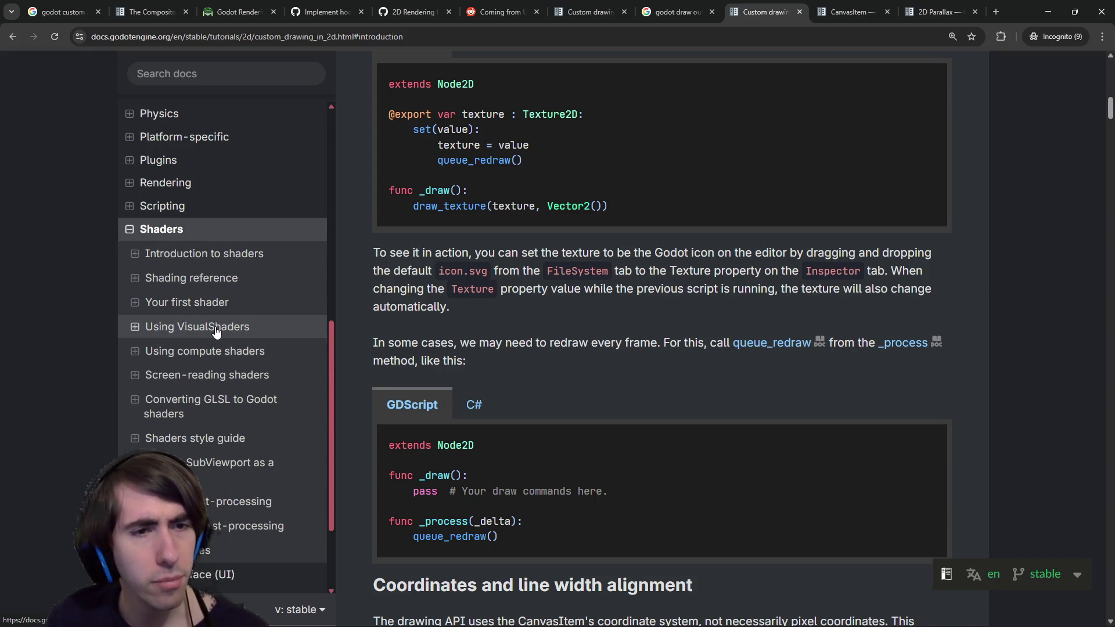
left_click(252, 324)
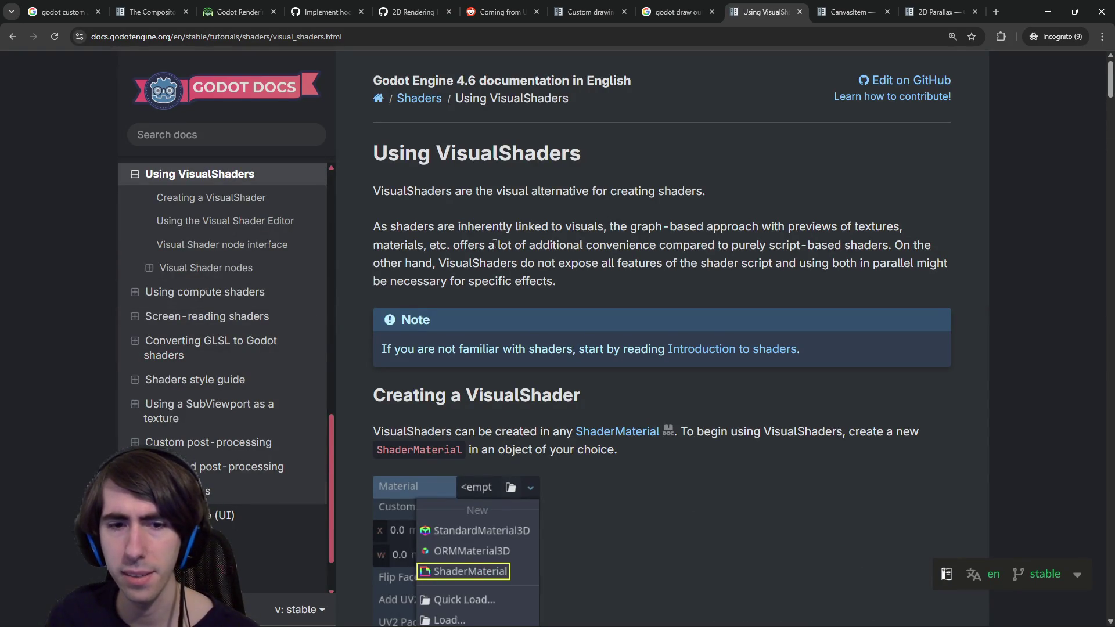
Open the Using compute shaders page from the Shaders sidebar list.
scroll(229, 406, "up", 3)
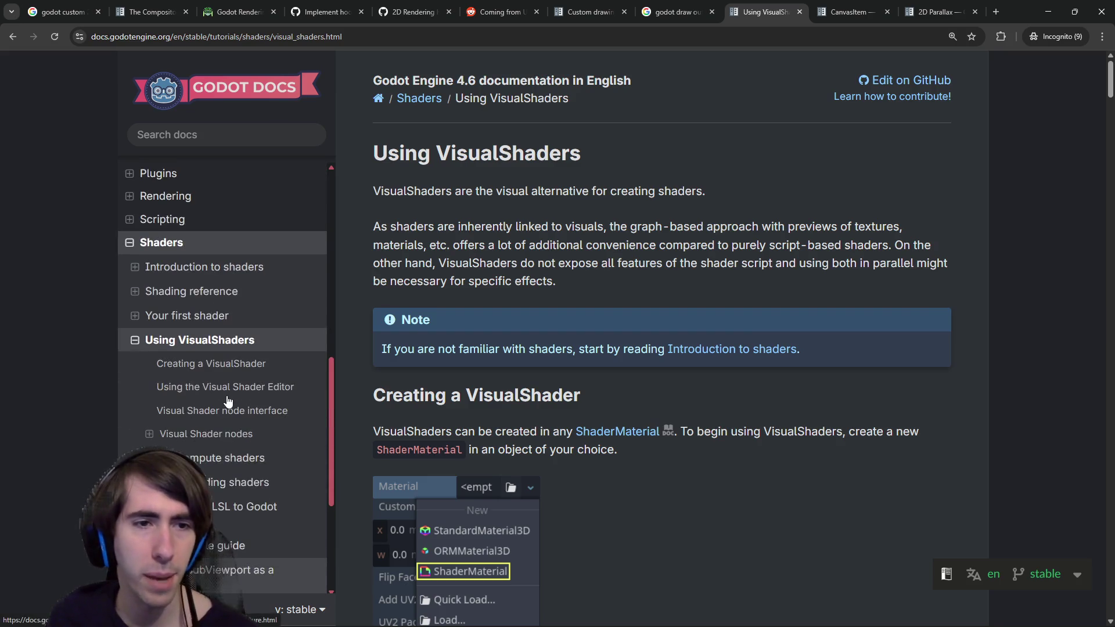
scroll(228, 401, "down", 1)
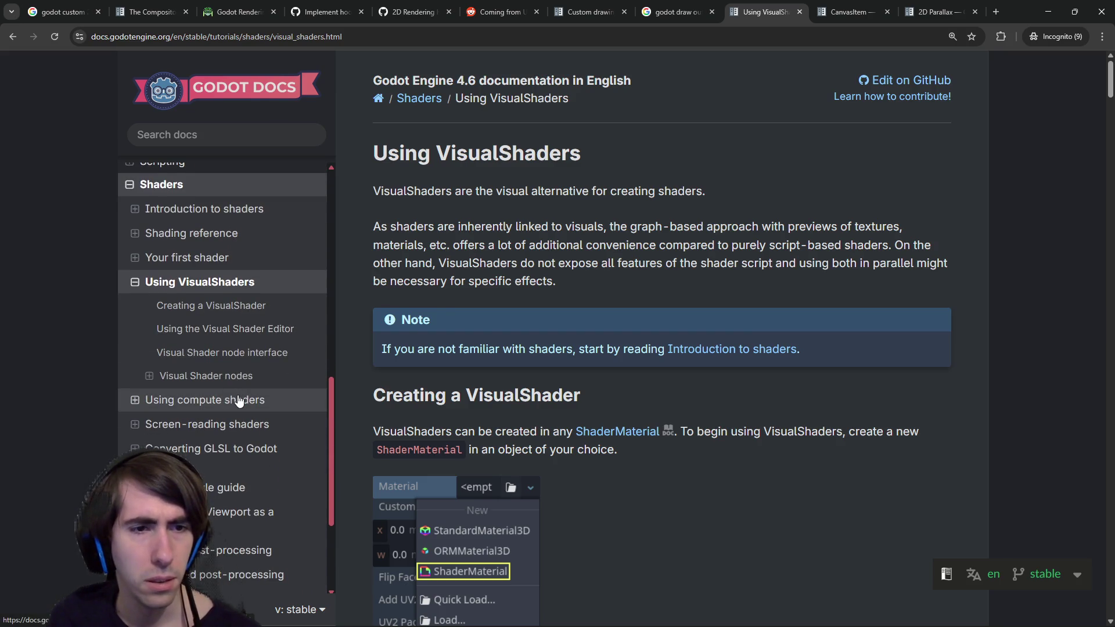
left_click(238, 399)
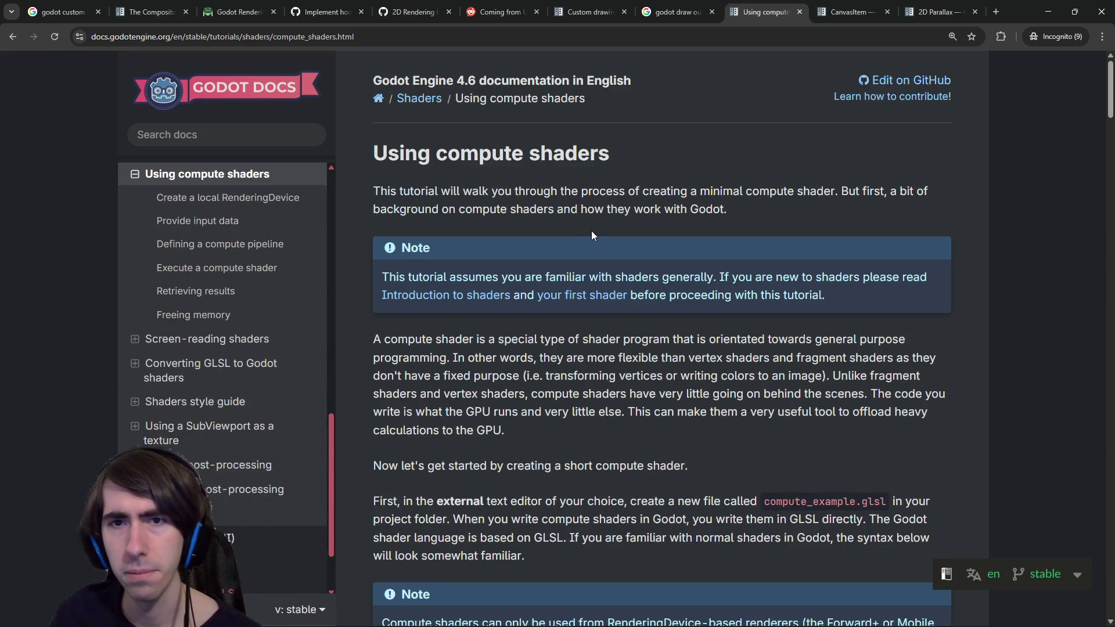
Read down through the Using compute shaders tutorial.
scroll(591, 231, "down", 3)
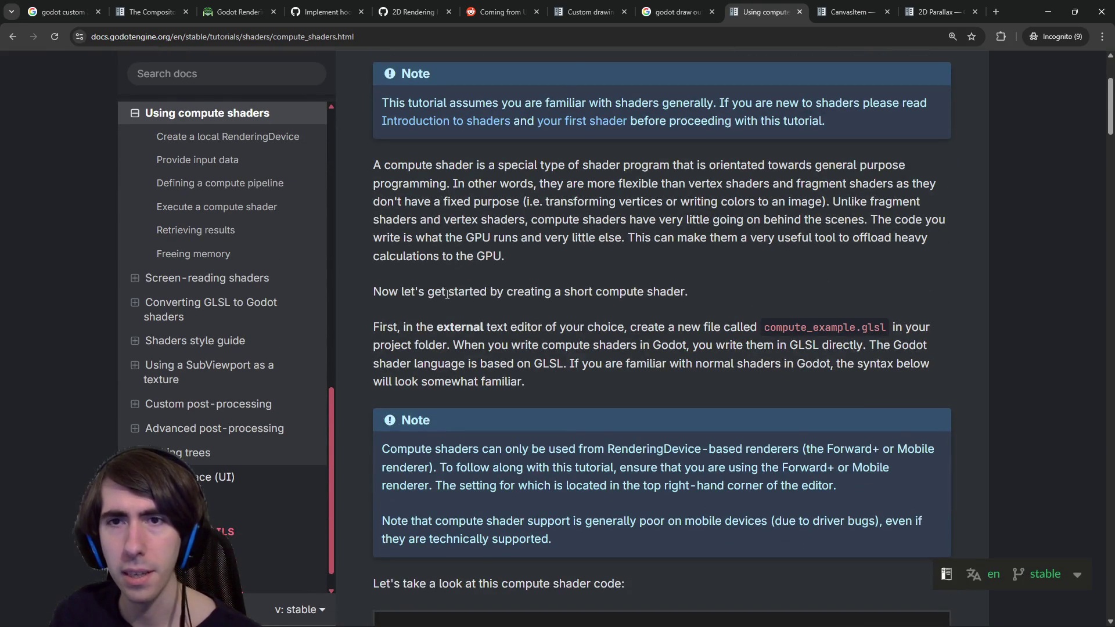
scroll(447, 295, "up", 1)
scroll(449, 295, "down", 7)
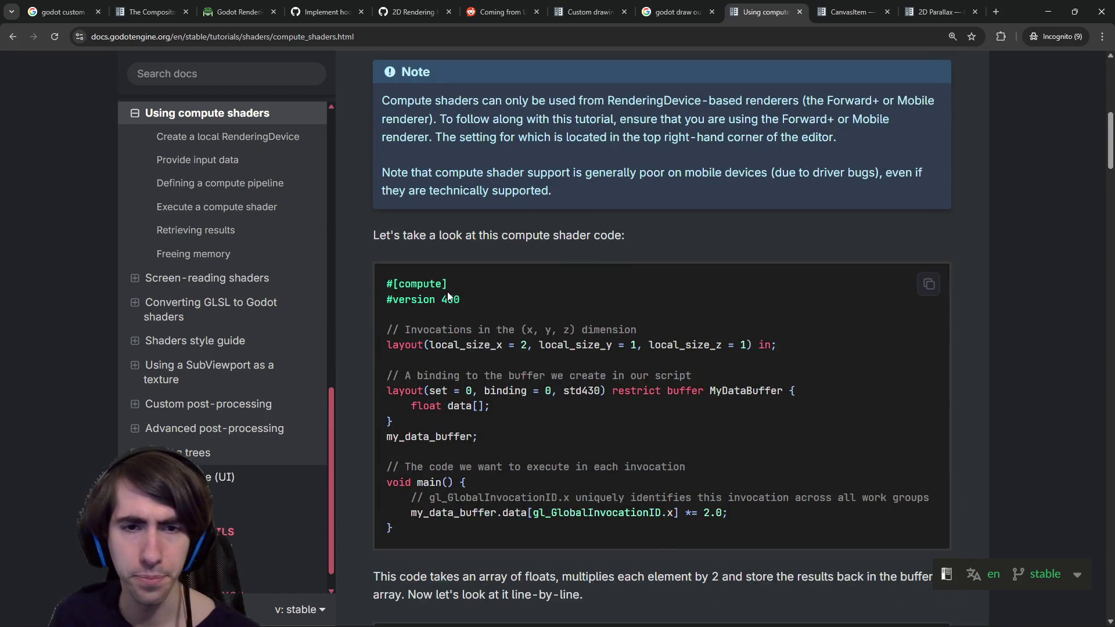
scroll(448, 289, "down", 20)
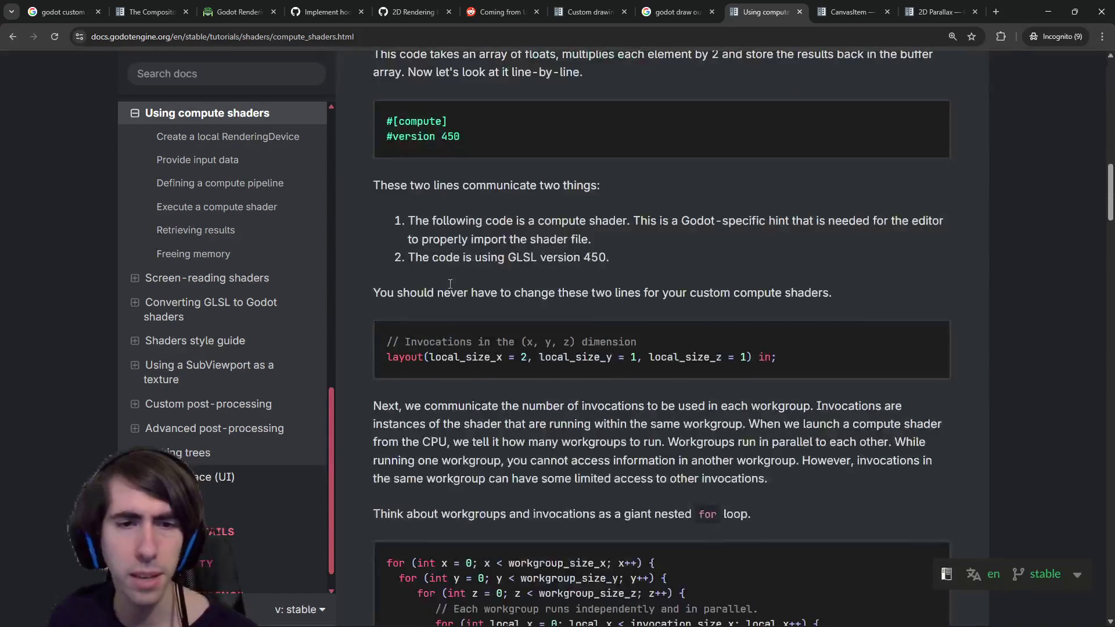
scroll(449, 287, "down", 9)
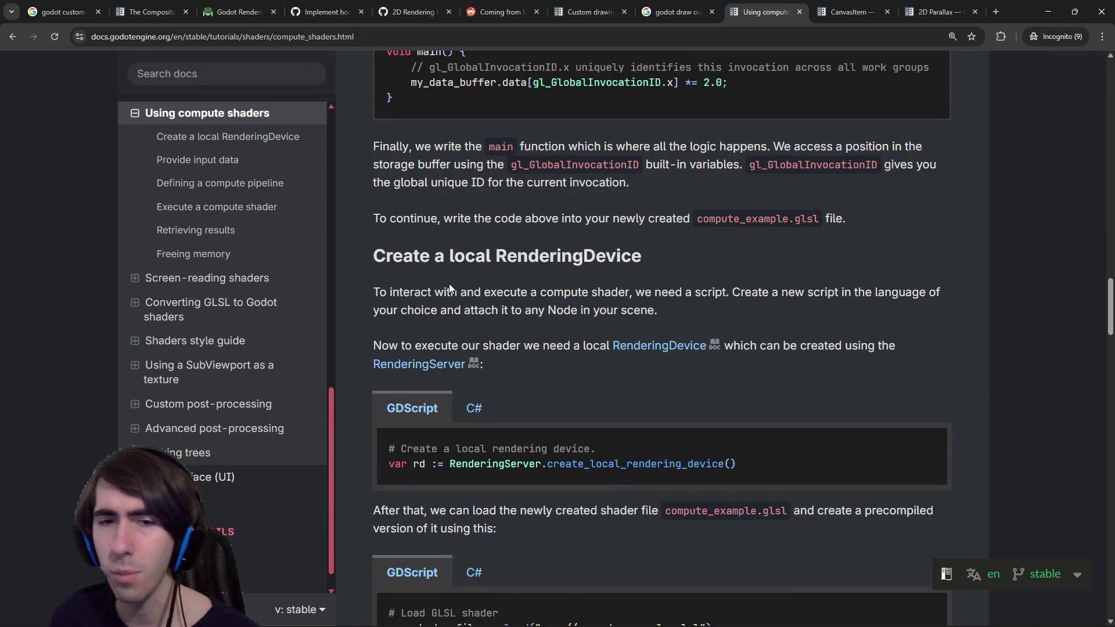
scroll(450, 287, "down", 6)
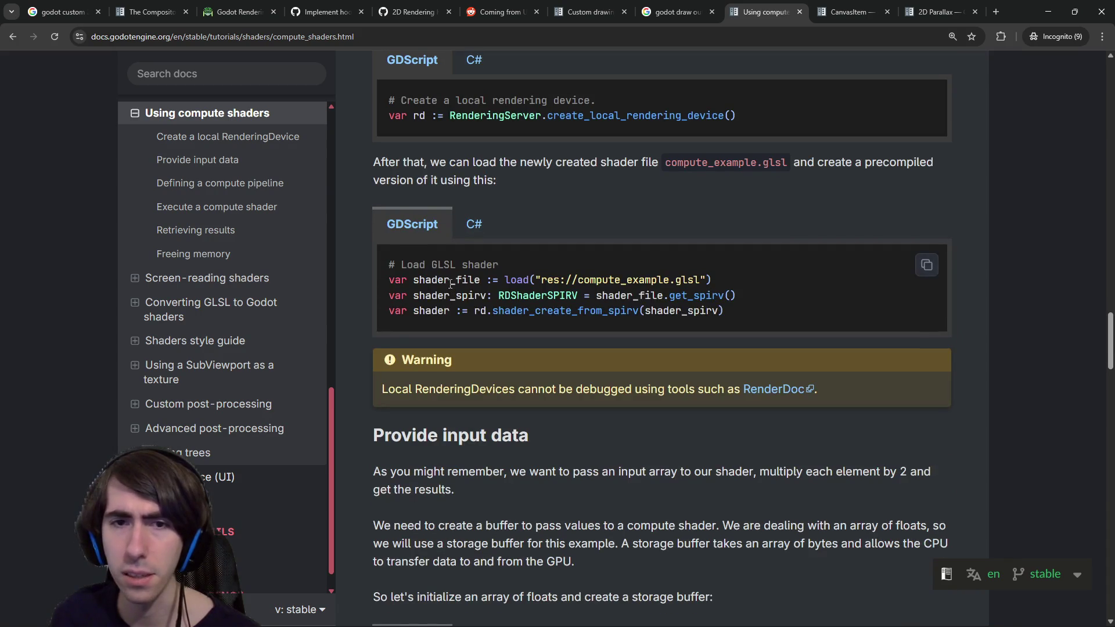
scroll(449, 287, "up", 2)
scroll(450, 284, "down", 7)
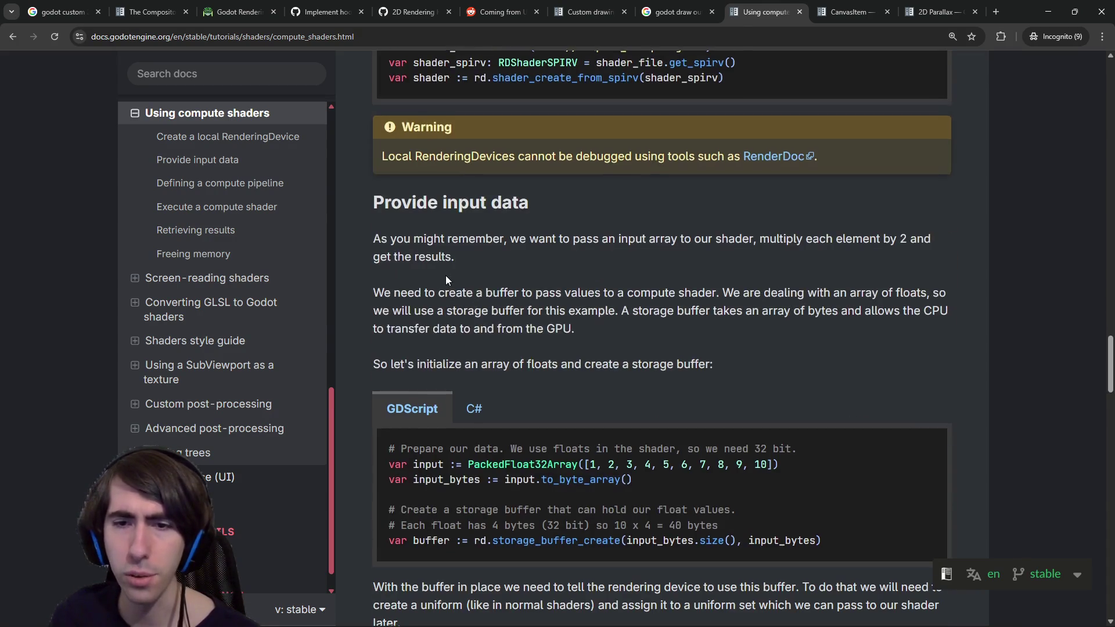
scroll(447, 277, "down", 3)
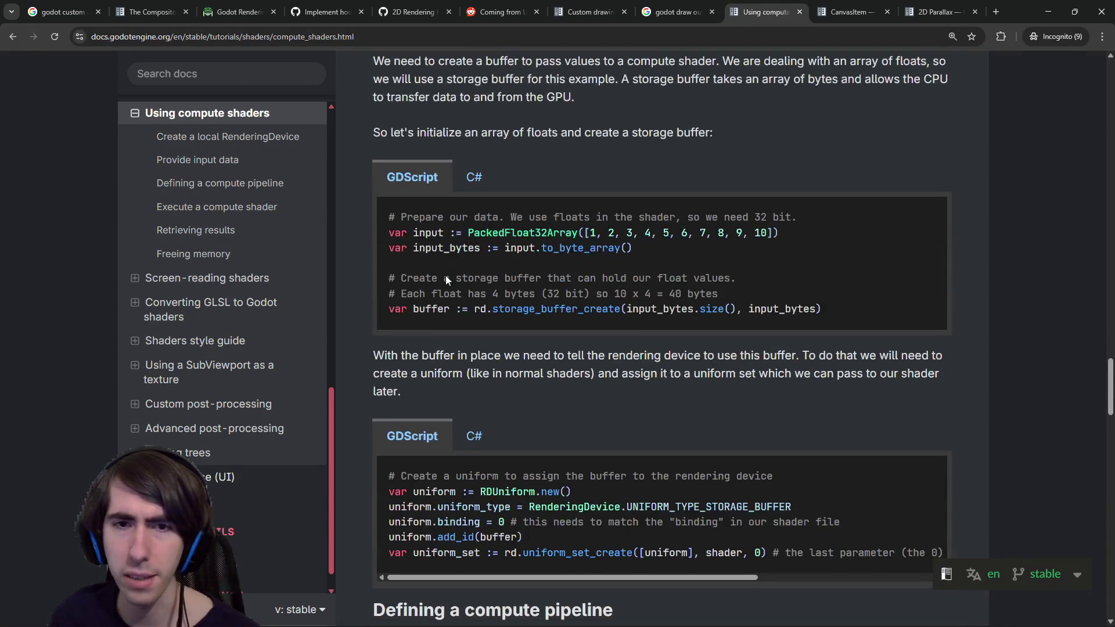
scroll(446, 275, "down", 3)
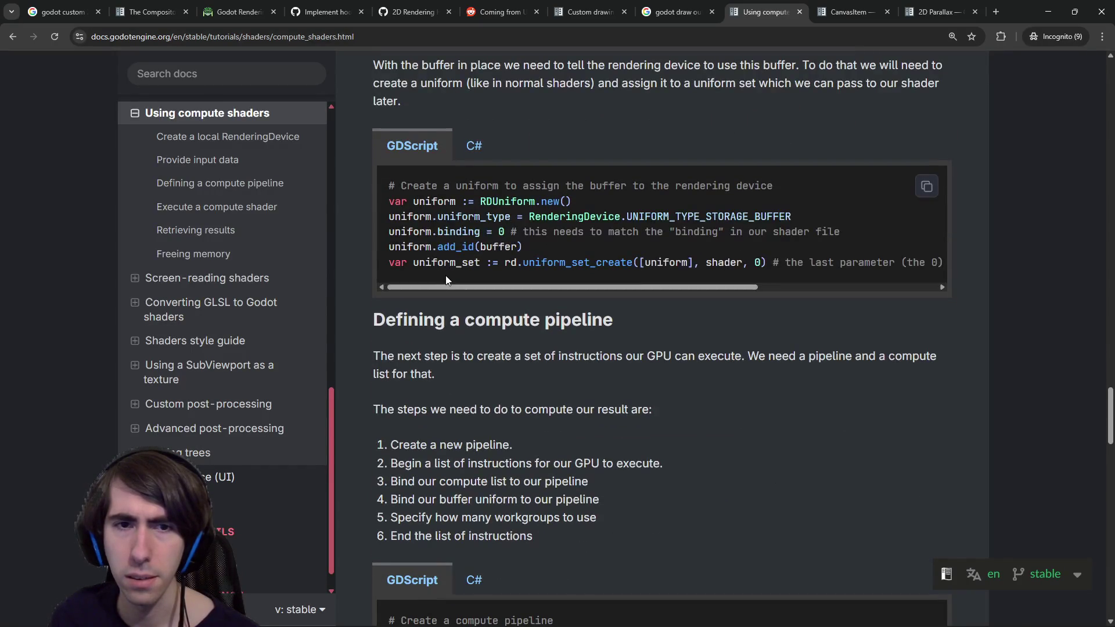
scroll(446, 276, "down", 5)
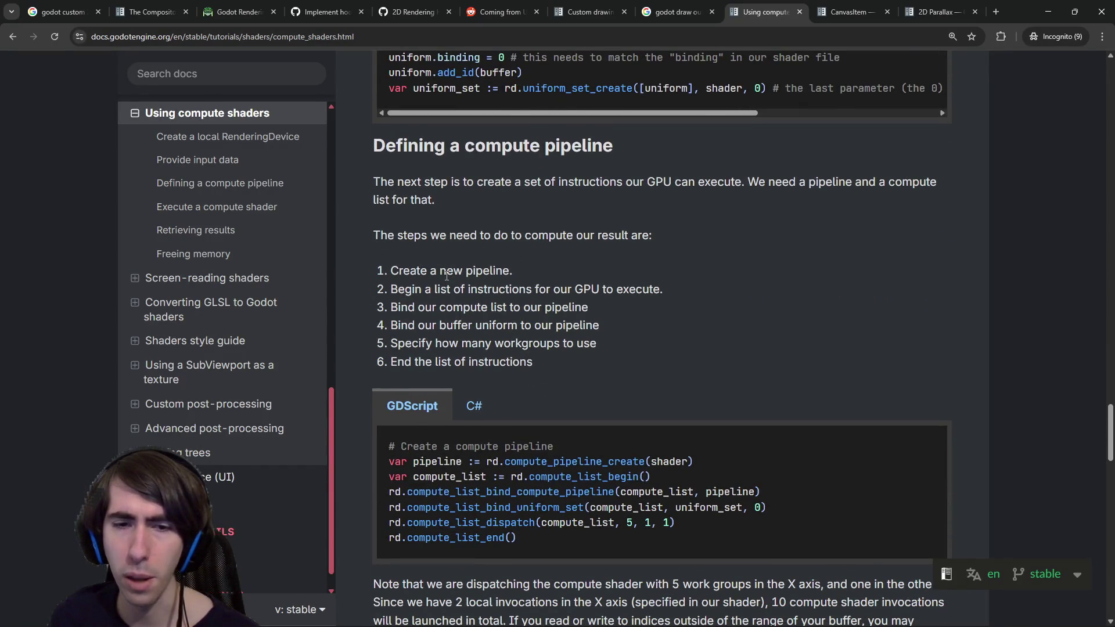
scroll(447, 276, "down", 3)
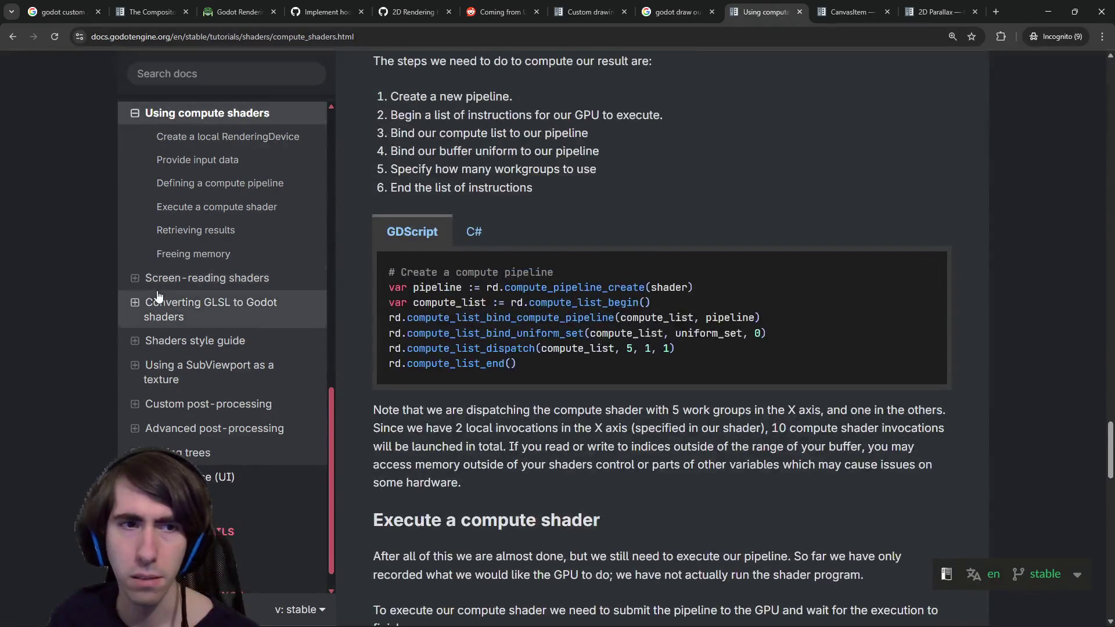
Open Screen-reading shaders in a background tab and in the current tab, expanding sidebar subsections.
middle_click(194, 283)
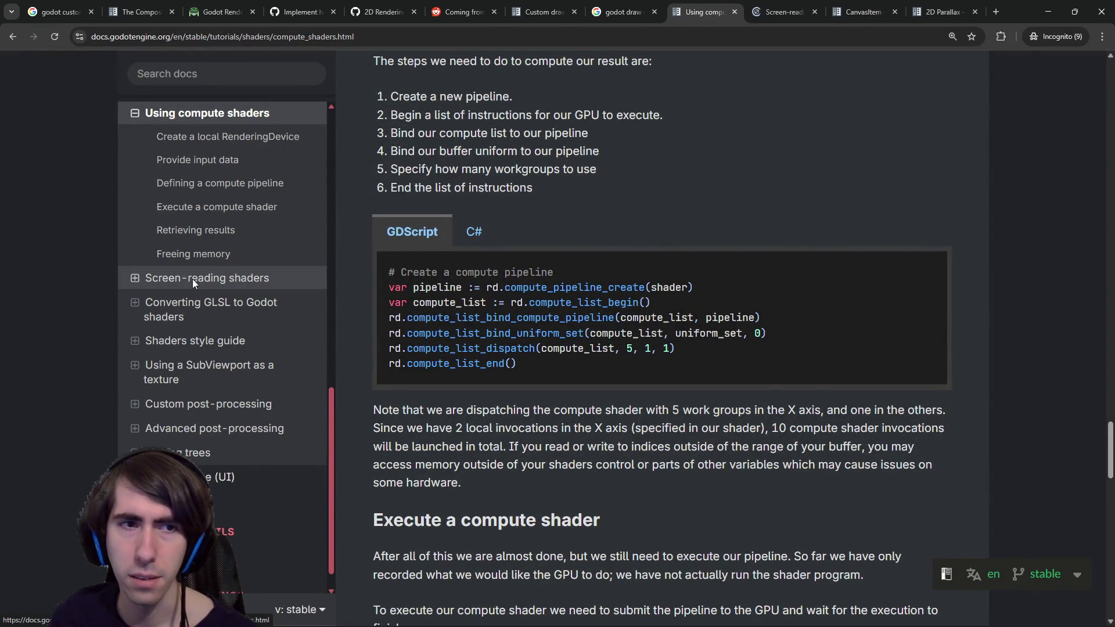
left_click(135, 279)
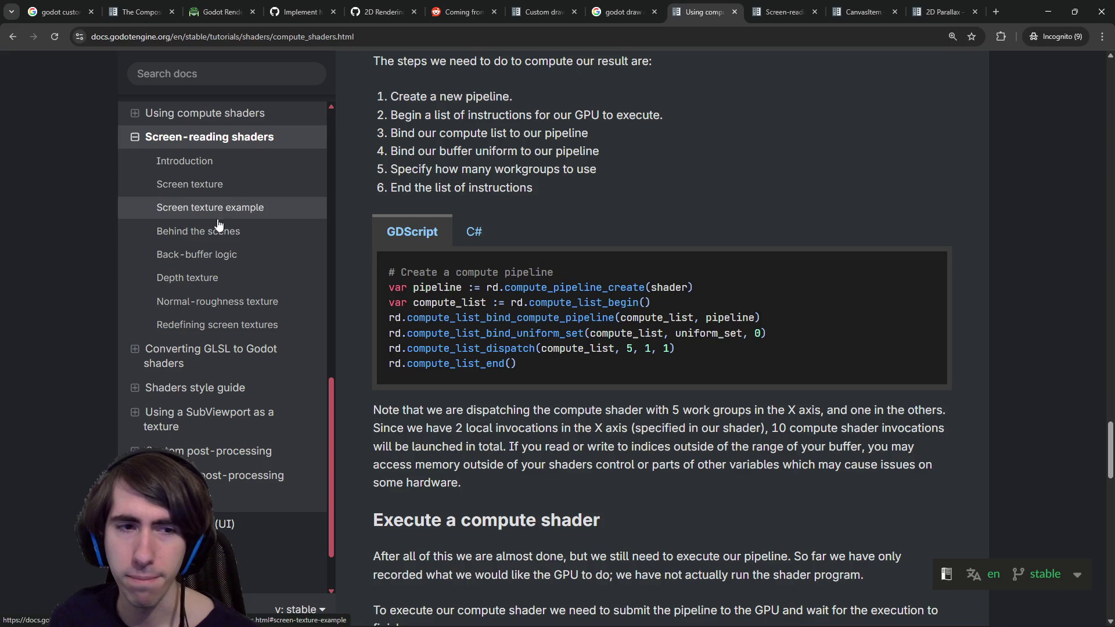
left_click(135, 392)
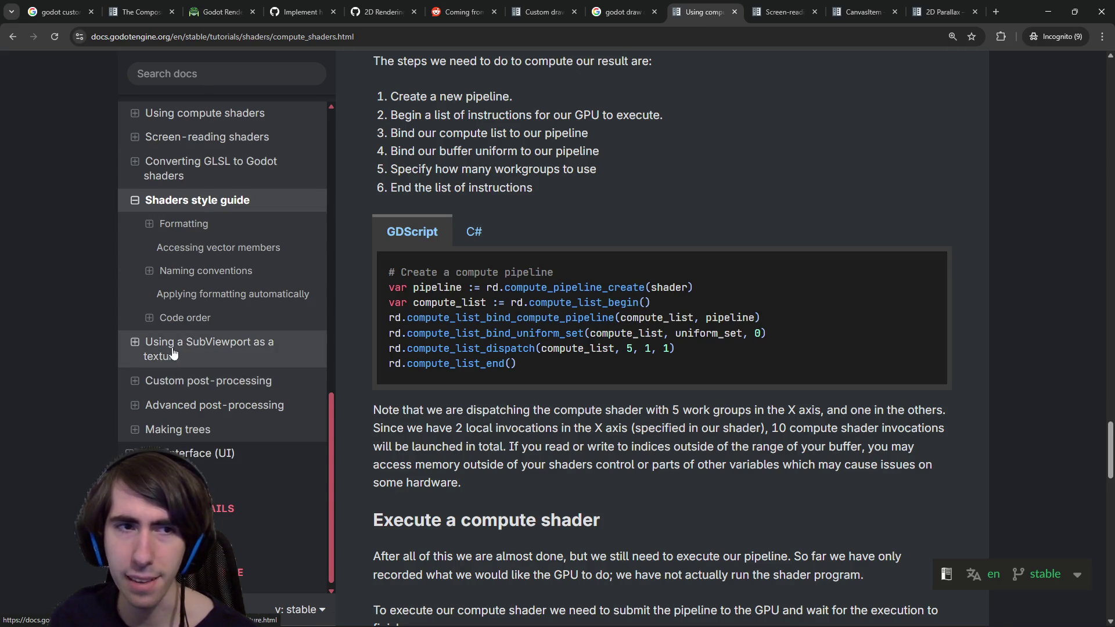
left_click(239, 136)
scroll(254, 426, "up", 3)
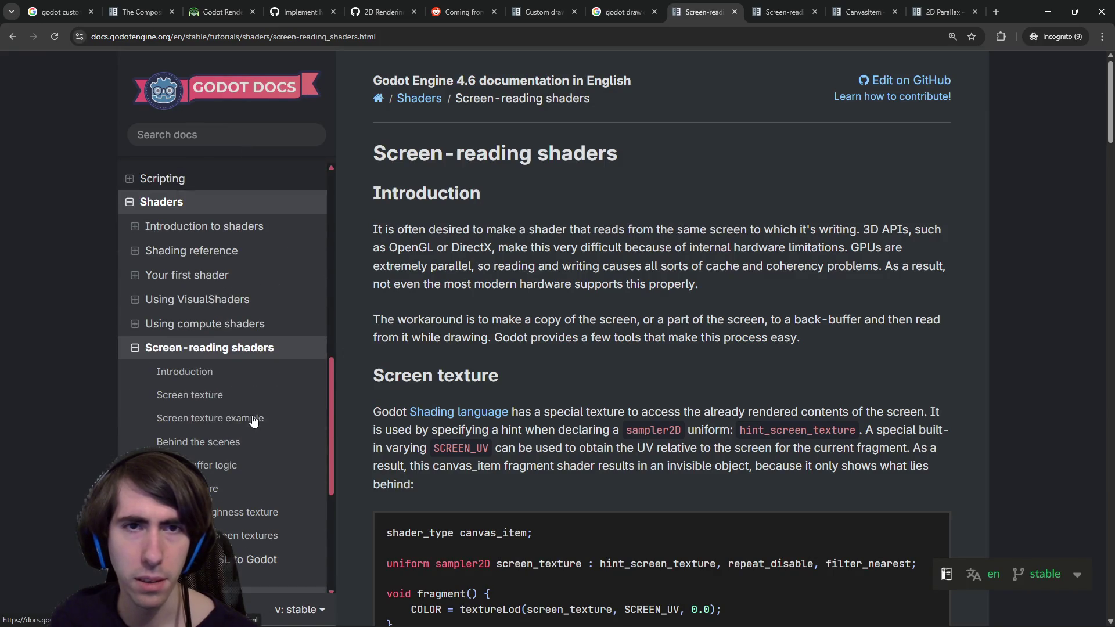
scroll(489, 288, "down", 2)
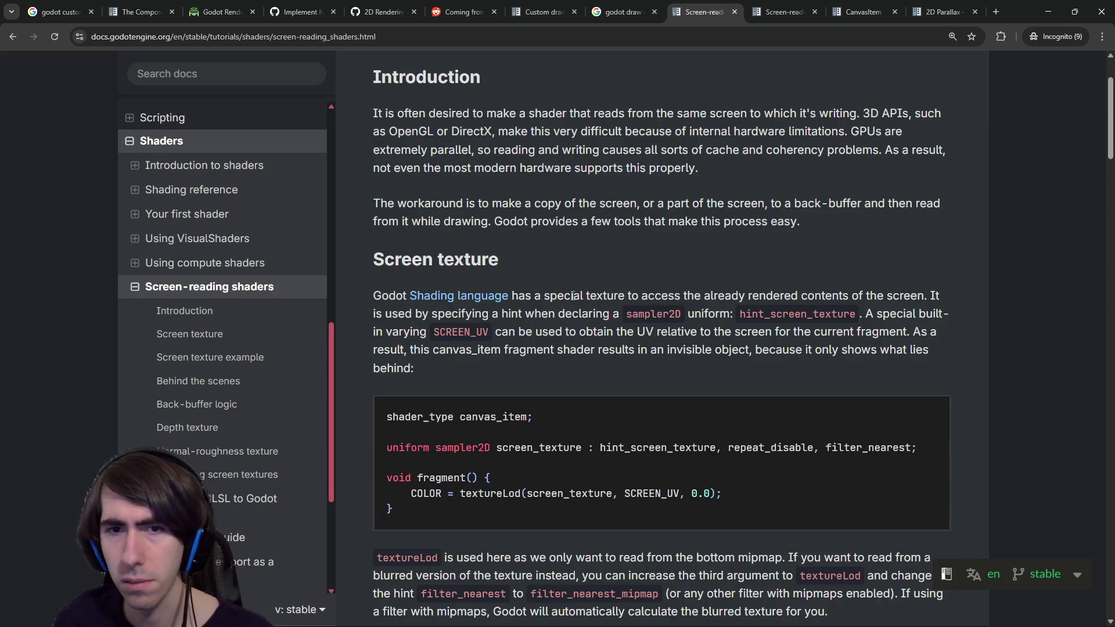
scroll(724, 308, "down", 5)
scroll(473, 324, "up", 6)
scroll(472, 324, "down", 4)
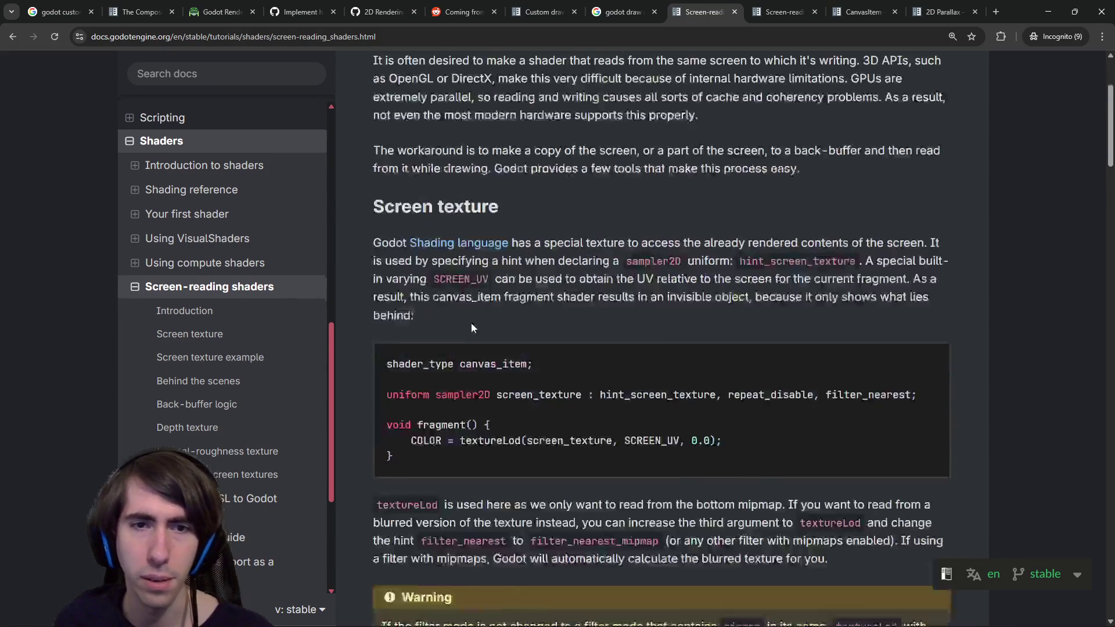
scroll(471, 320, "down", 4)
scroll(471, 320, "up", 5)
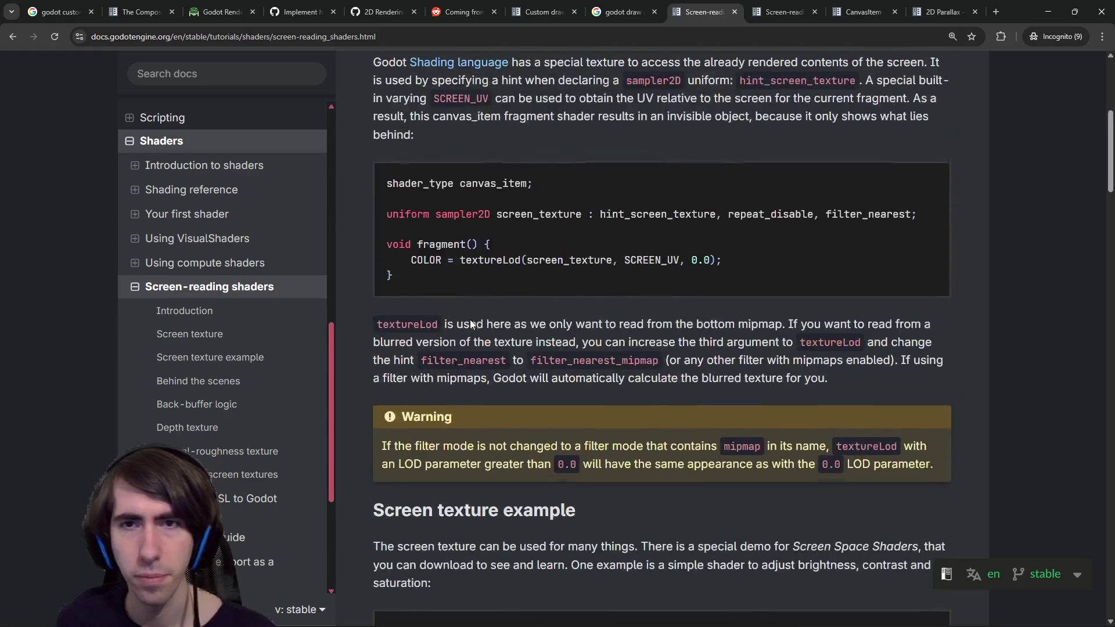
scroll(470, 320, "down", 5)
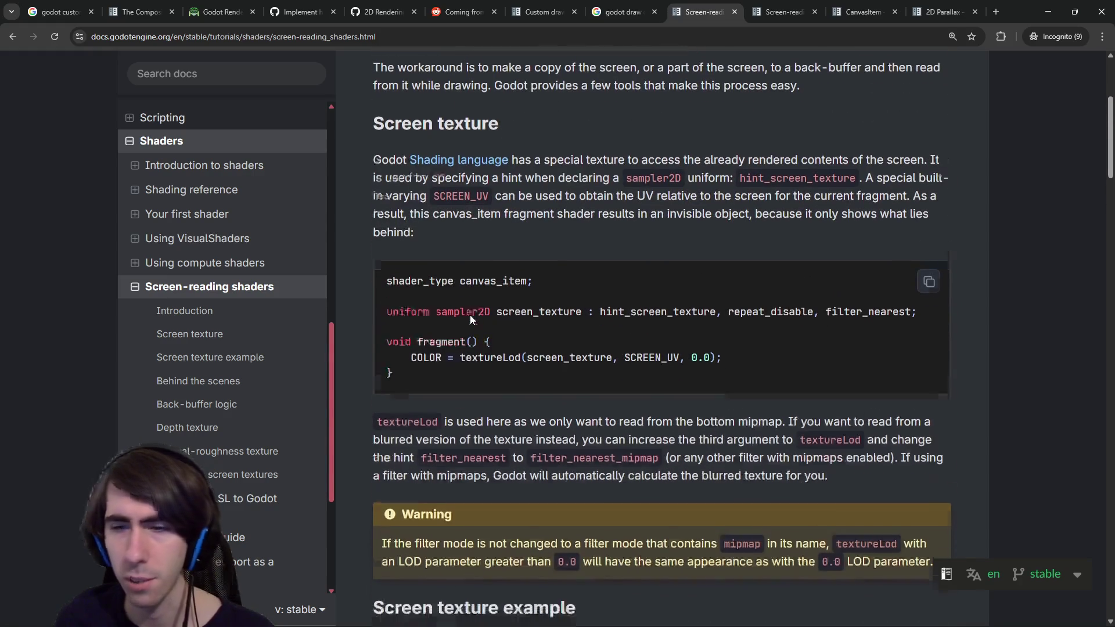
scroll(470, 319, "down", 2)
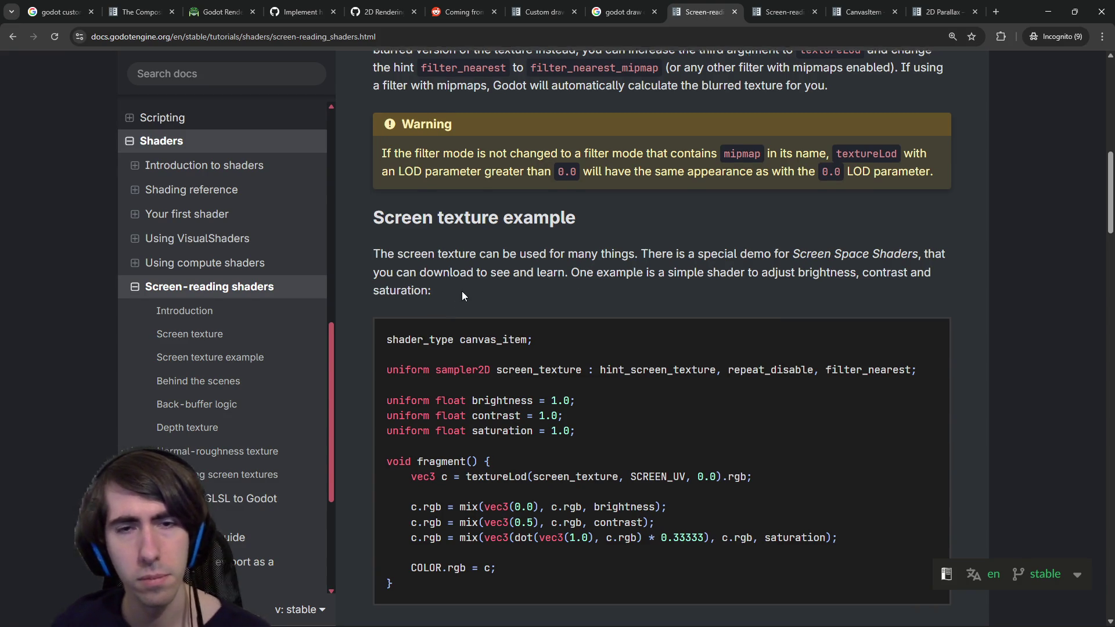
scroll(462, 292, "down", 6)
scroll(462, 280, "down", 2)
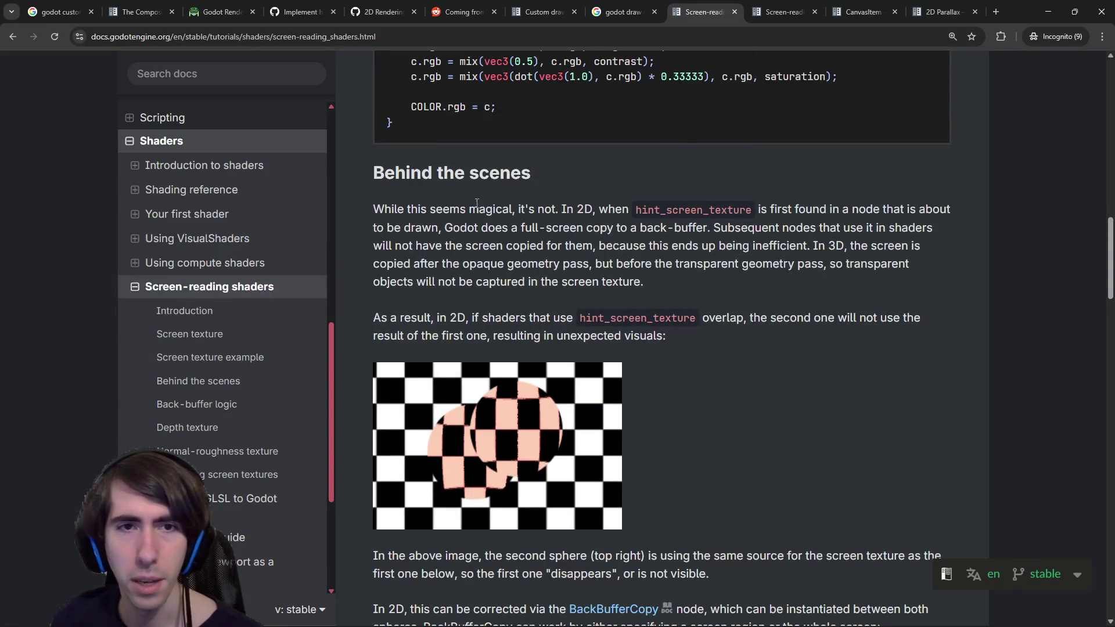
left_click_drag(745, 210, 860, 211)
left_click(860, 211)
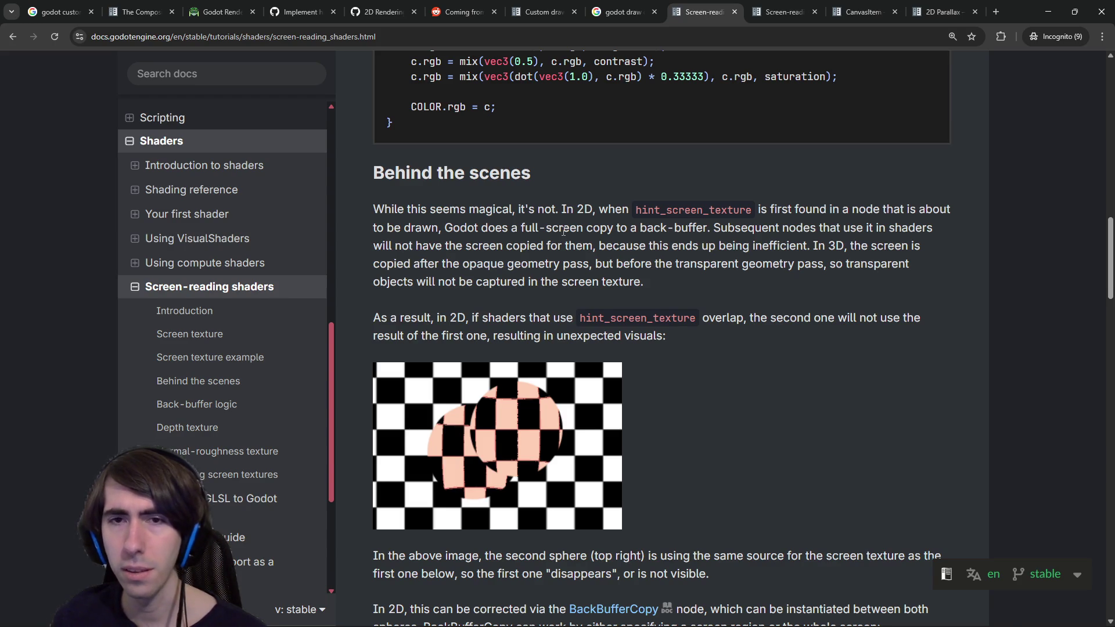
scroll(595, 343, "up", 5)
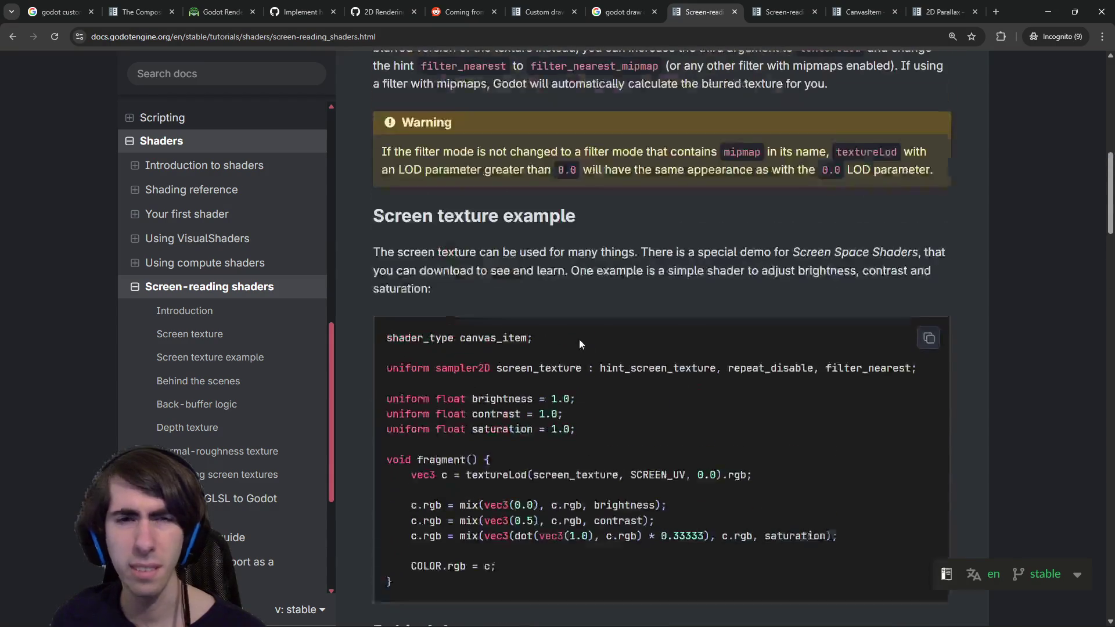
left_click_drag(436, 257, 744, 254)
left_click(744, 254)
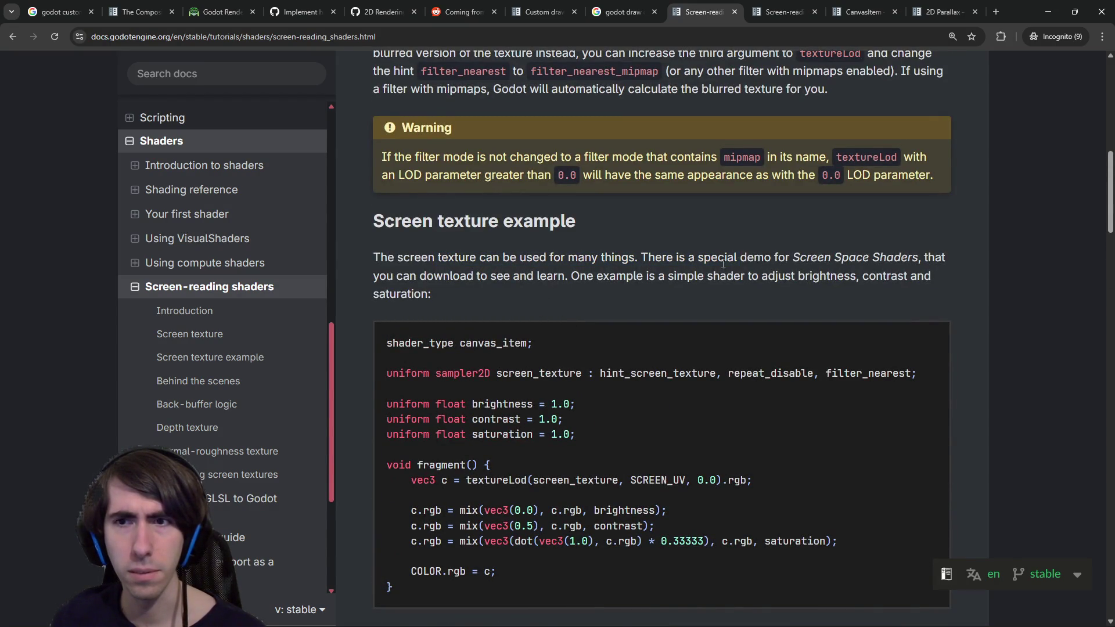
scroll(695, 293, "down", 6)
scroll(557, 323, "up", 9)
mouse_move(404, 370)
left_mouse_down()
mouse_move(538, 409)
mouse_move(580, 397)
left_mouse_up()
scroll(554, 396, "up", 4)
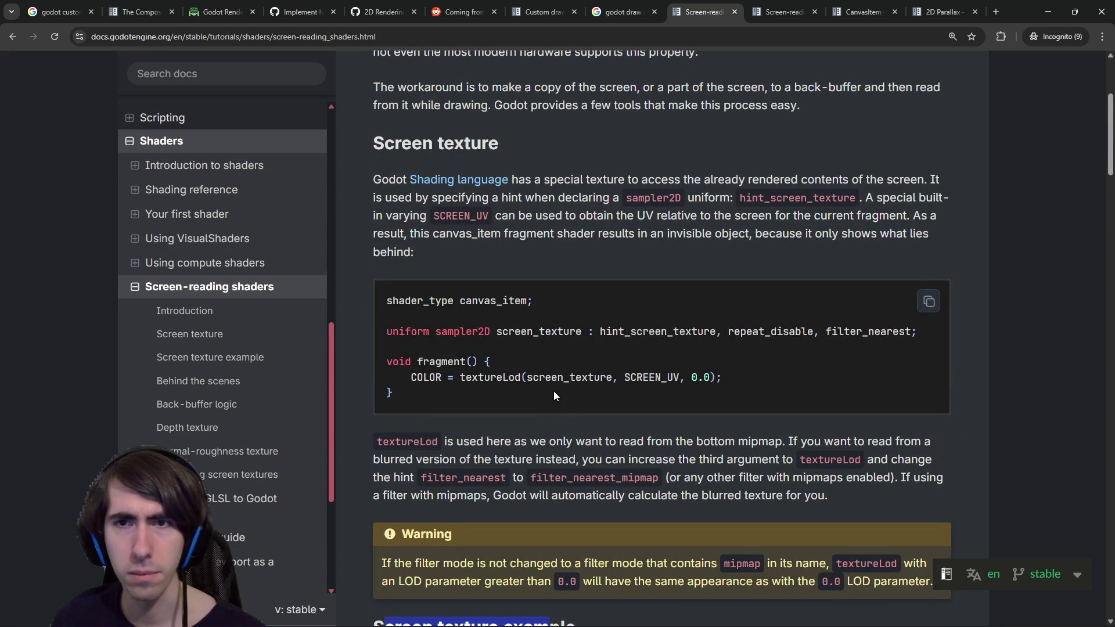
scroll(553, 393, "down", 5)
scroll(548, 383, "down", 7)
scroll(547, 381, "down", 2)
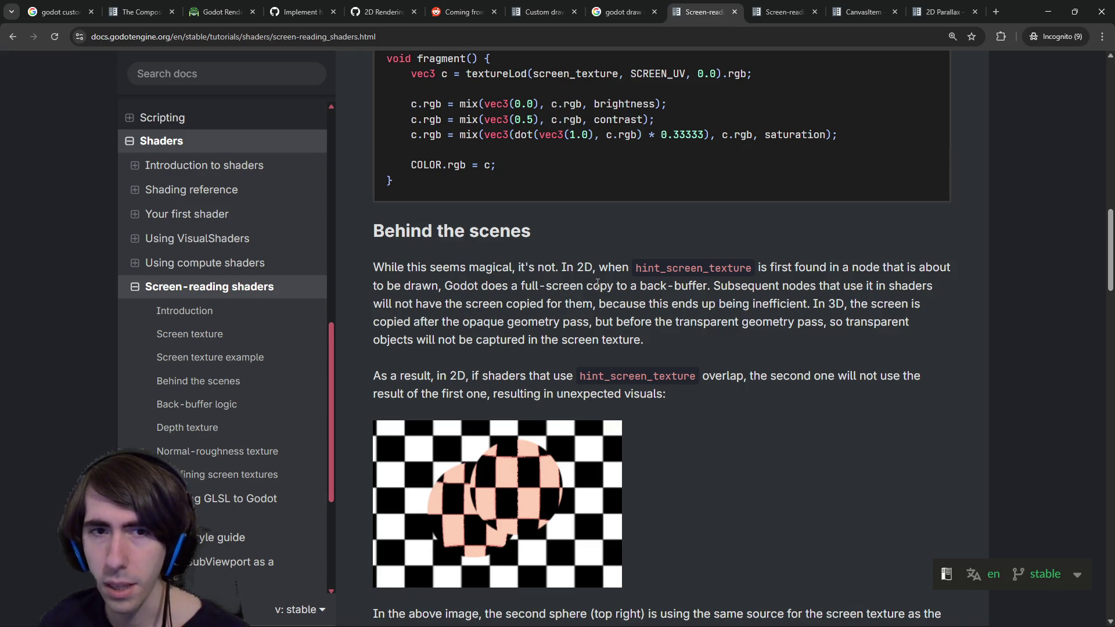
mouse_move(540, 285)
left_mouse_down()
mouse_move(714, 304)
mouse_move(708, 285)
left_mouse_up()
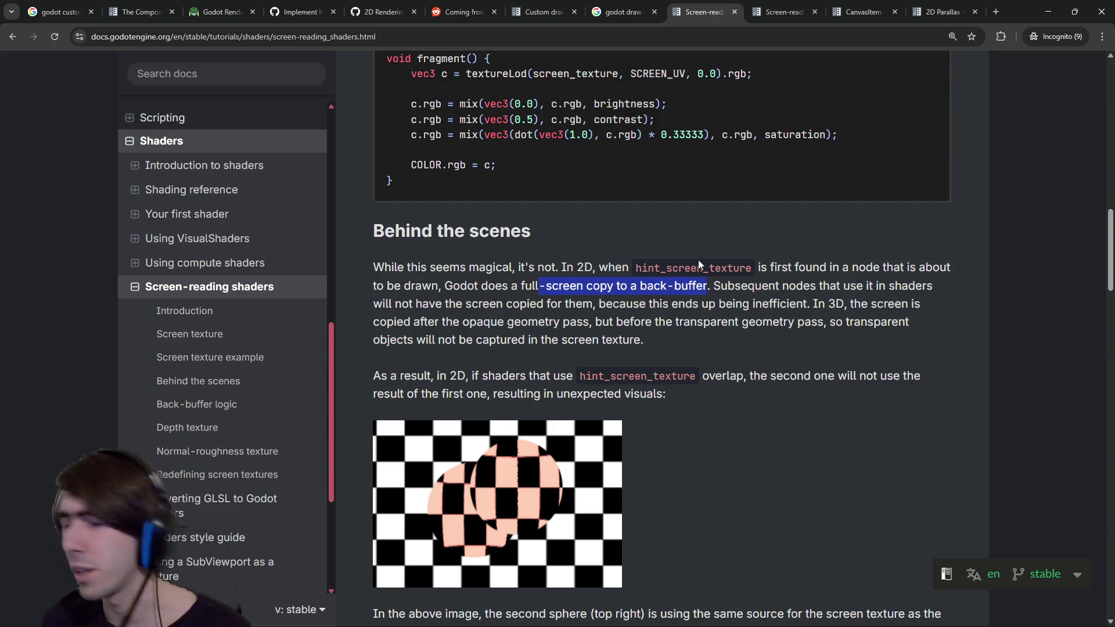
scroll(698, 261, "up", 2)
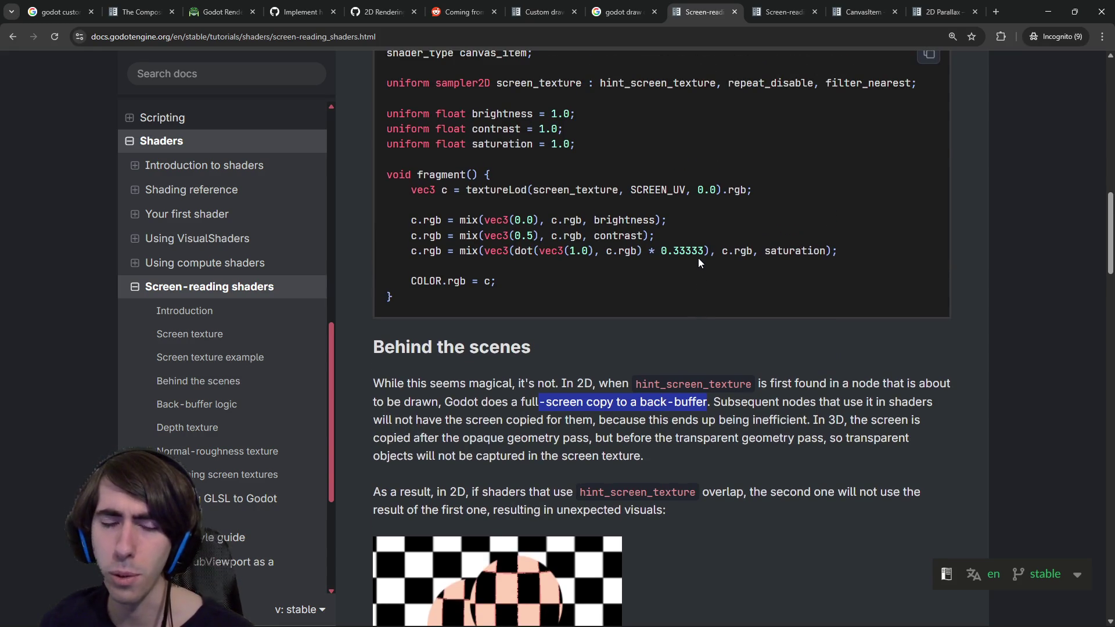
scroll(706, 376, "down", 1)
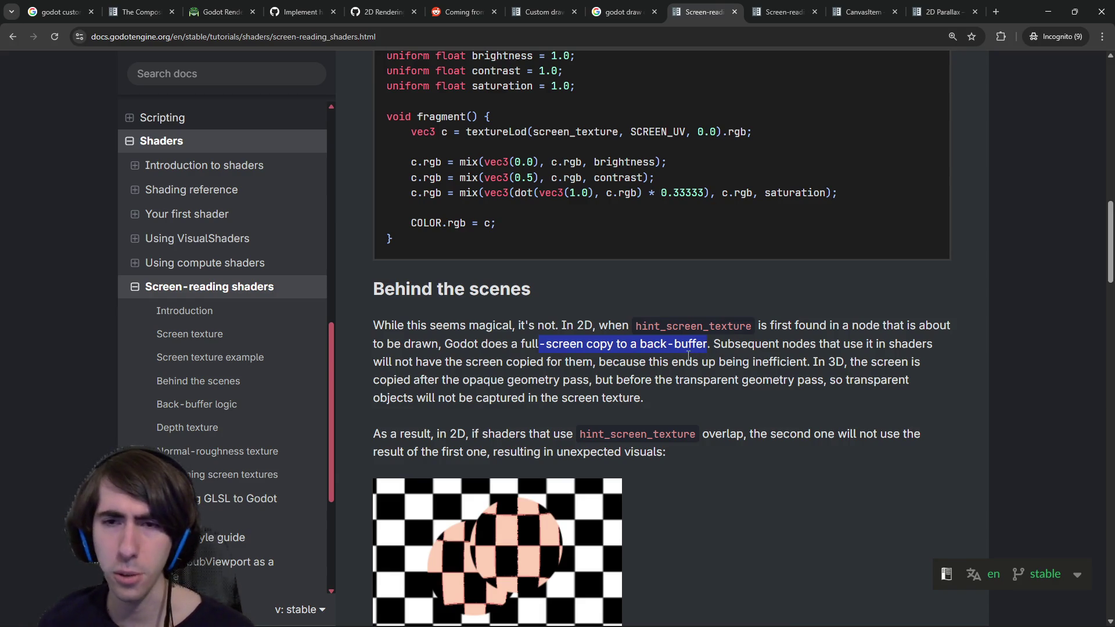
scroll(688, 355, "up", 10)
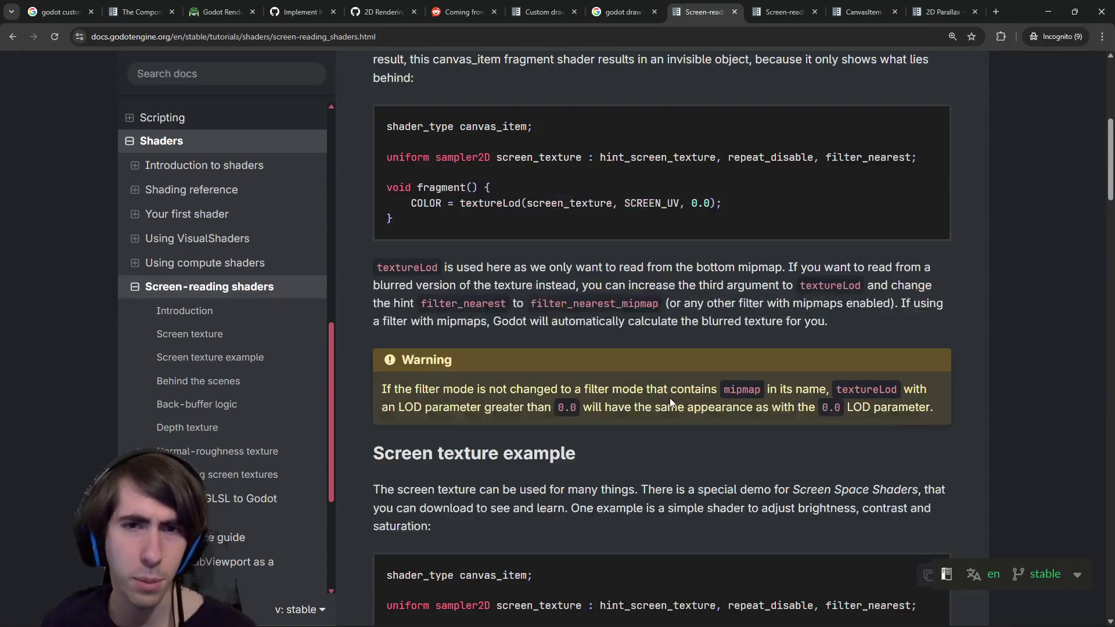
scroll(670, 398, "down", 13)
scroll(670, 393, "up", 15)
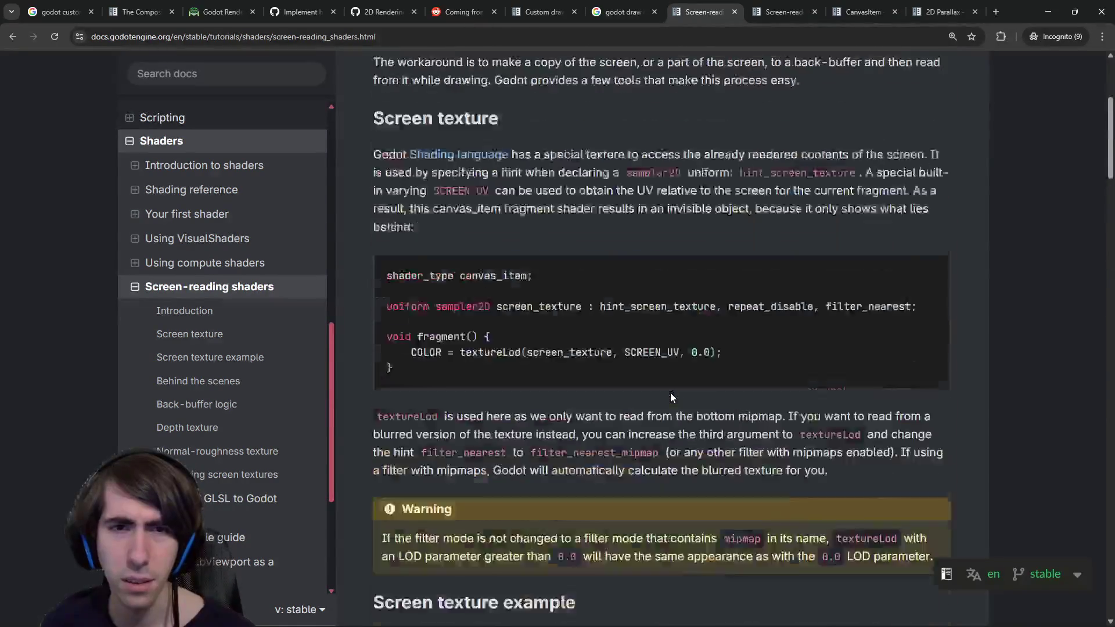
scroll(670, 393, "down", 15)
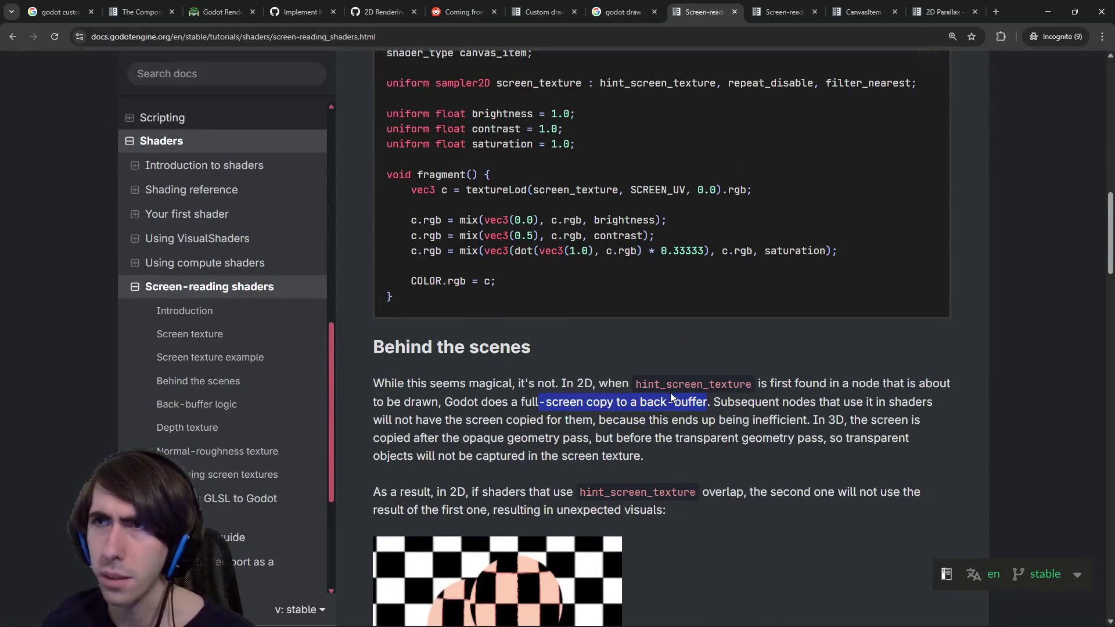
scroll(670, 393, "up", 8)
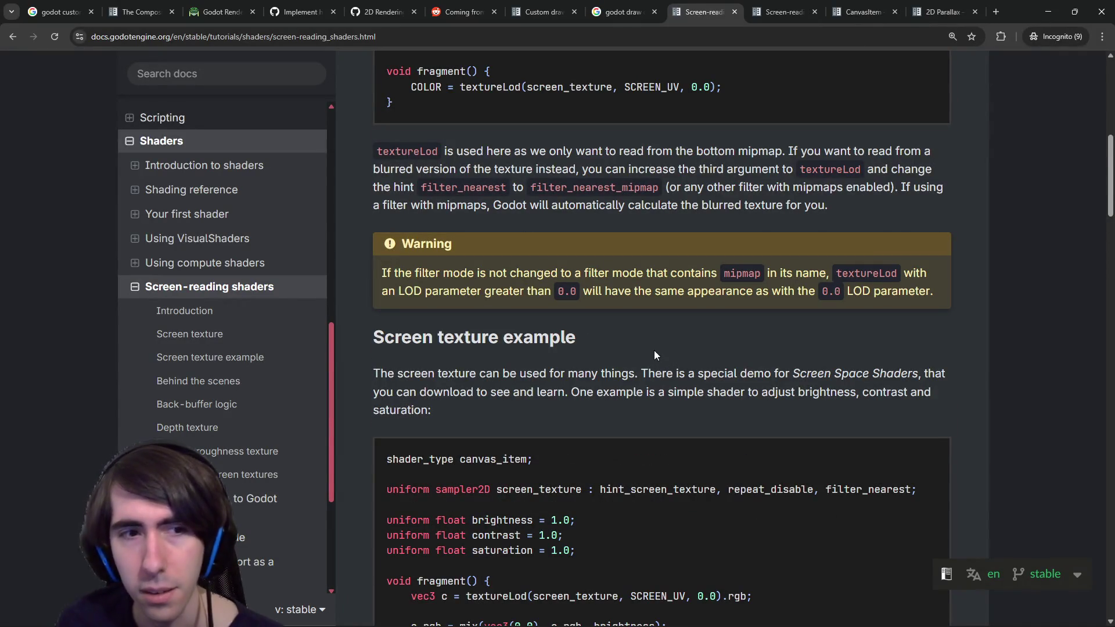
scroll(654, 347, "down", 6)
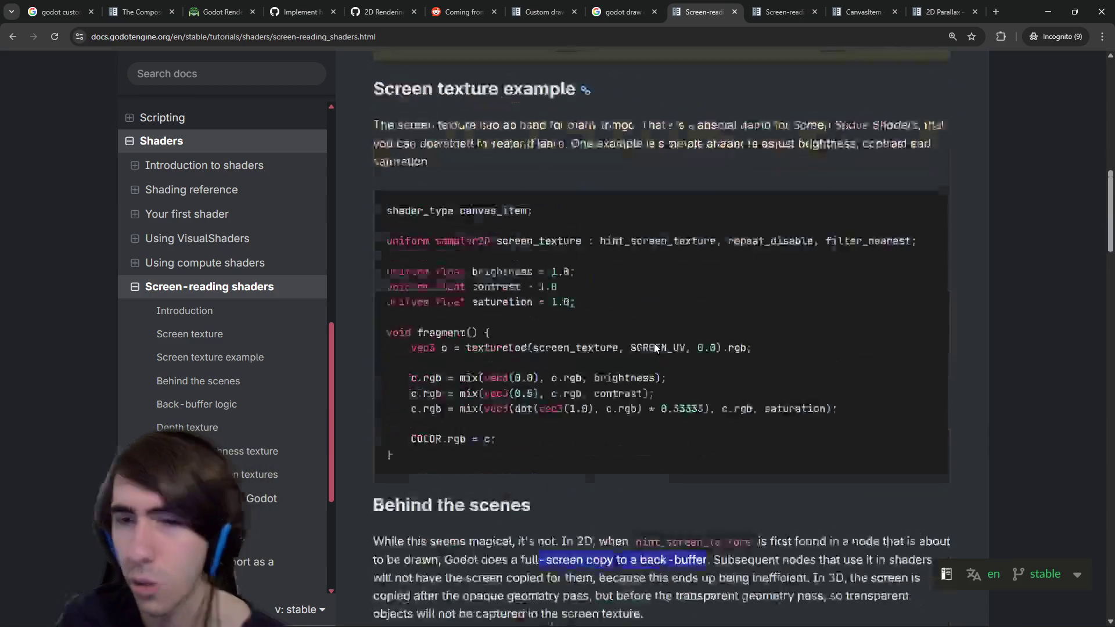
scroll(681, 351, "down", 2)
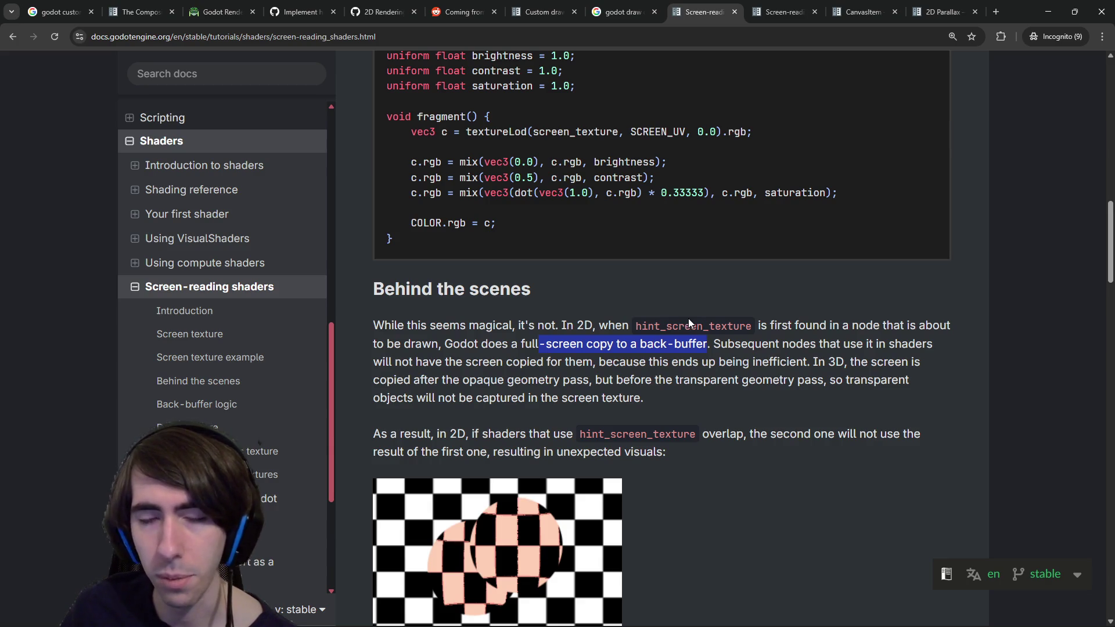
double_click(848, 351)
mouse_move(526, 362)
left_mouse_down()
mouse_move(715, 343)
mouse_move(796, 380)
mouse_move(810, 380)
mouse_move(809, 368)
left_mouse_up()
left_click(591, 361)
left_click(809, 368)
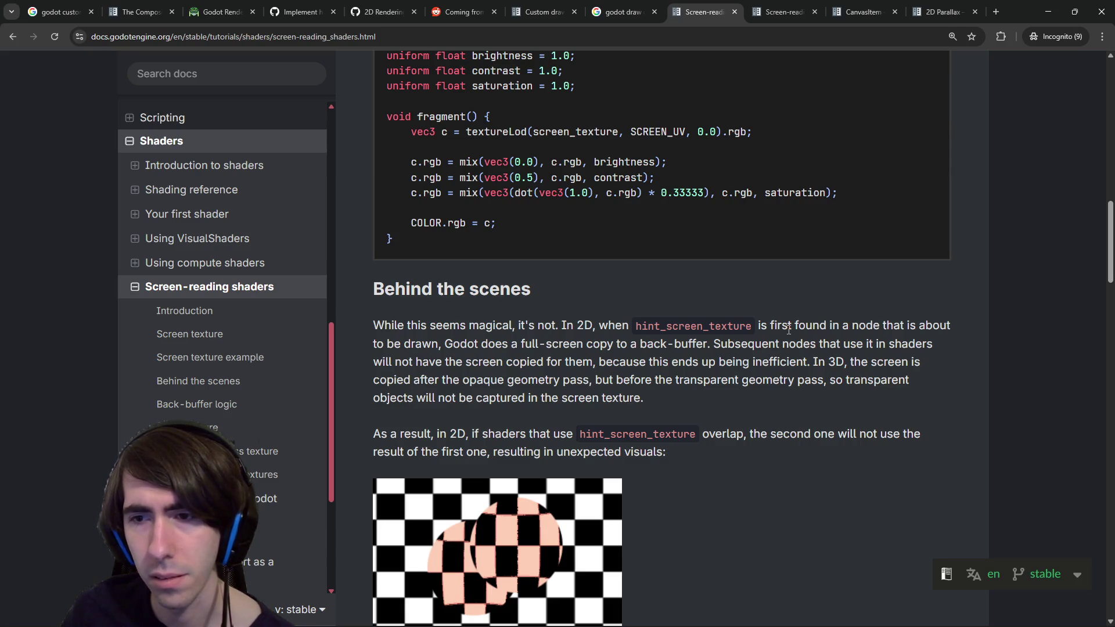
Highlight the phrases about overlapping screen-texture shaders causing unexpected visuals.
scroll(766, 342, "down", 3)
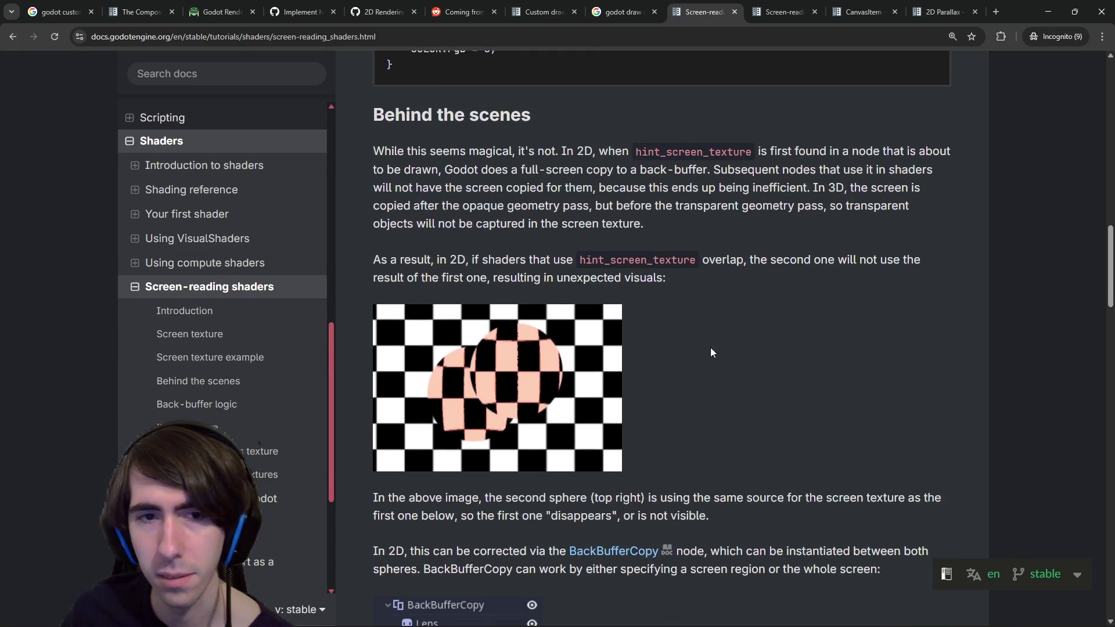
left_click_drag(495, 262, 556, 262)
left_click_drag(640, 262, 752, 266)
left_click(753, 266)
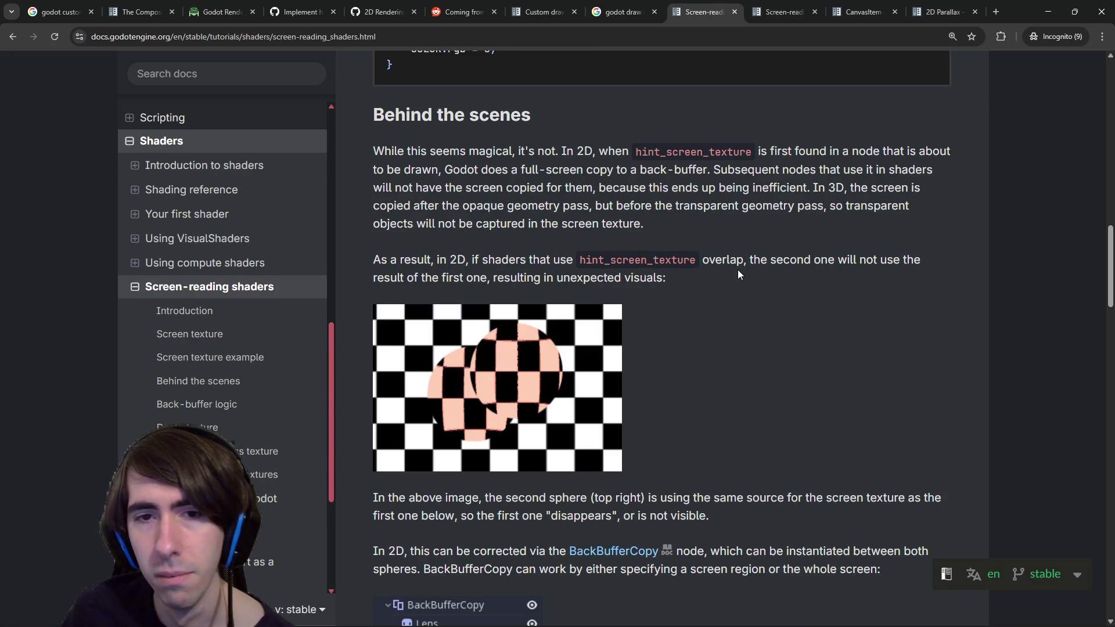
left_click_drag(777, 260, 817, 289)
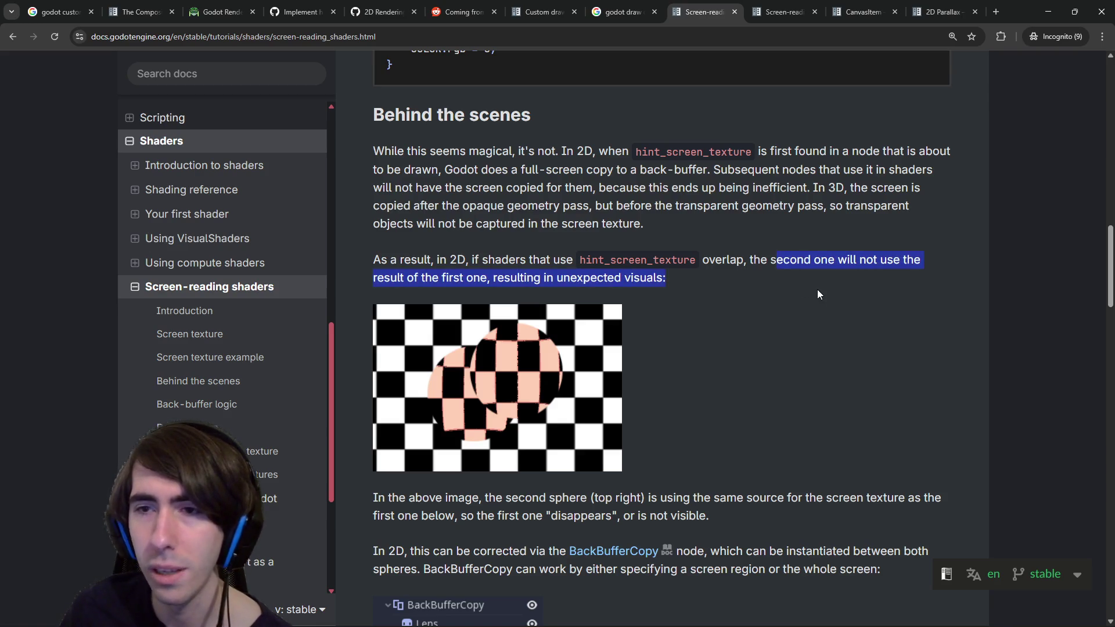
left_click(818, 287)
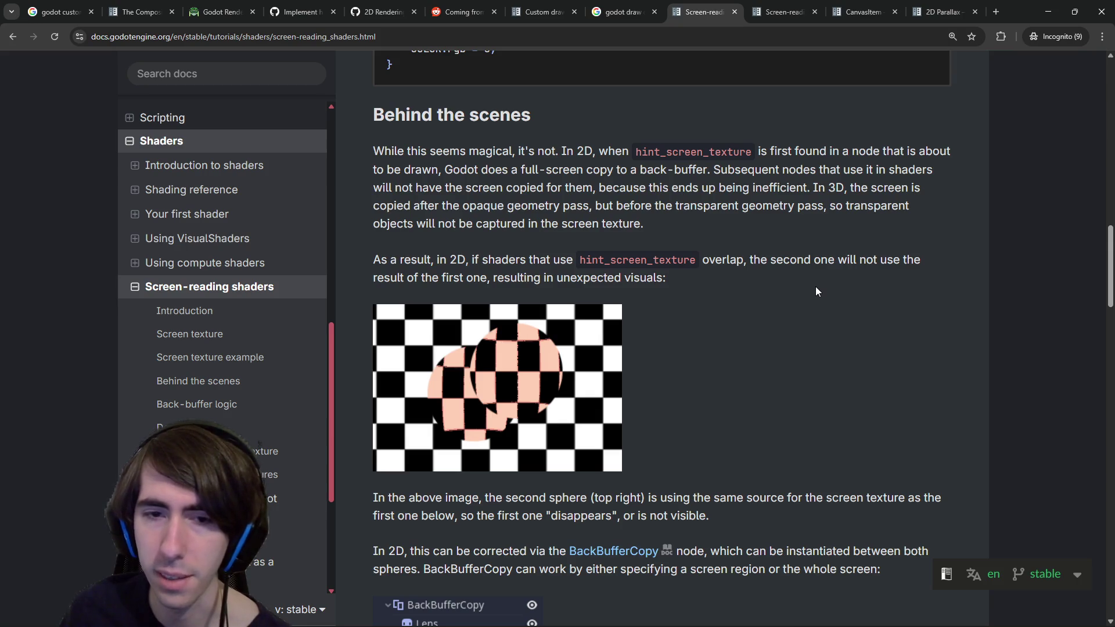
Read down to the BackBufferCopy section, then open CharacterView's context menu in Godot.
scroll(681, 323, "down", 2)
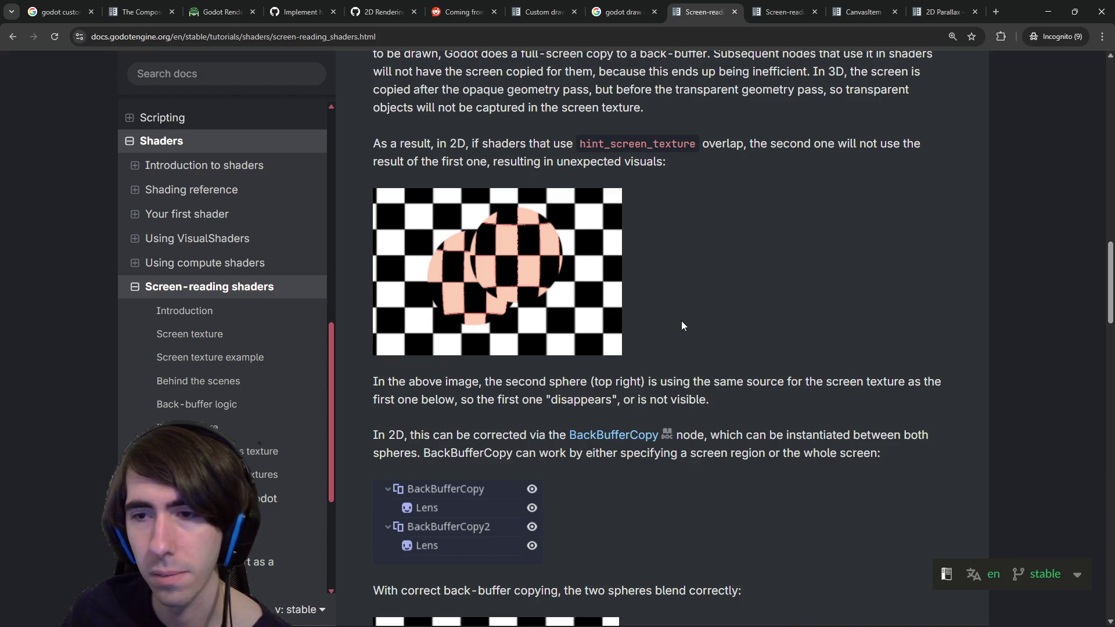
scroll(681, 325, "up", 2)
scroll(681, 325, "down", 4)
scroll(682, 321, "down", 1)
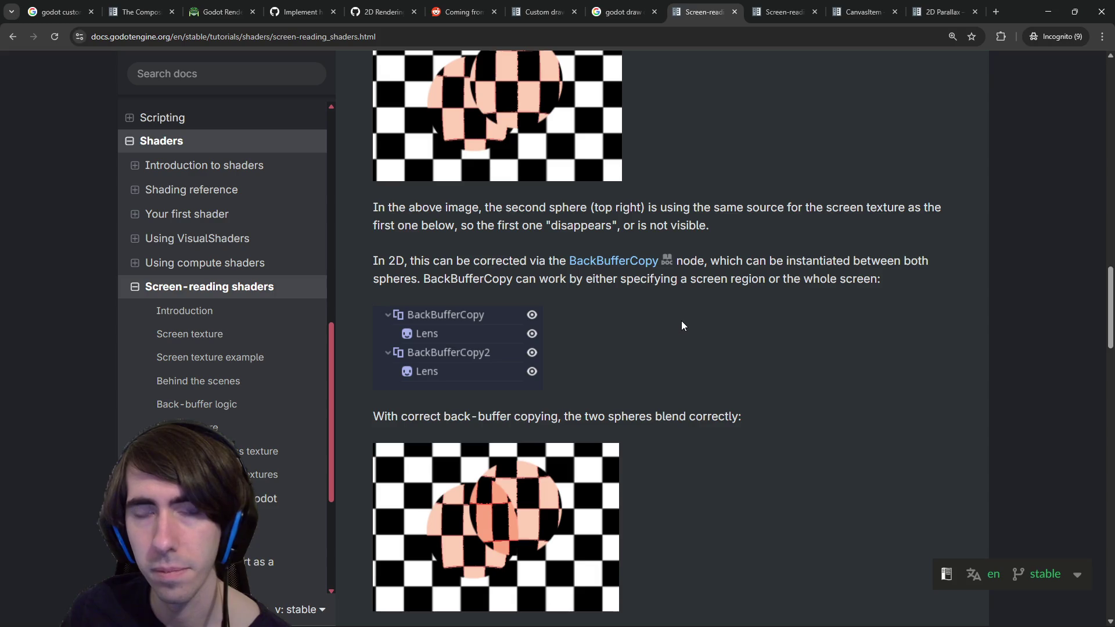
scroll(682, 326, "down", 1)
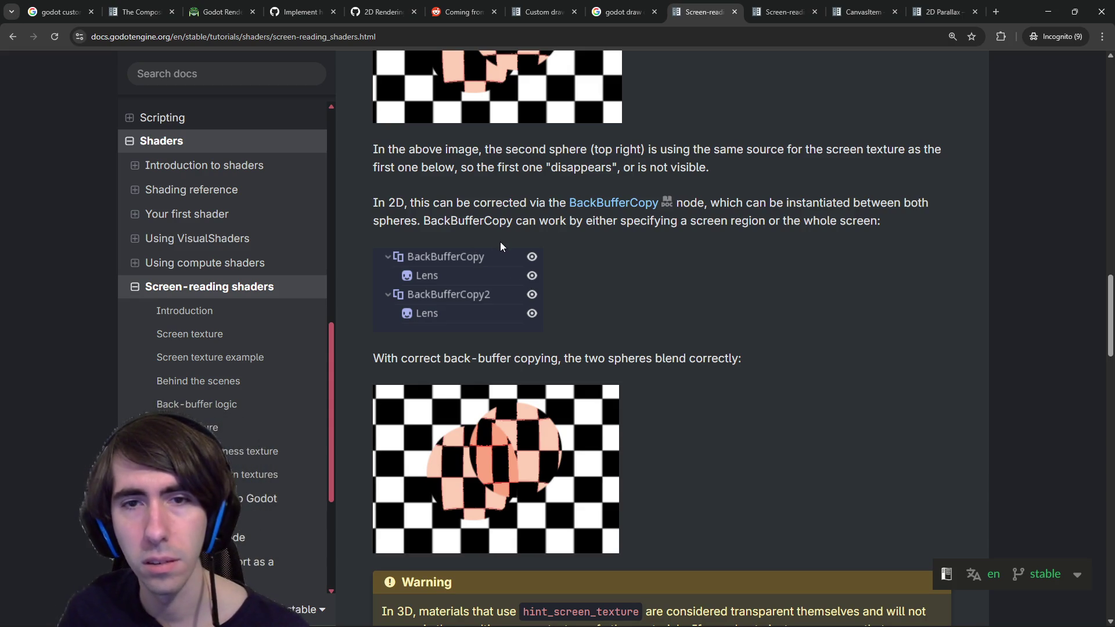
scroll(468, 251, "down", 1)
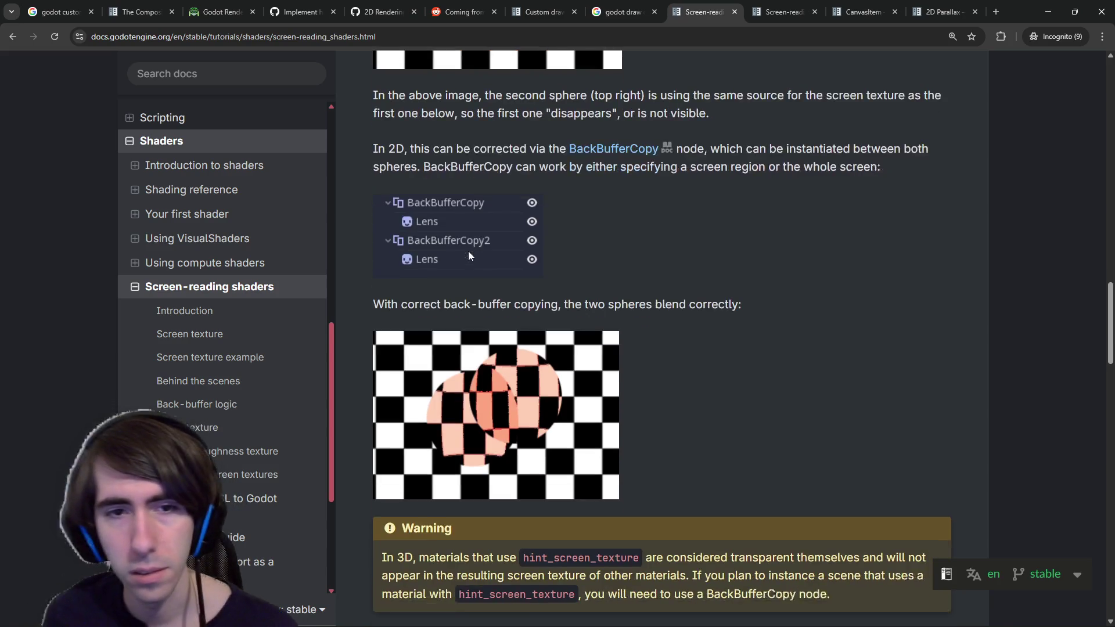
scroll(462, 265, "down", 1)
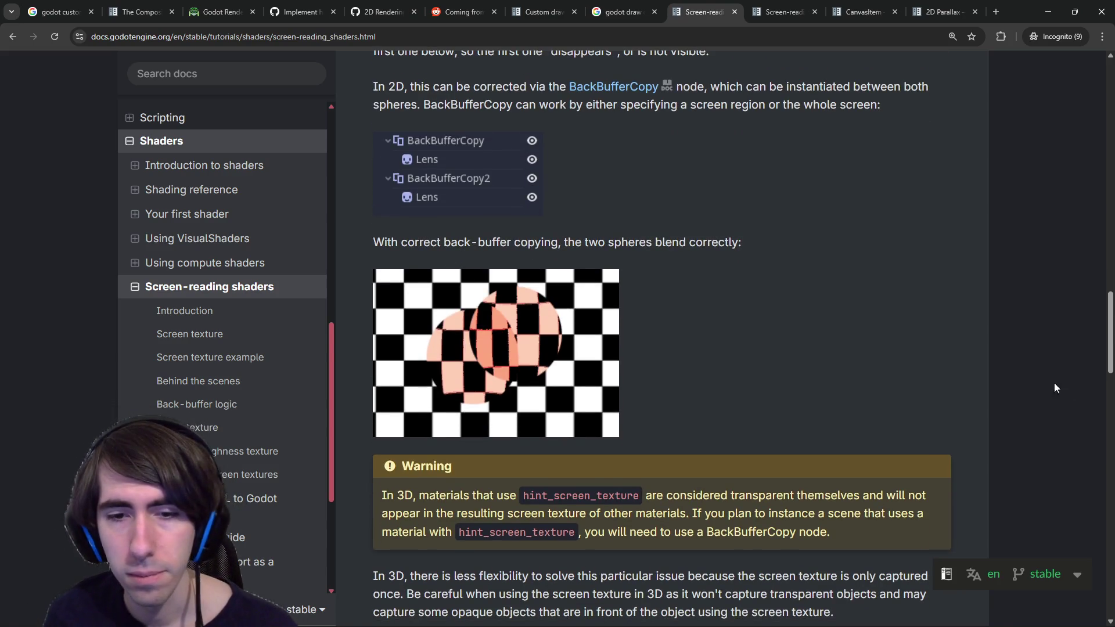
scroll(731, 406, "down", 2)
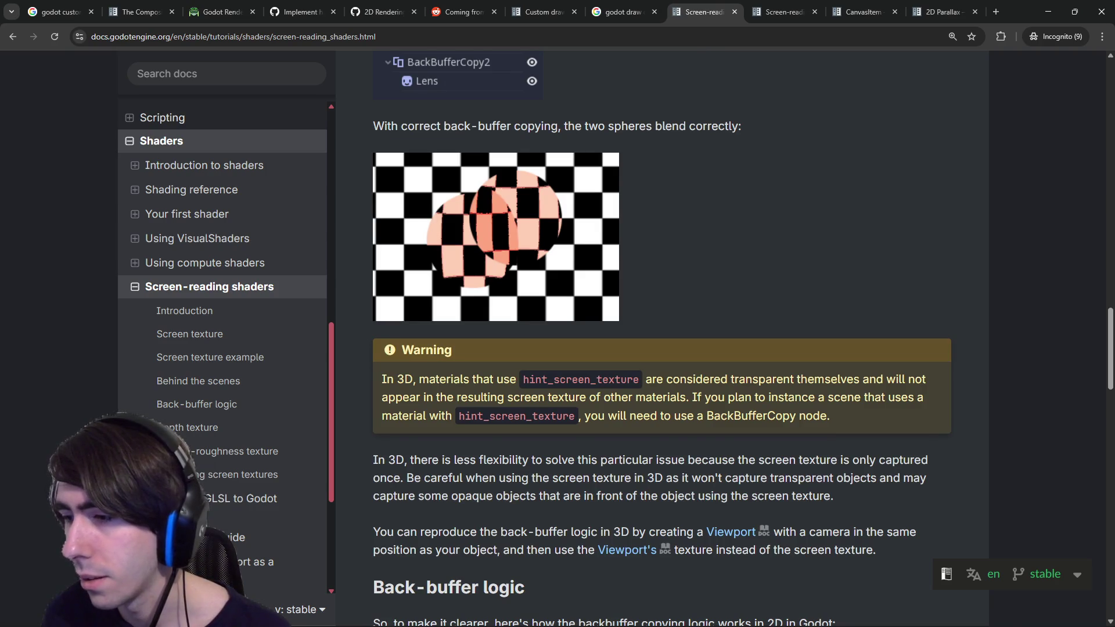
key("alt+Tab")
right_click(87, 92)
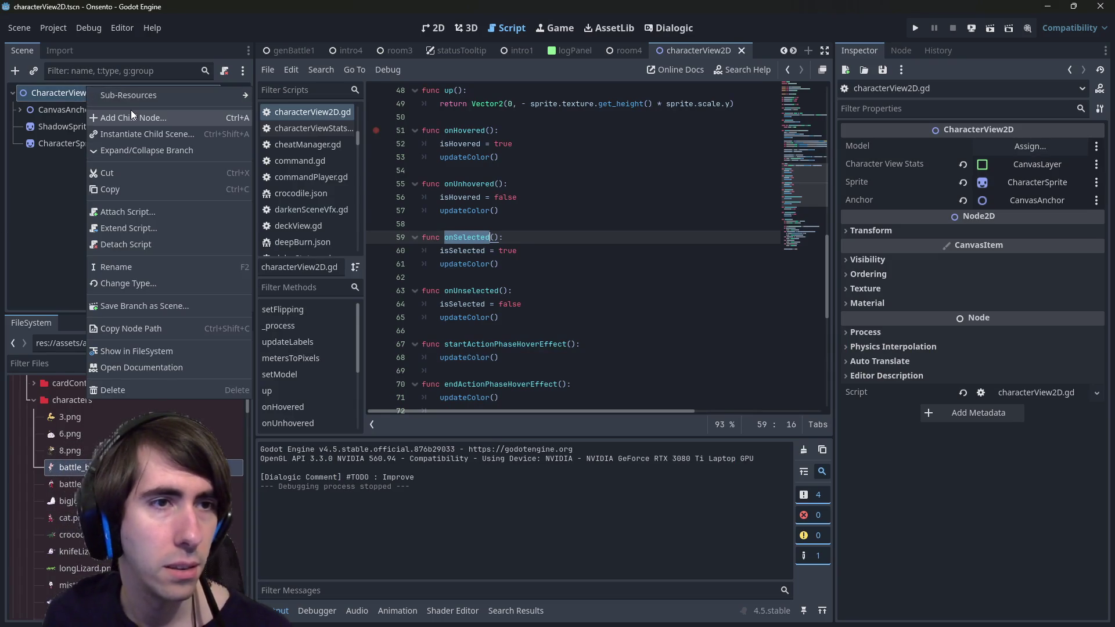
Add a child node under CharacterView, search 'backf', and read the BackBufferCopy description.
left_click(132, 111)
type("backf")
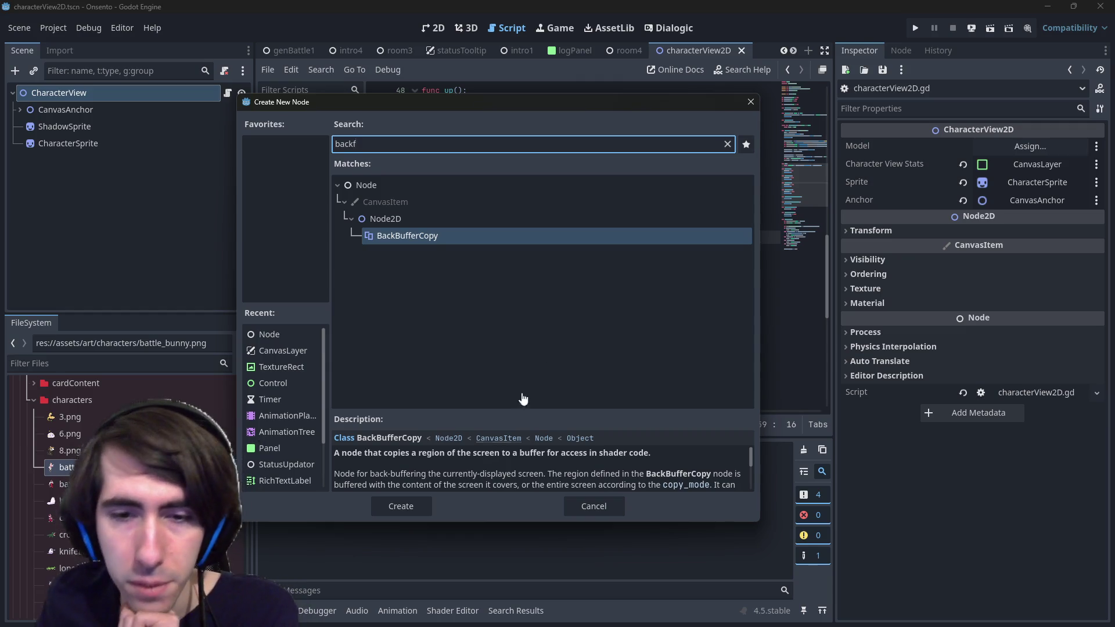
scroll(664, 453, "down", 1)
scroll(668, 455, "down", 1)
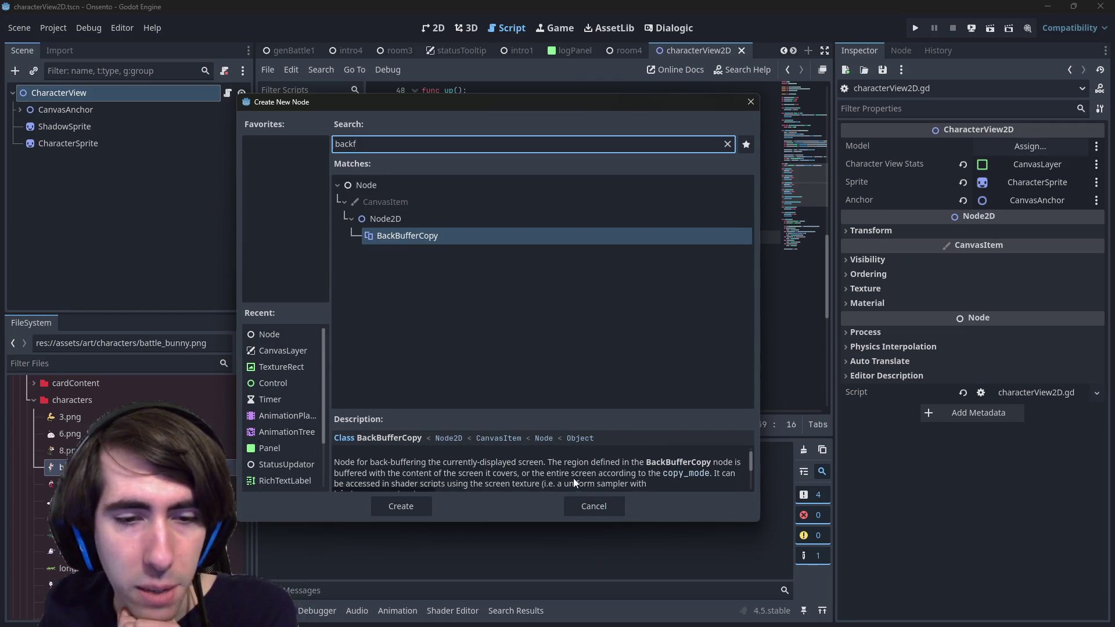
scroll(572, 479, "down", 1)
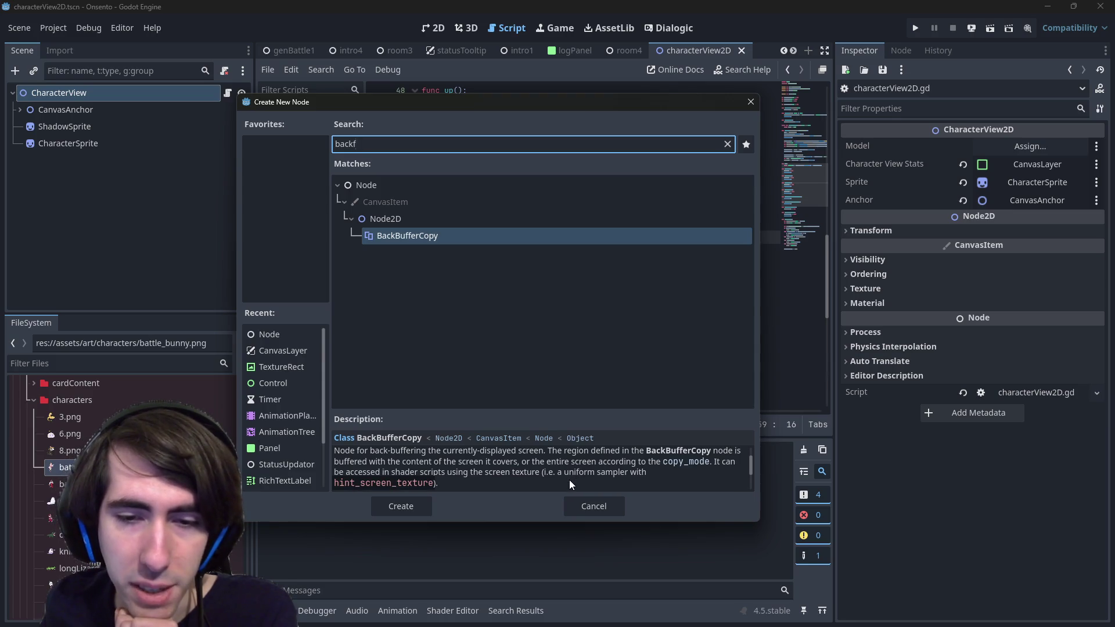
scroll(569, 485, "down", 1)
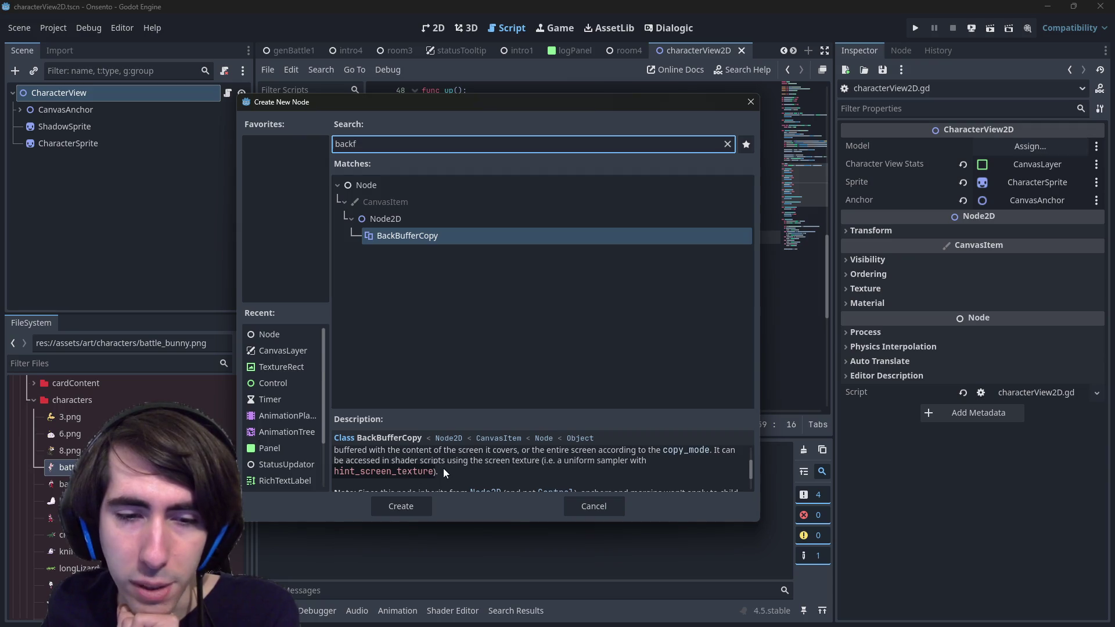
scroll(443, 468, "down", 3)
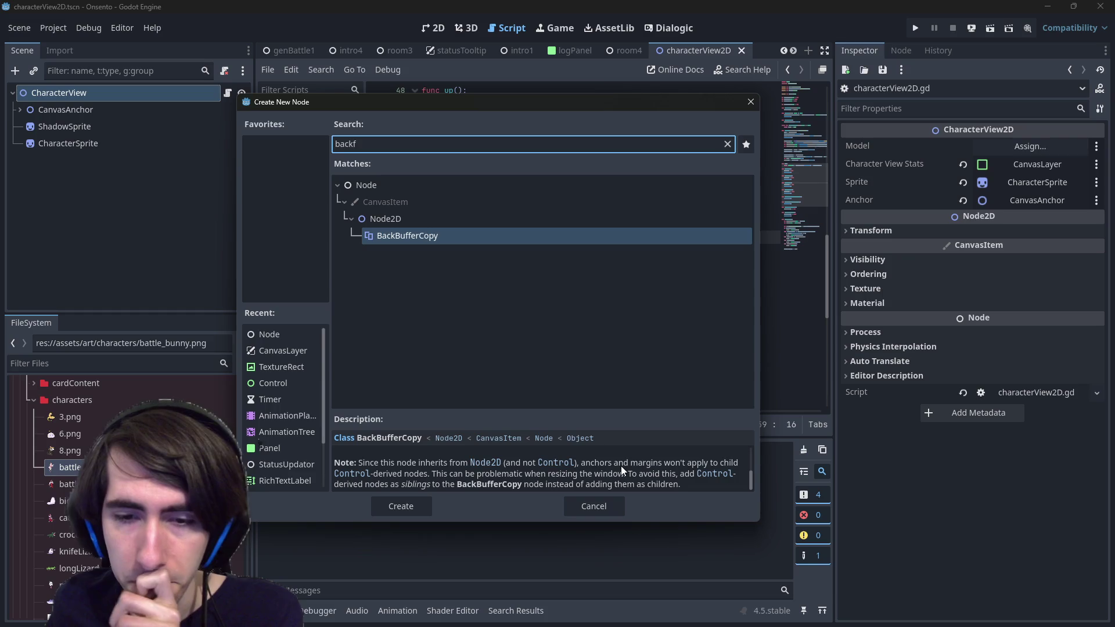
left_click_drag(553, 473, 658, 478)
left_click(658, 478)
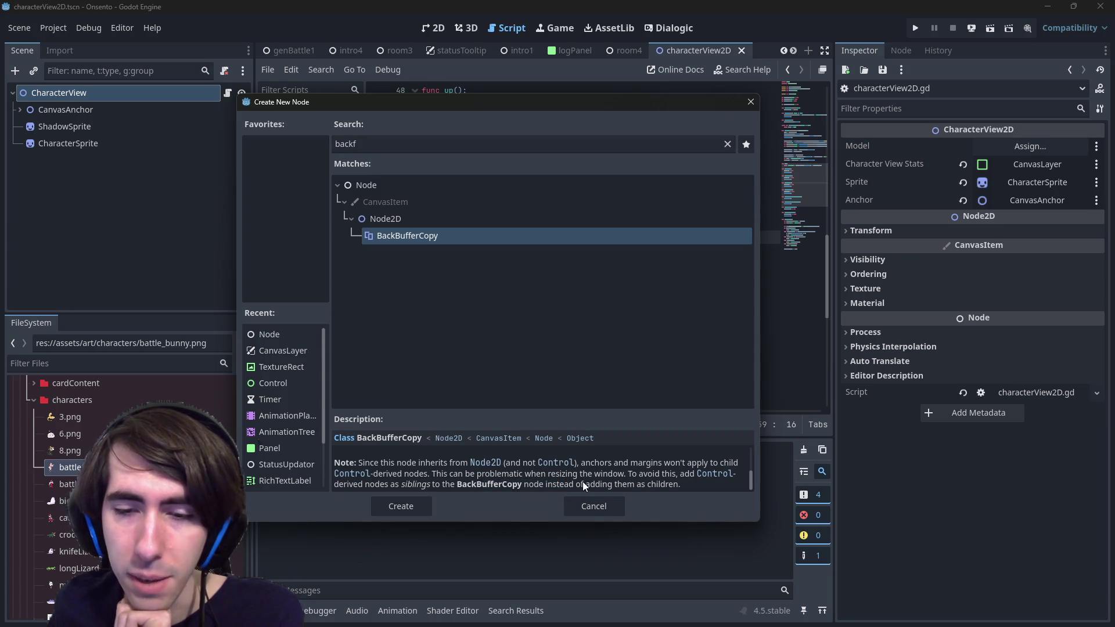
left_click(424, 503)
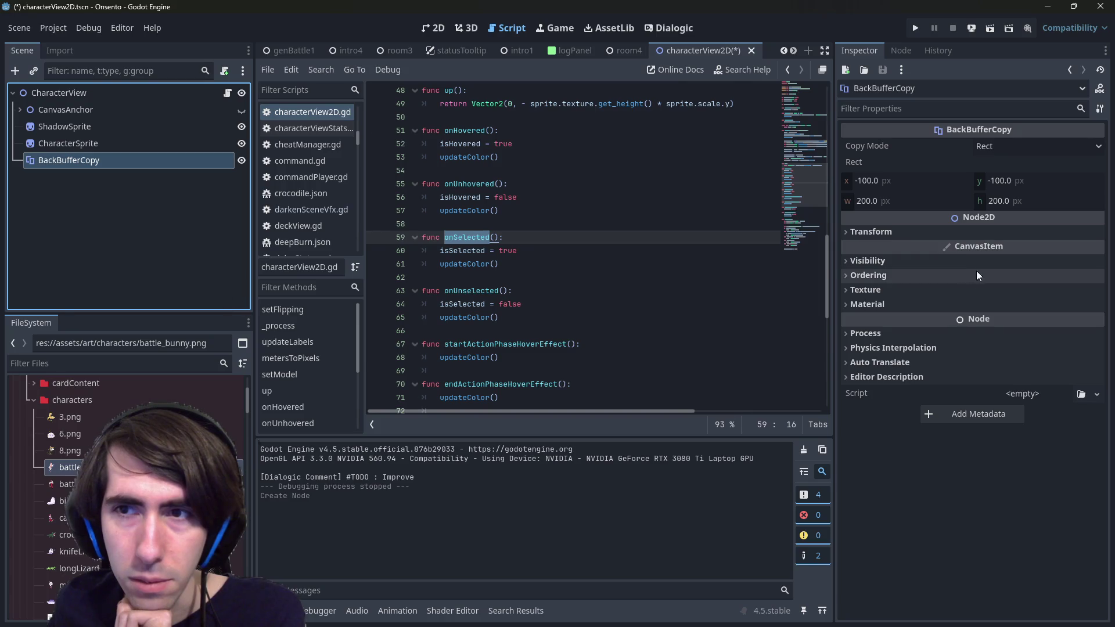
left_click(990, 150)
left_click(1001, 165)
left_click(1001, 152)
left_click(999, 177)
left_click(997, 145)
left_click(996, 145)
left_click(925, 232)
left_click(929, 229)
left_click(994, 149)
left_click(994, 148)
left_click(997, 140)
key("Escape")
key("Up")
left_click(992, 148)
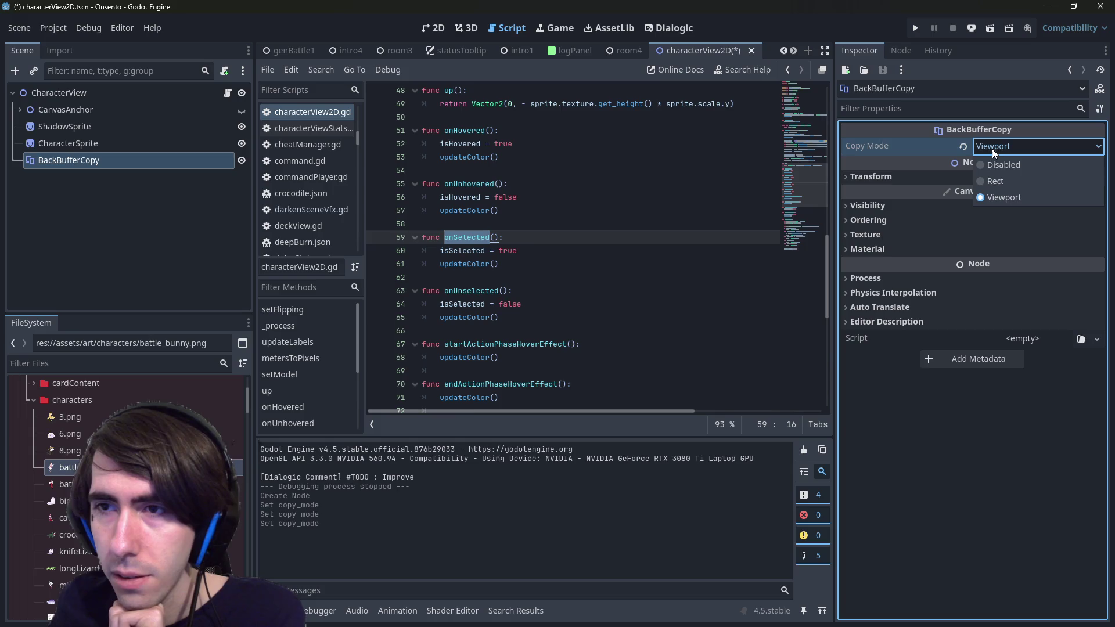
left_click(999, 183)
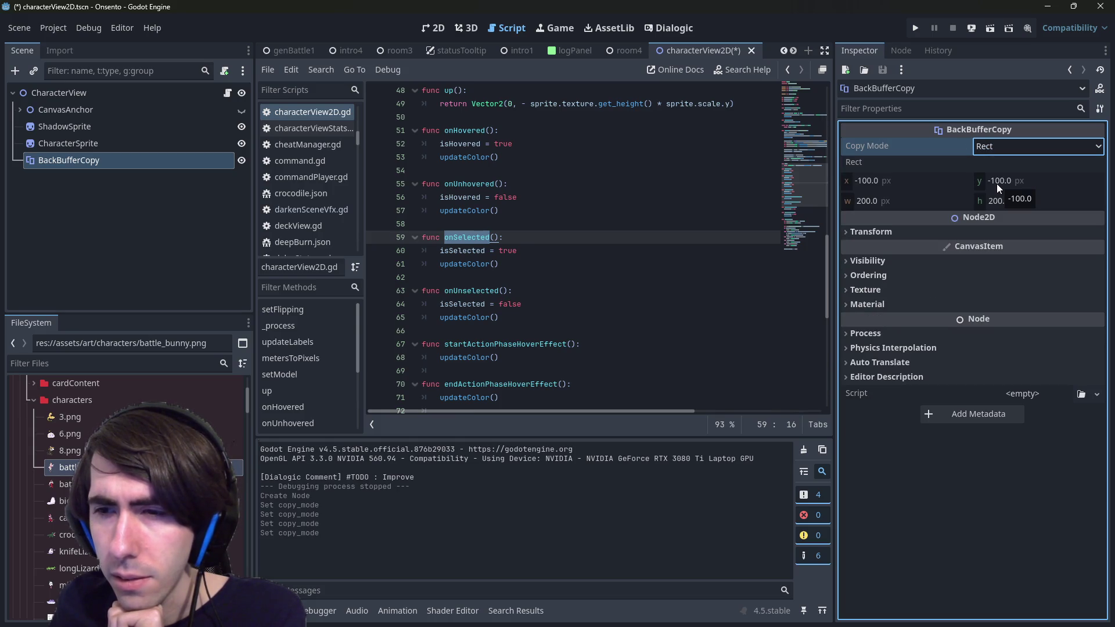
left_click(920, 290)
left_click(911, 291)
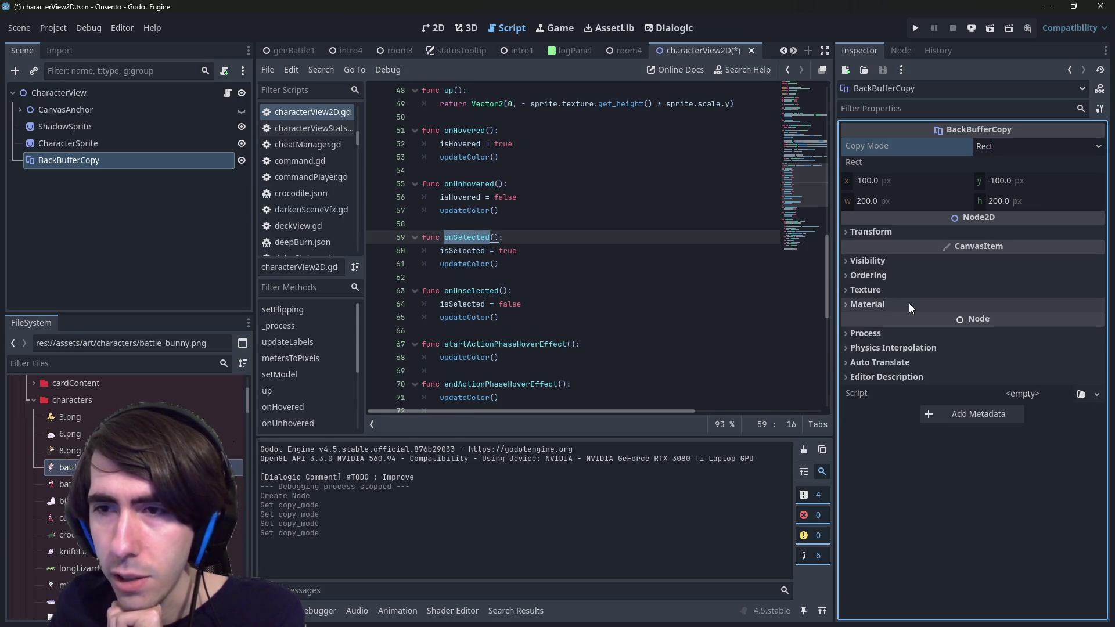
left_click(909, 304)
left_click(909, 304)
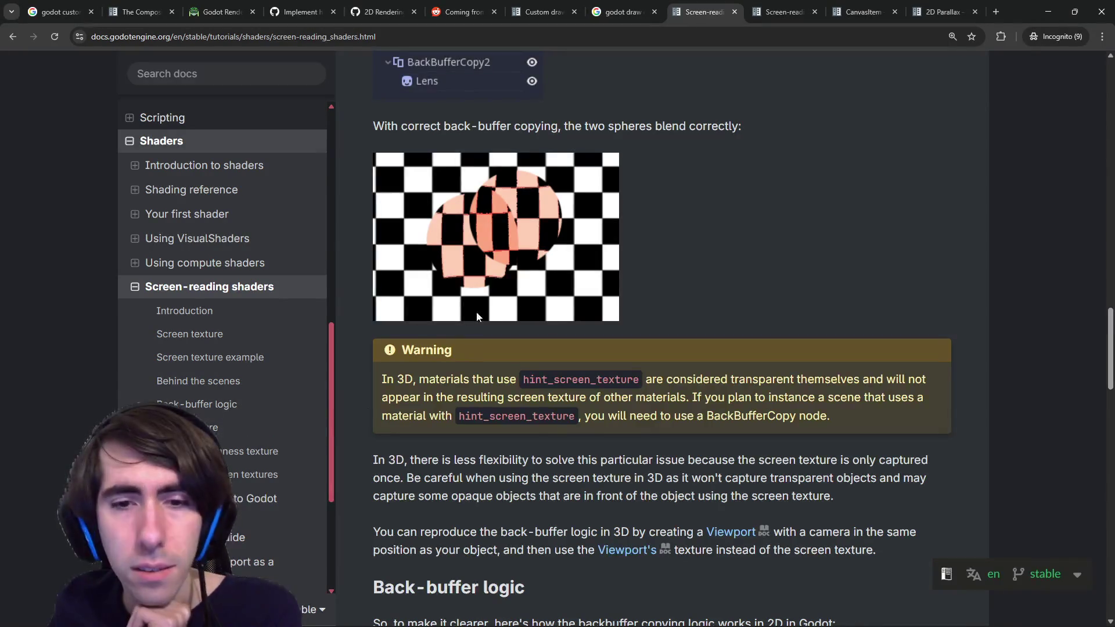
Read the opening sections of the Screen-reading shaders docs page.
scroll(494, 311, "down", 2)
scroll(494, 316, "down", 2)
mouse_move(503, 314)
left_mouse_down()
mouse_move(377, 220)
mouse_move(505, 313)
left_mouse_up()
scroll(377, 220, "up", 5)
scroll(505, 314, "down", 15)
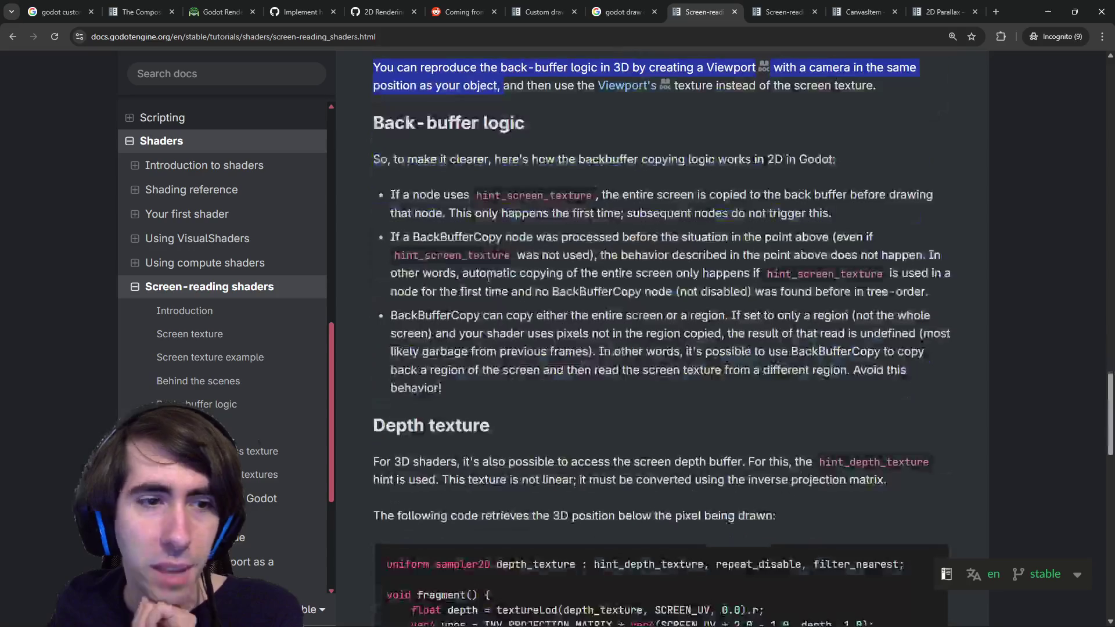
scroll(487, 276, "down", 8)
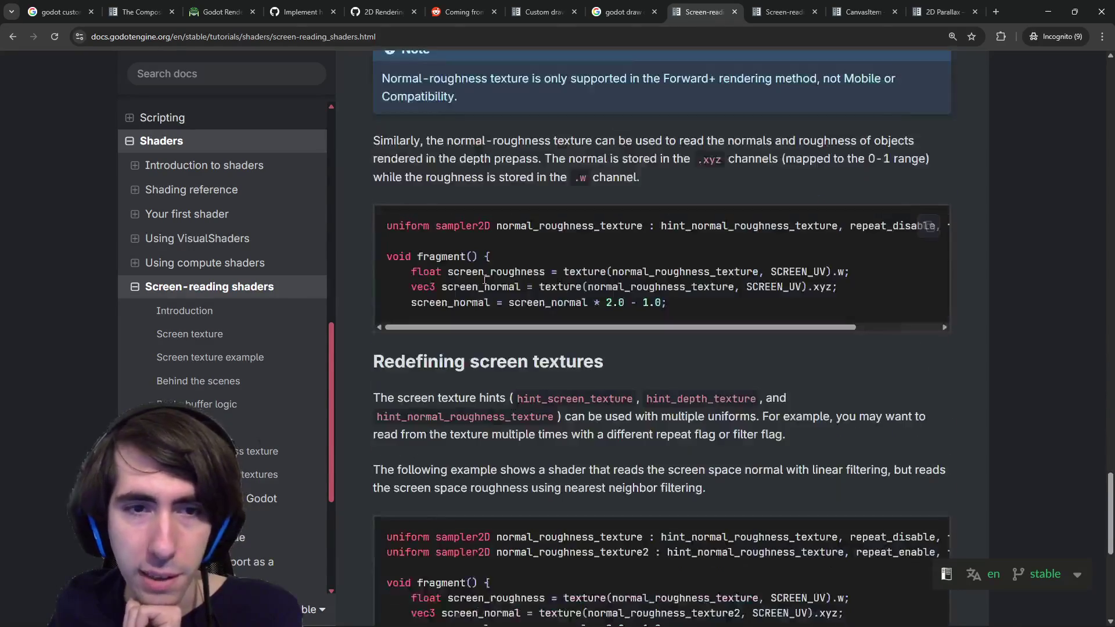
scroll(484, 277, "up", 4)
scroll(483, 274, "down", 5)
scroll(473, 278, "up", 2)
scroll(472, 278, "down", 1)
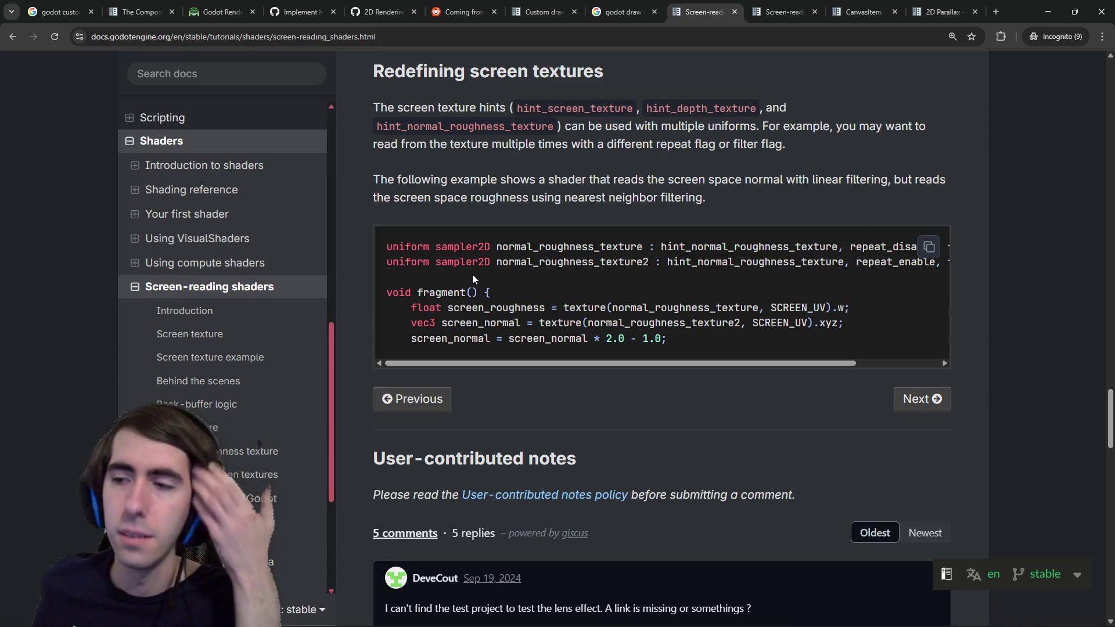
Read further down and highlight the note that 2D has no depth buffer.
scroll(503, 195, "down", 5)
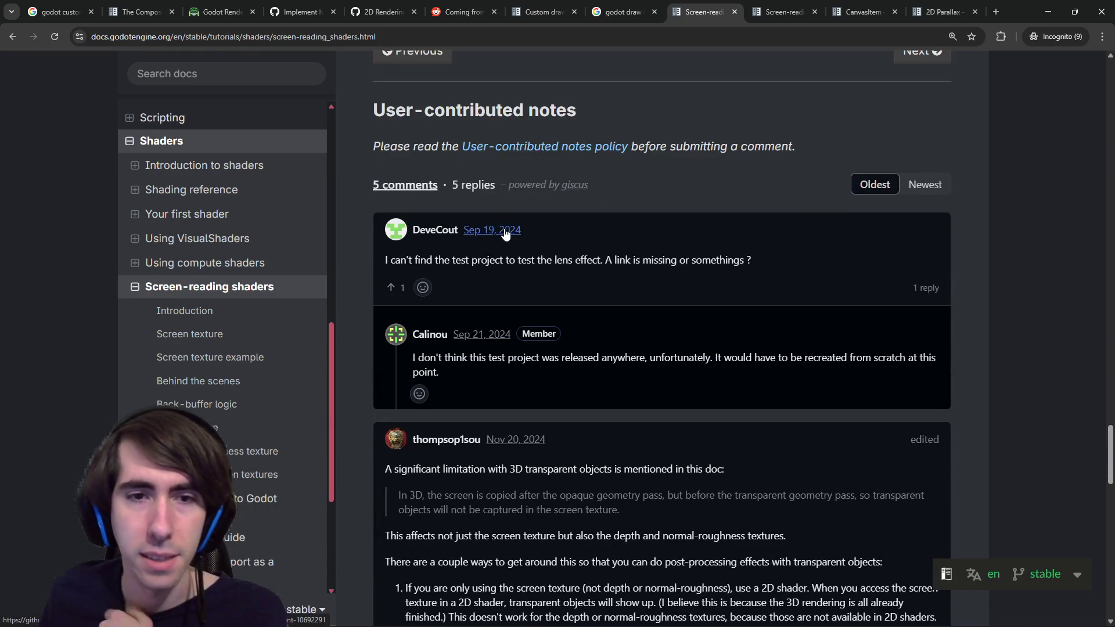
scroll(499, 225, "up", 1)
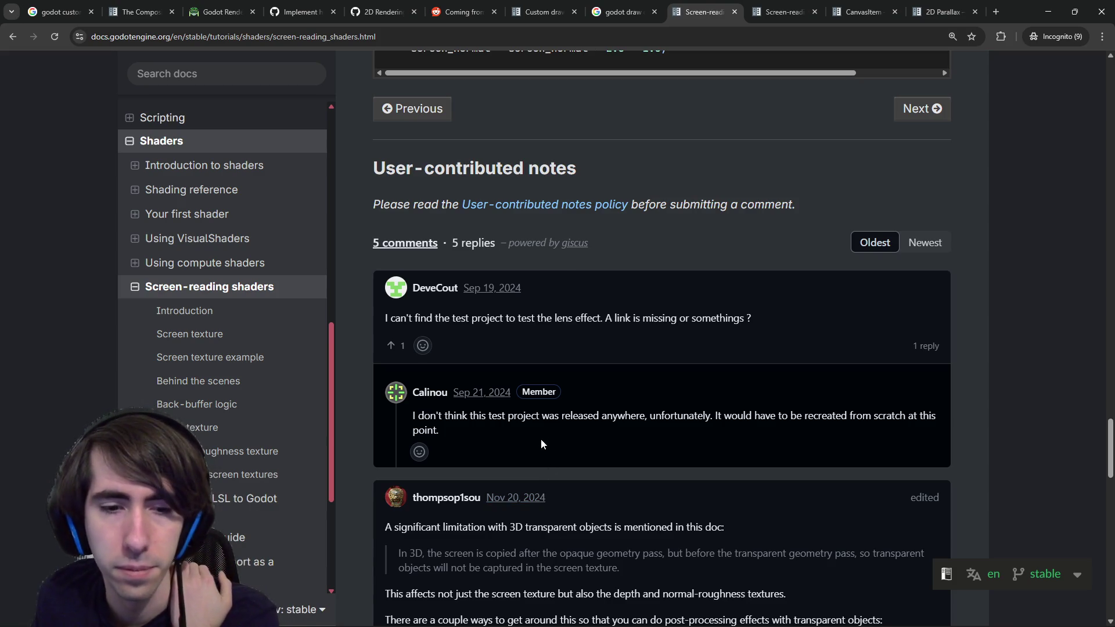
scroll(540, 429, "up", 7)
scroll(540, 416, "down", 6)
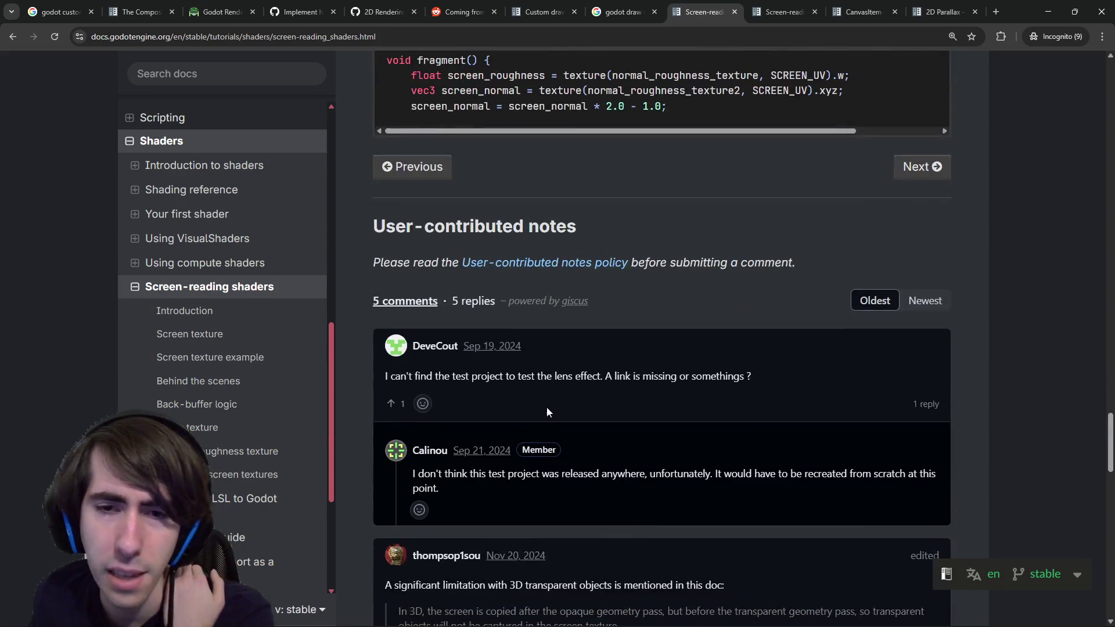
scroll(482, 385, "down", 5)
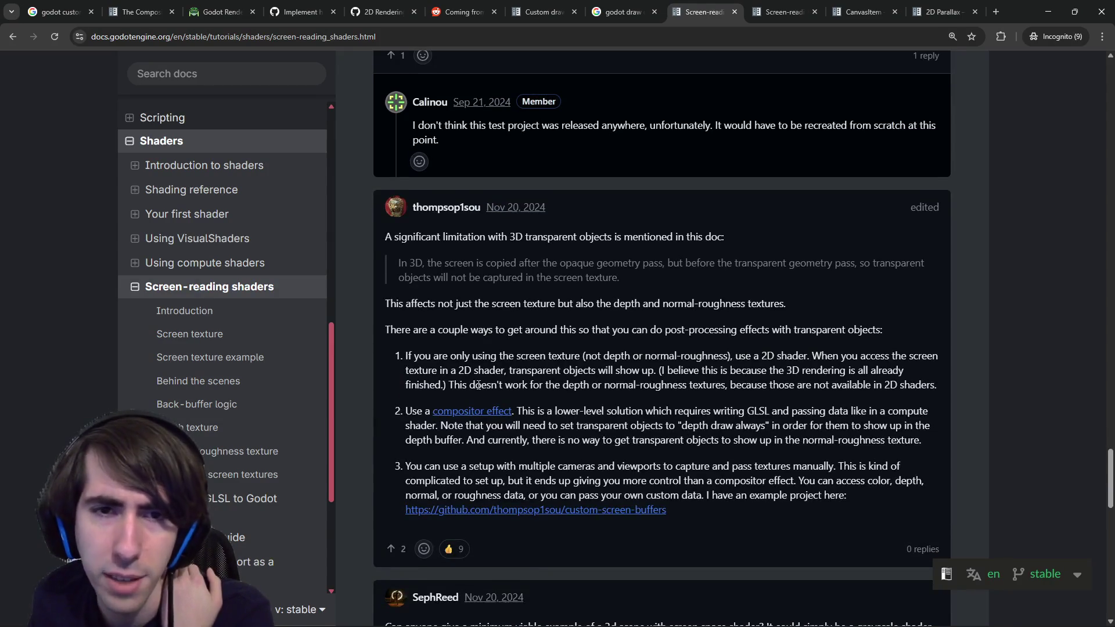
scroll(478, 384, "down", 5)
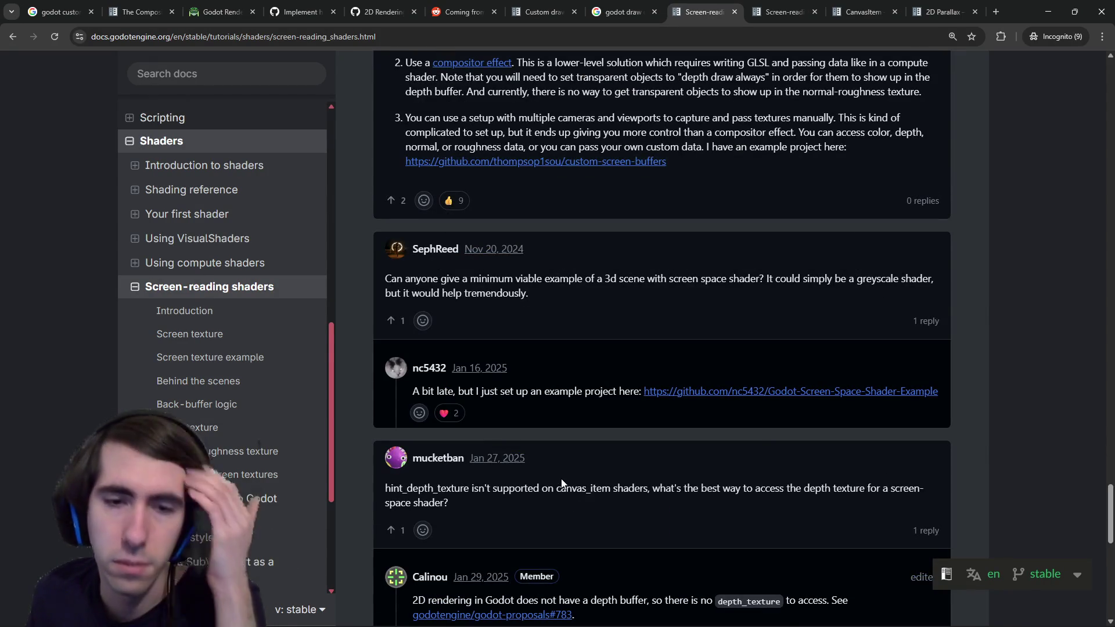
scroll(714, 497, "down", 2)
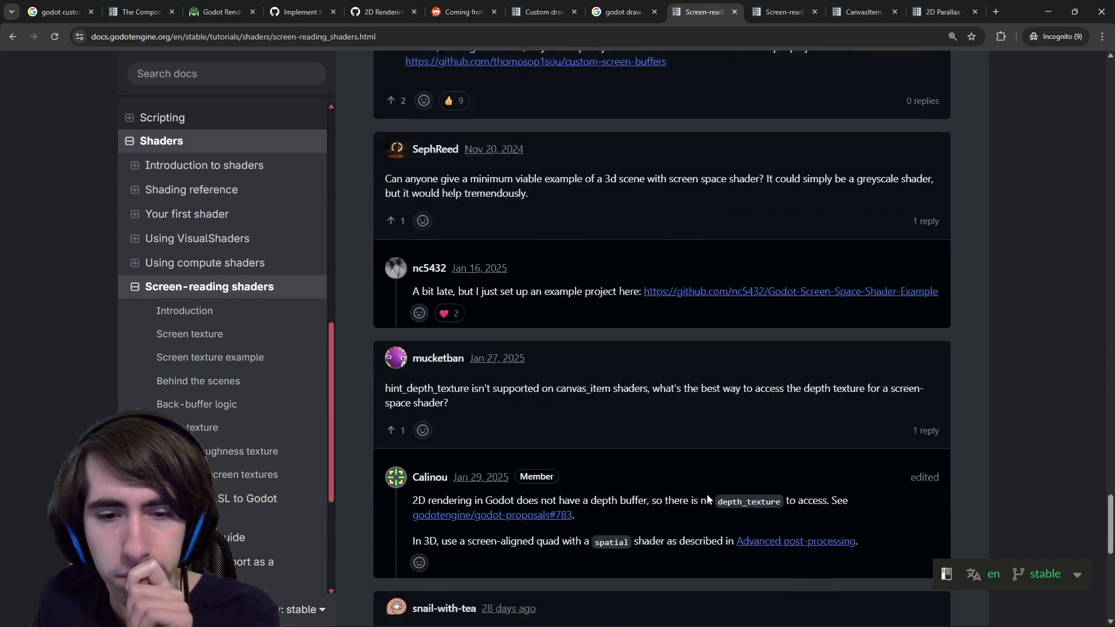
left_click_drag(528, 482, 703, 489)
left_click(702, 489)
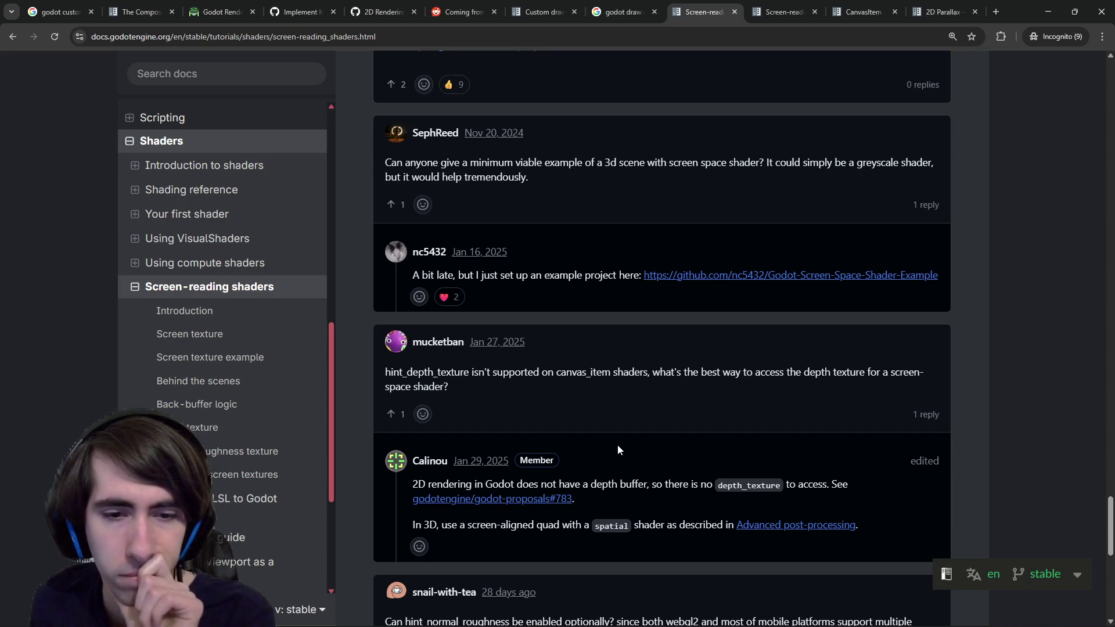
Reach the Redefining screen textures section and select 'Redefining' in its heading.
scroll(618, 449, "down", 1)
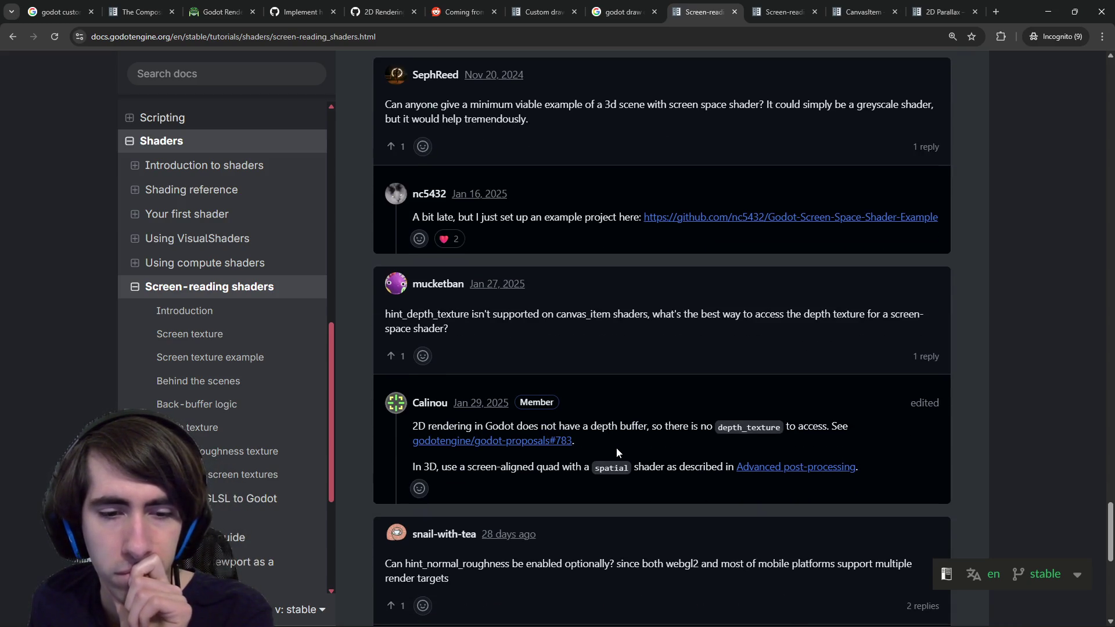
scroll(615, 438, "up", 15)
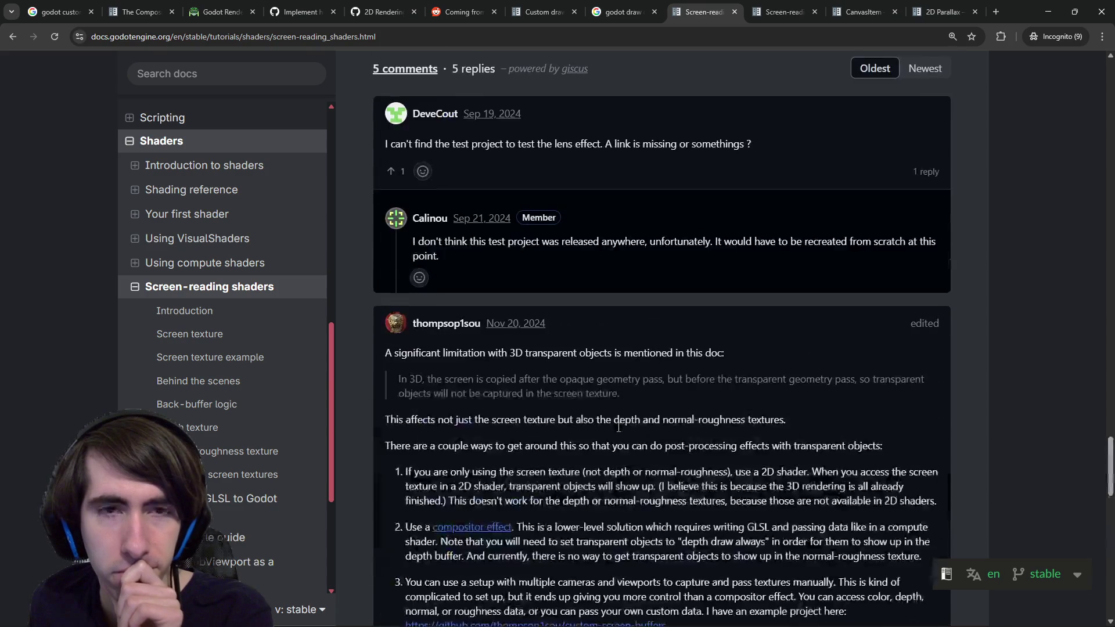
scroll(617, 430, "up", 10)
scroll(616, 429, "down", 6)
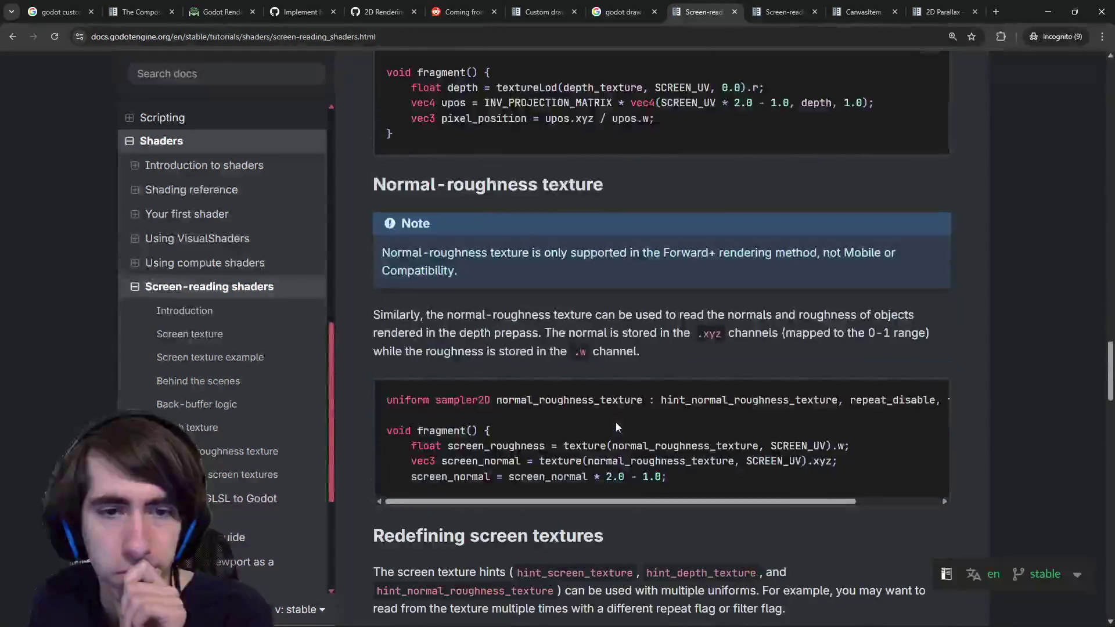
scroll(612, 428, "down", 3)
double_click(418, 245)
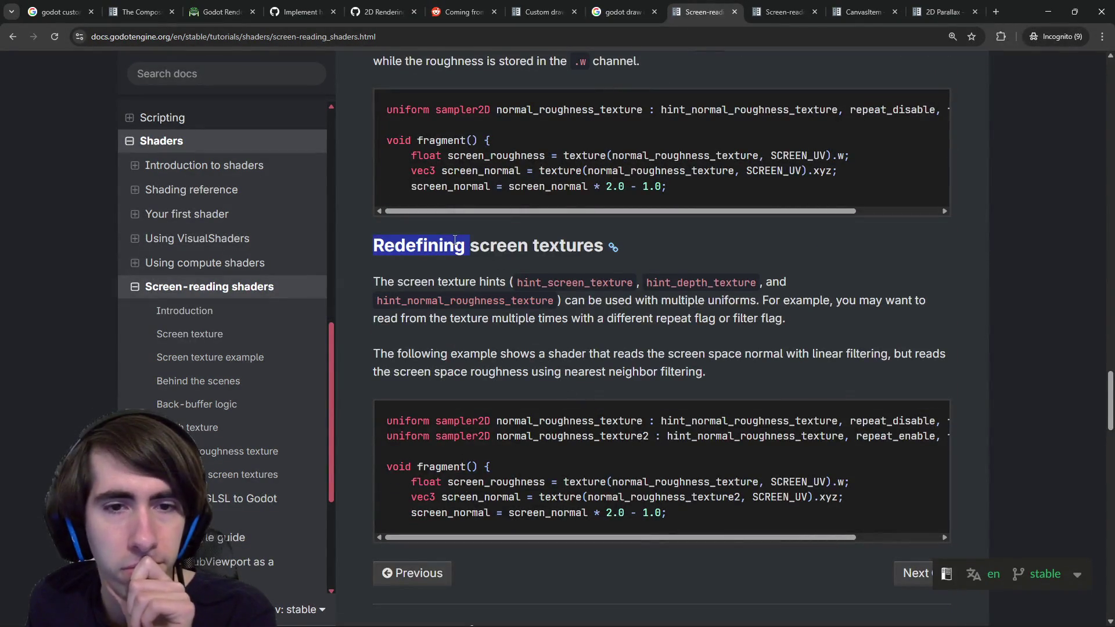
scroll(522, 315, "up", 9)
scroll(525, 325, "up", 15)
scroll(540, 372, "down", 3)
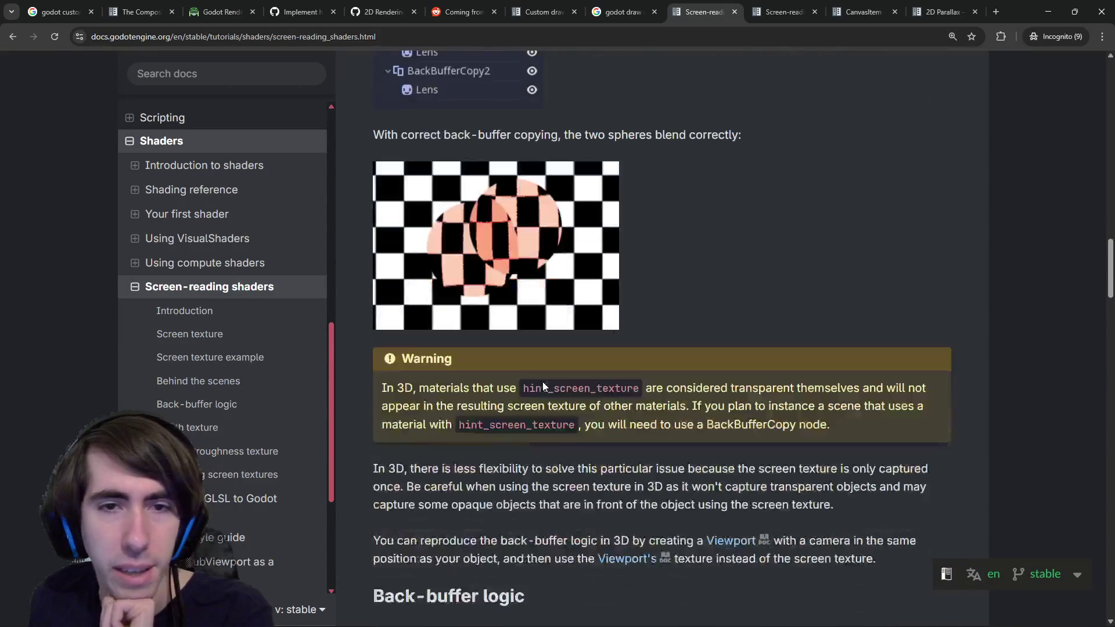
scroll(543, 380, "down", 4)
scroll(465, 233, "down", 3)
mouse_move(424, 168)
left_mouse_down()
mouse_move(630, 187)
mouse_move(744, 171)
mouse_move(860, 184)
left_mouse_up()
left_click(572, 205)
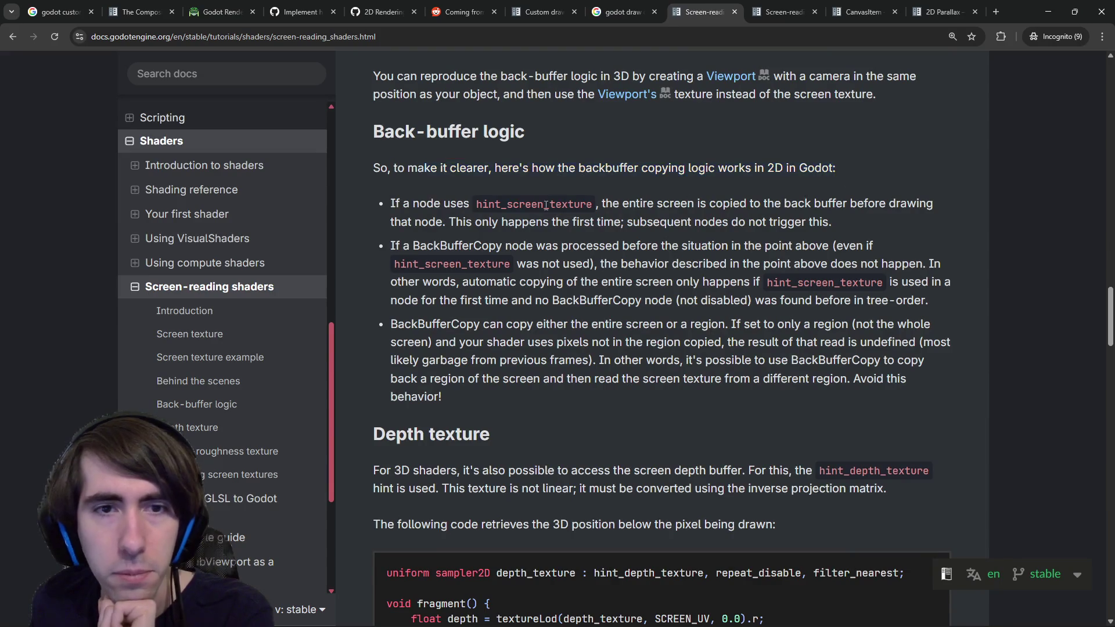
left_click_drag(404, 207, 778, 207)
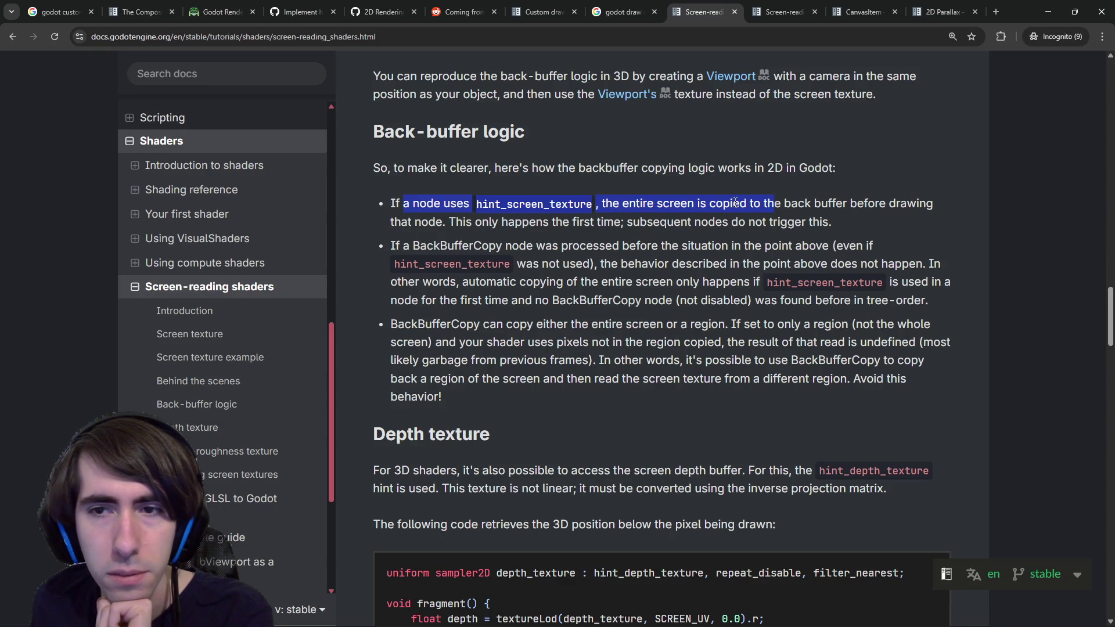
left_click_drag(441, 246, 706, 241)
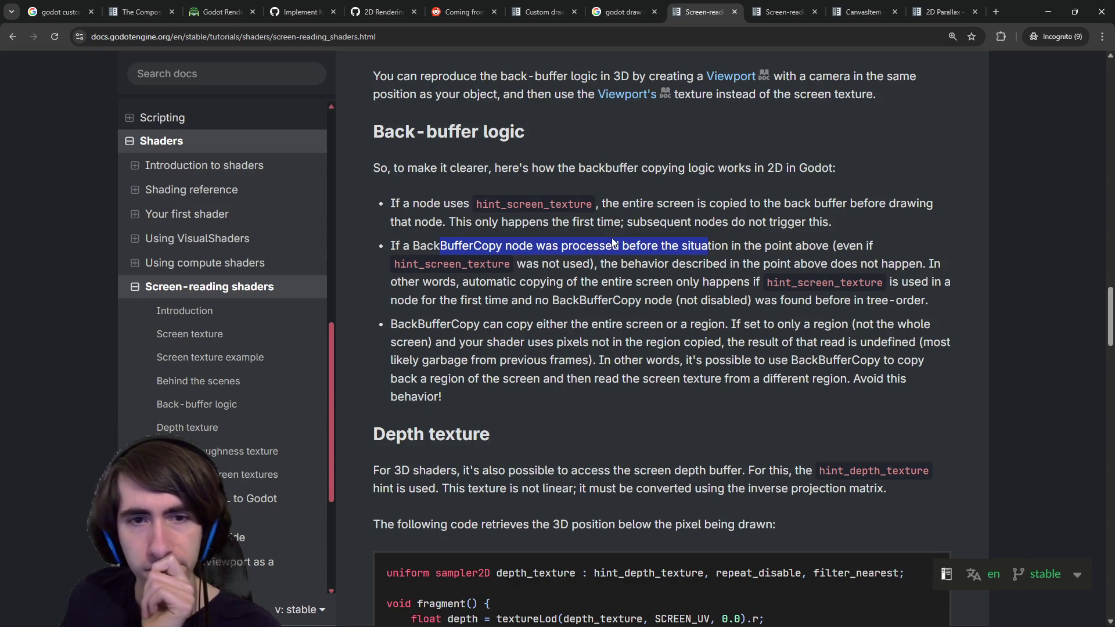
left_click_drag(486, 326, 669, 337)
left_click(668, 337)
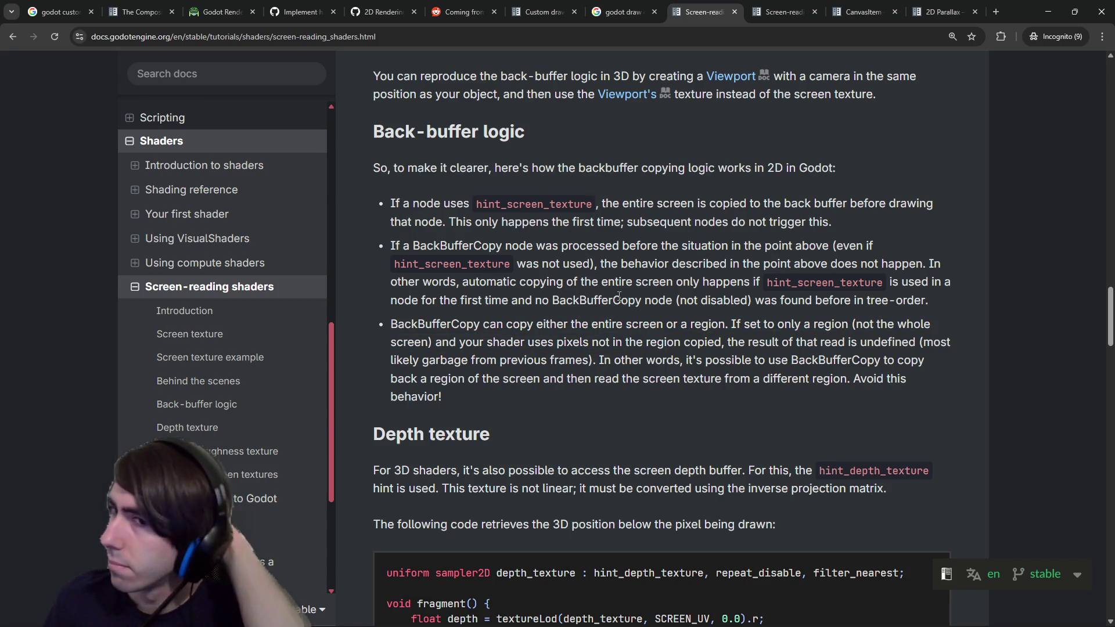
left_click_drag(500, 342, 645, 343)
left_click(643, 342)
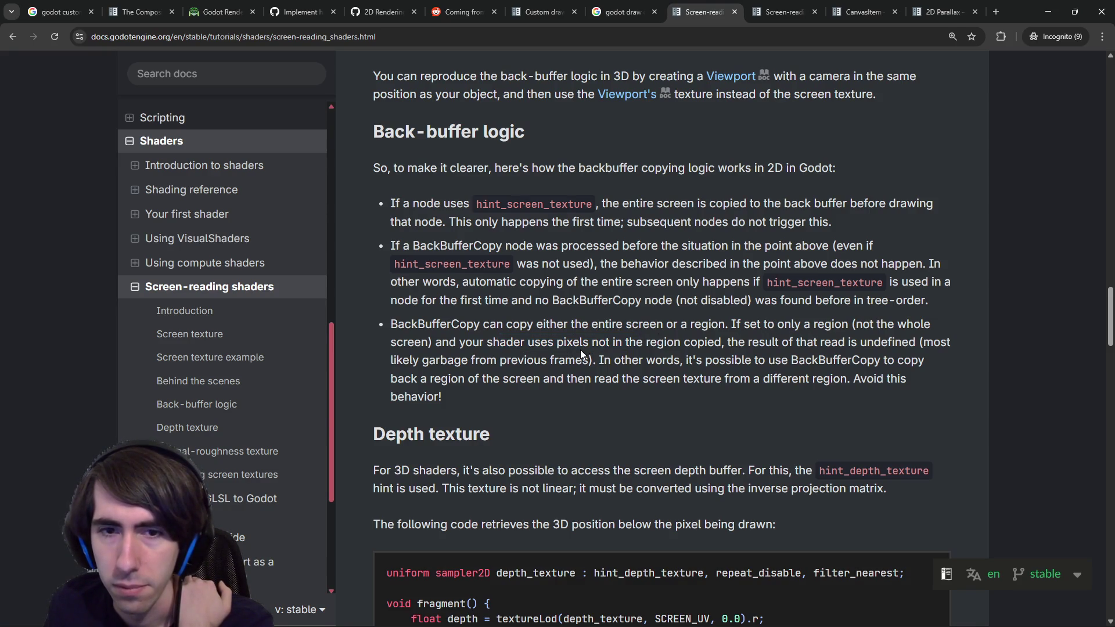
left_click_drag(601, 361, 766, 361)
left_click(763, 361)
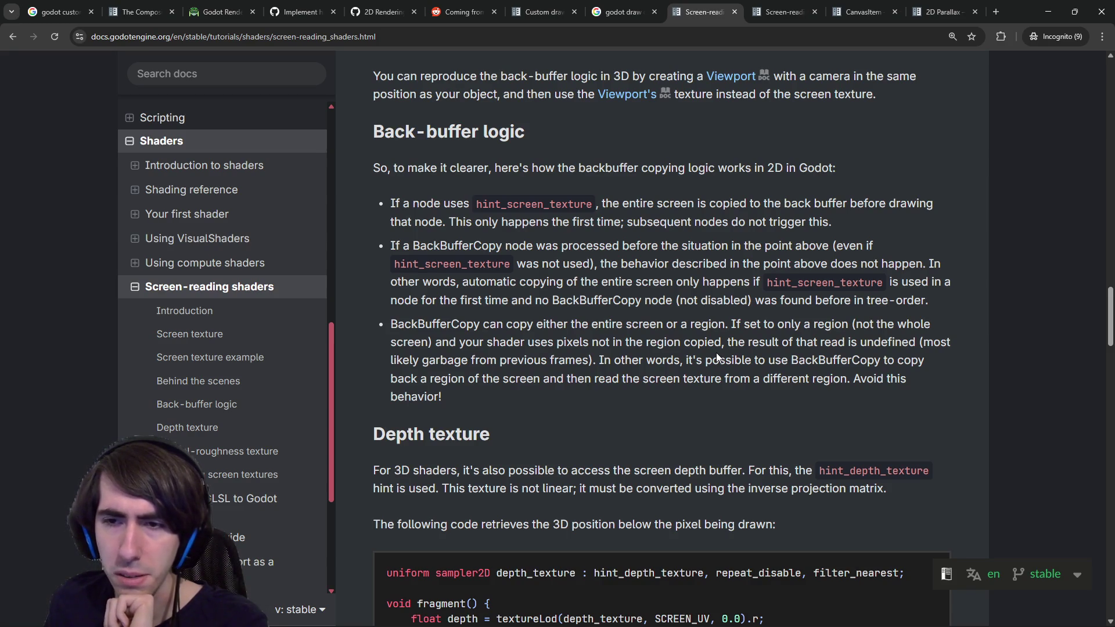
scroll(705, 356, "down", 3)
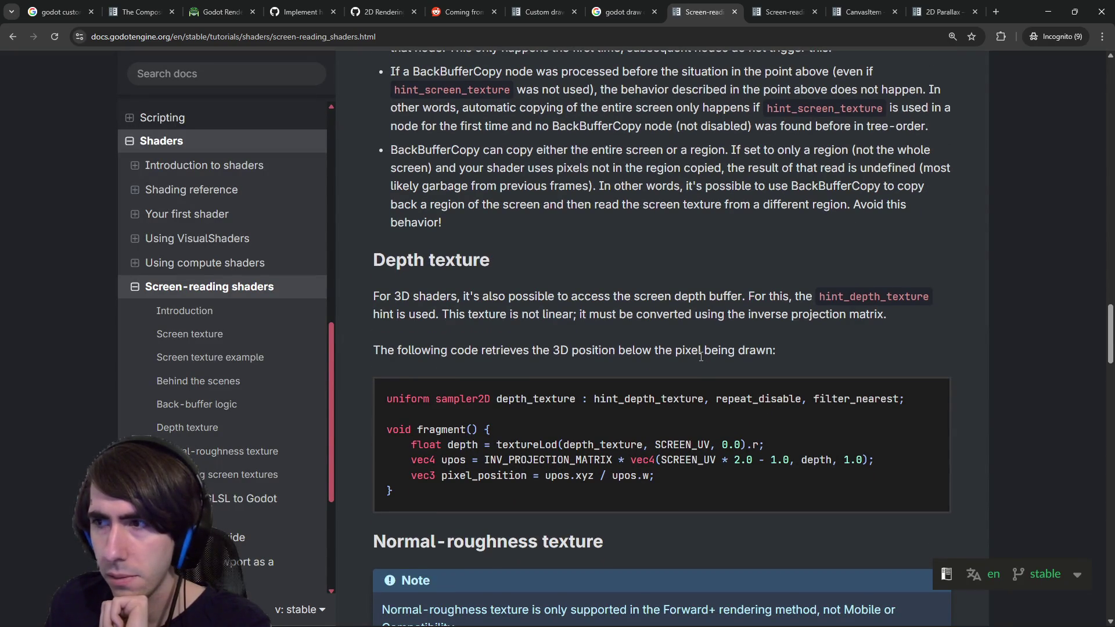
scroll(701, 356, "down", 3)
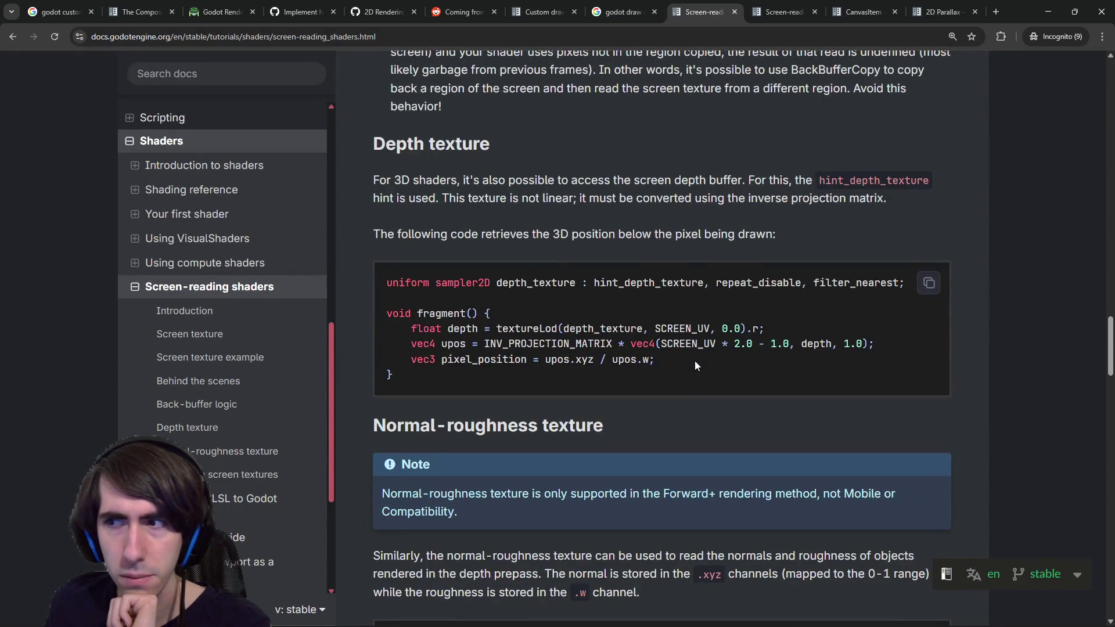
left_click(636, 14)
left_click(694, 7)
scroll(668, 336, "up", 15)
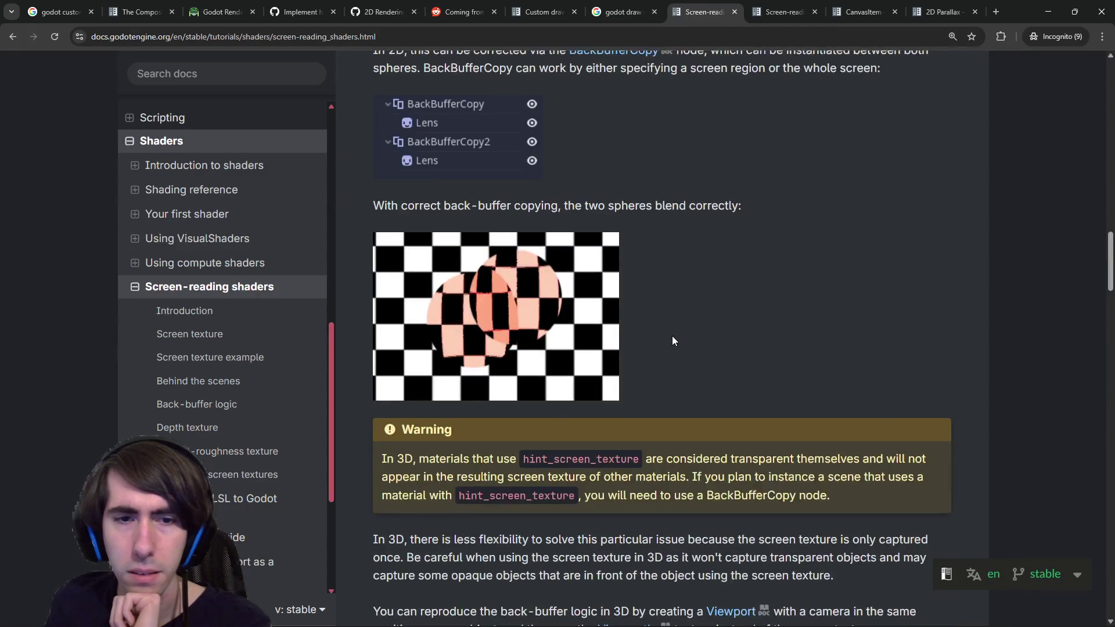
scroll(650, 372, "up", 10)
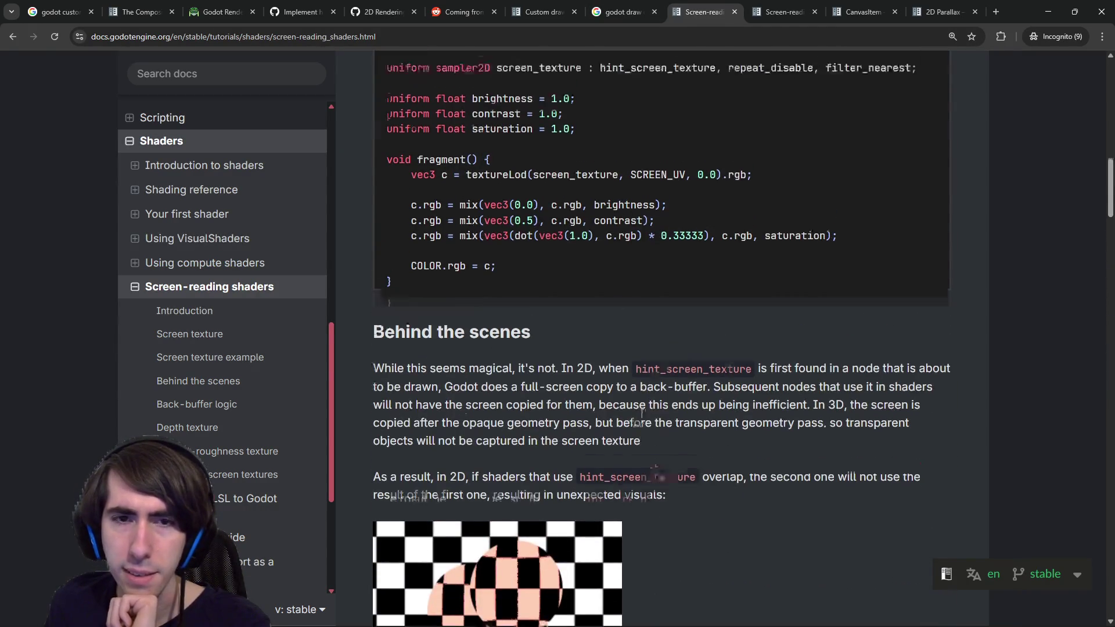
scroll(640, 414, "up", 10)
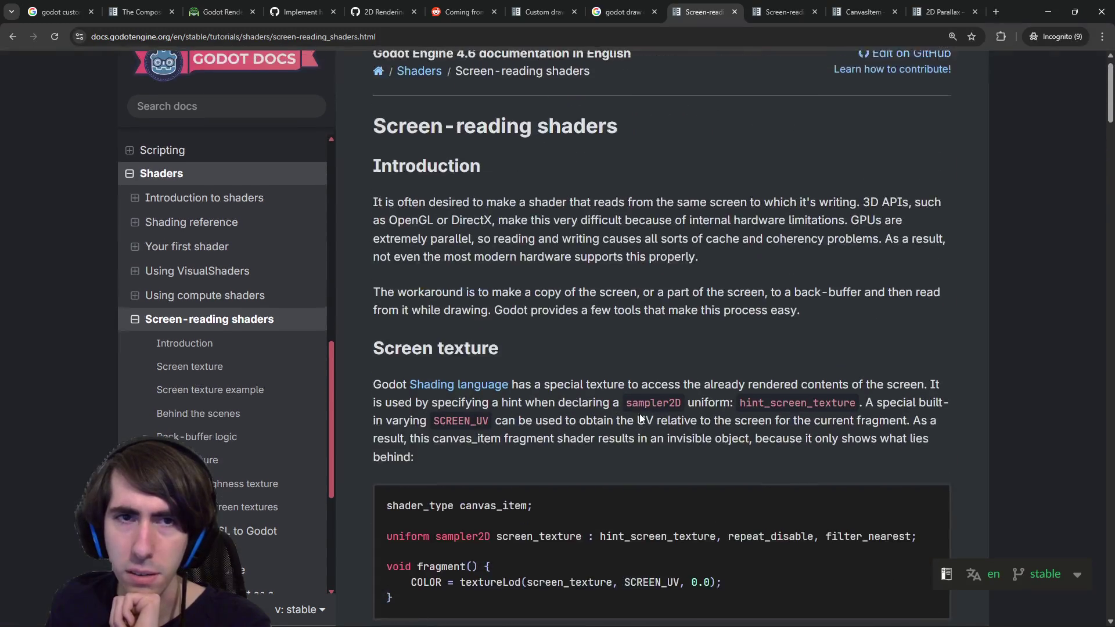
left_click(643, 7)
Replace the search with 'godot backbuffer copy' and run it.
left_click_drag(407, 76, 187, 74)
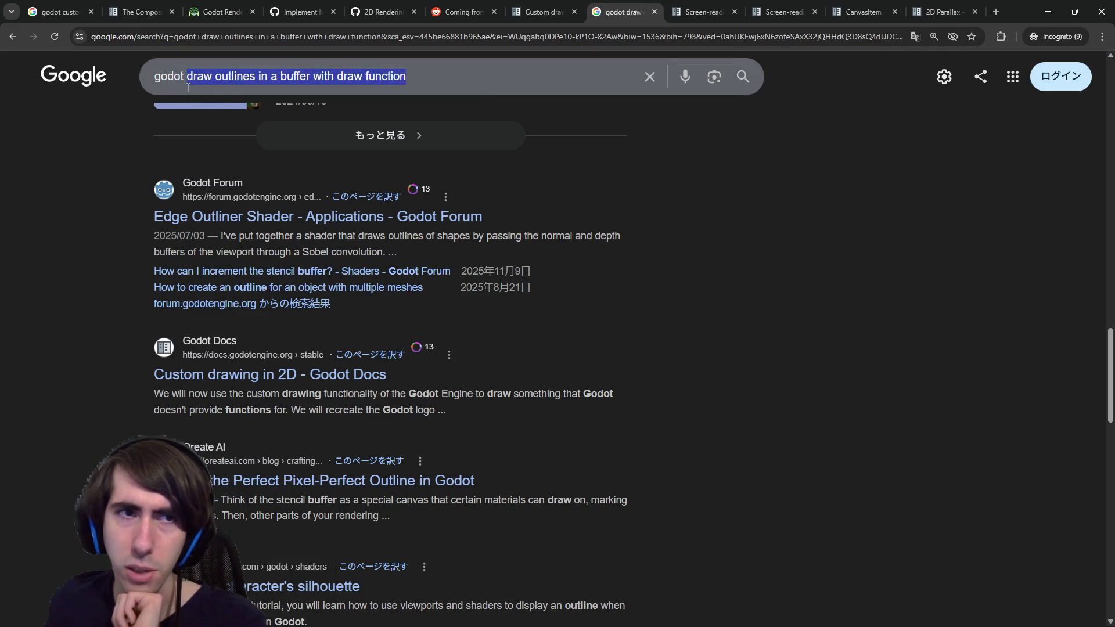
type("back")
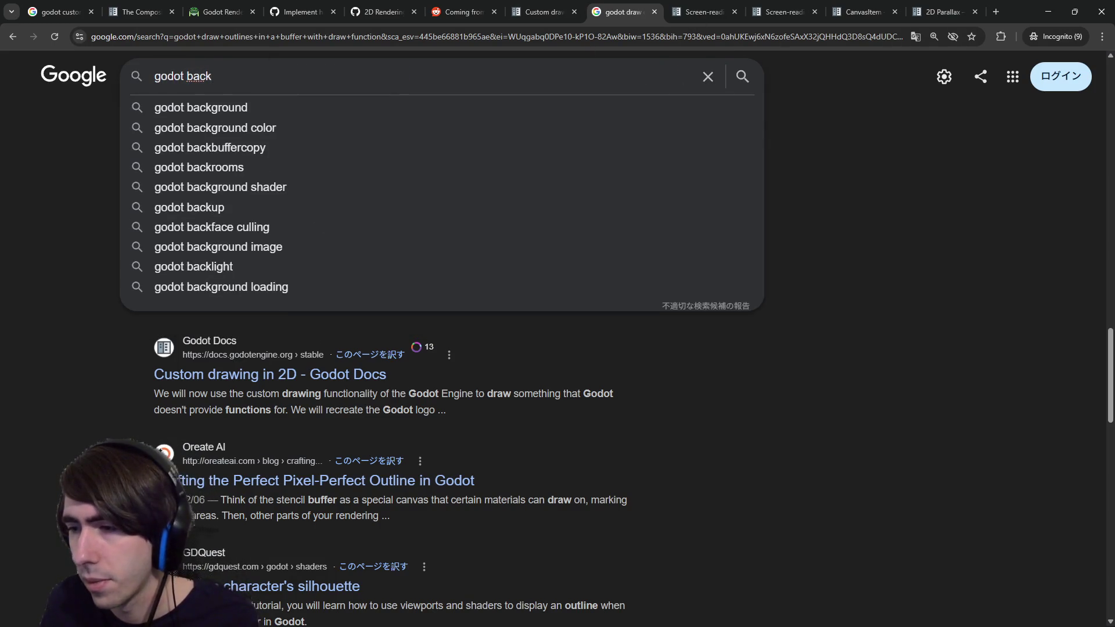
key("alt+Tab")
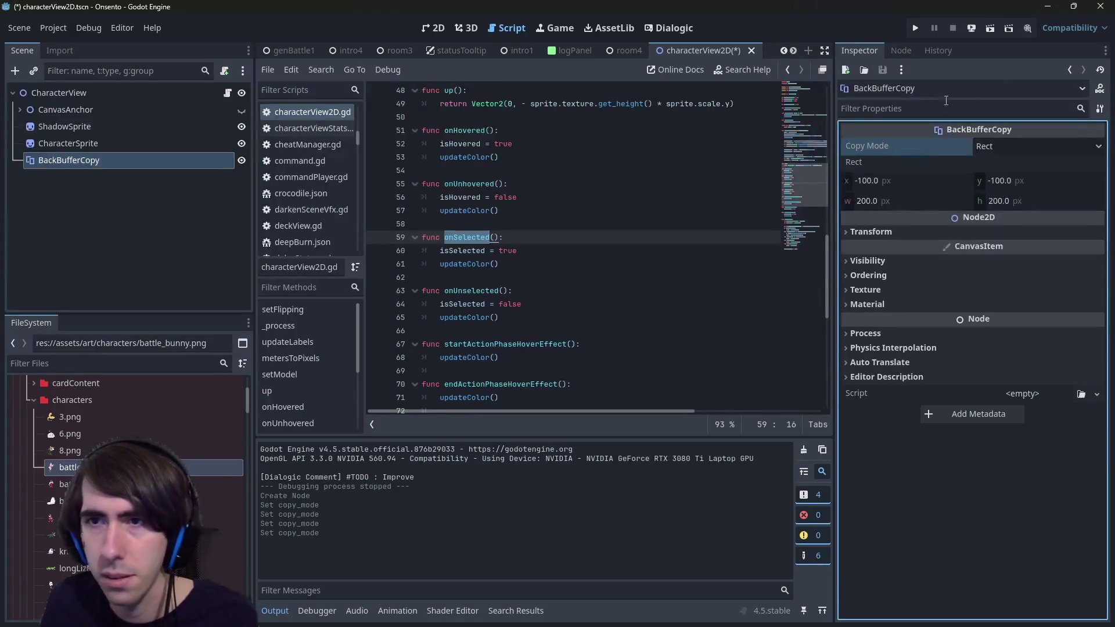
key("alt+Tab")
type("buffer copy")
key("Return")
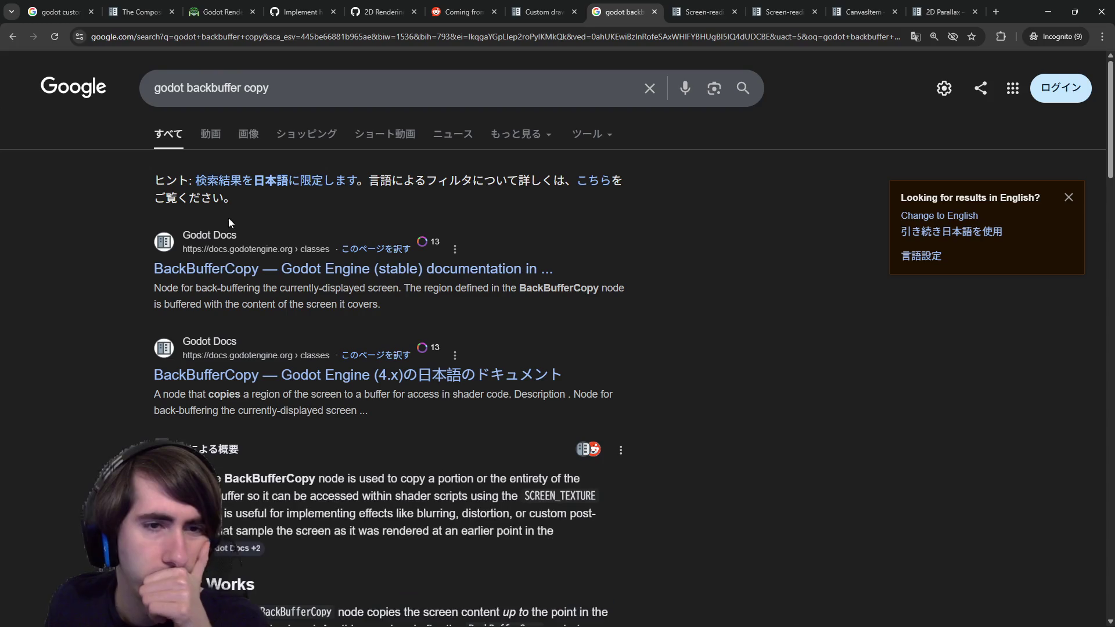
Open the BackBufferCopy docs and two video results in new tabs, then view 'Combine shaders'.
middle_click(219, 271)
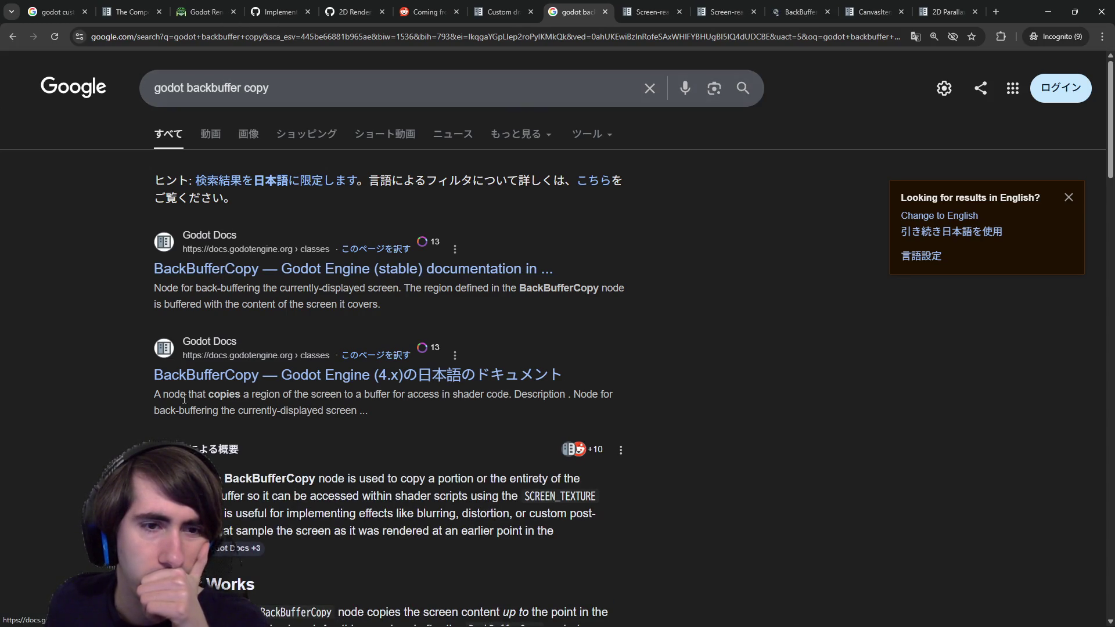
scroll(206, 411, "down", 3)
scroll(206, 411, "down", 7)
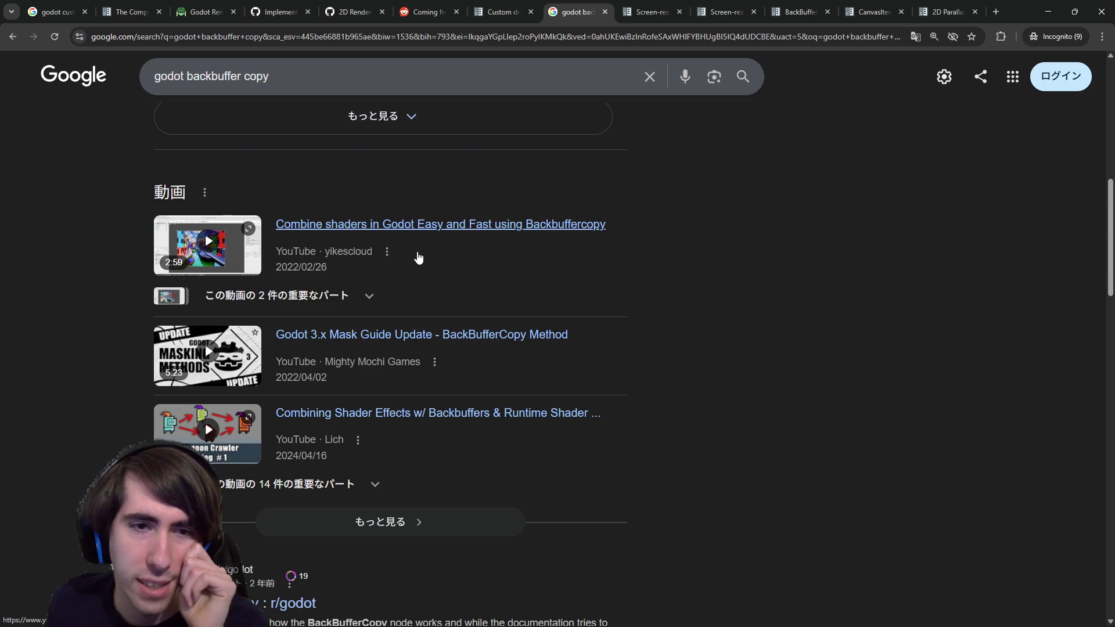
middle_click(418, 258)
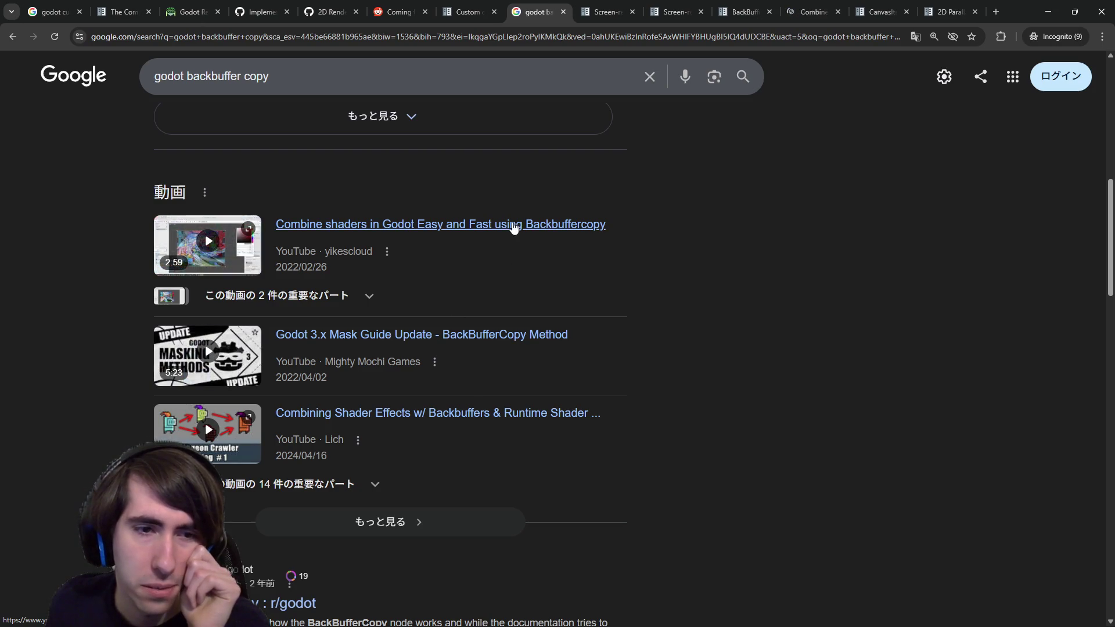
middle_click(485, 338)
left_click(753, 12)
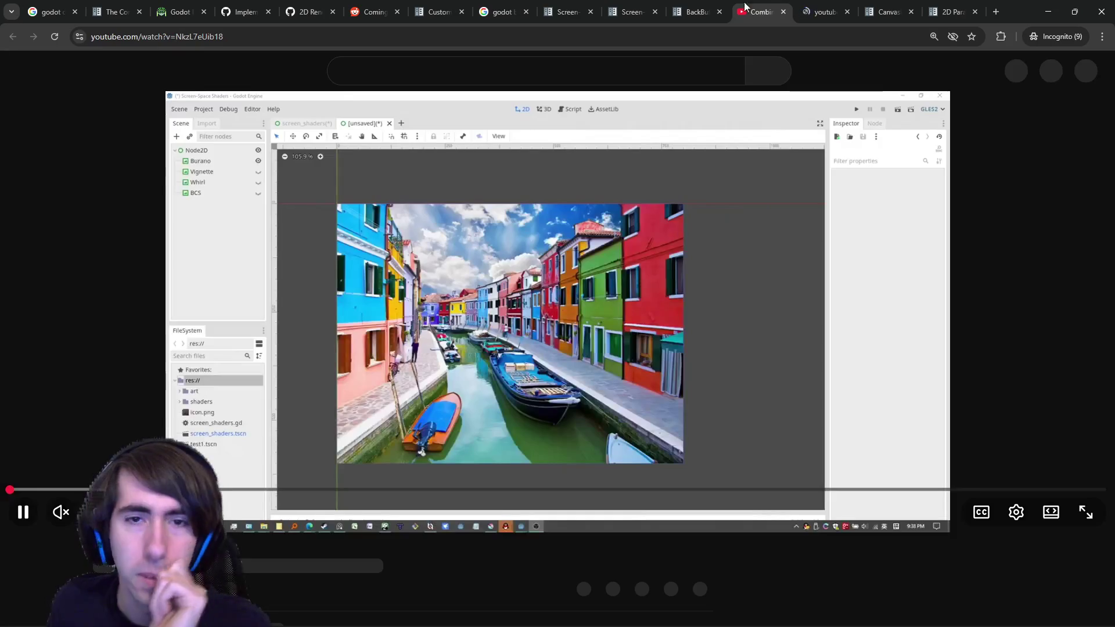
Skim the BackBufferCopy shader video fullscreen, jumping to the fix, rect settings and run.
double_click(385, 294)
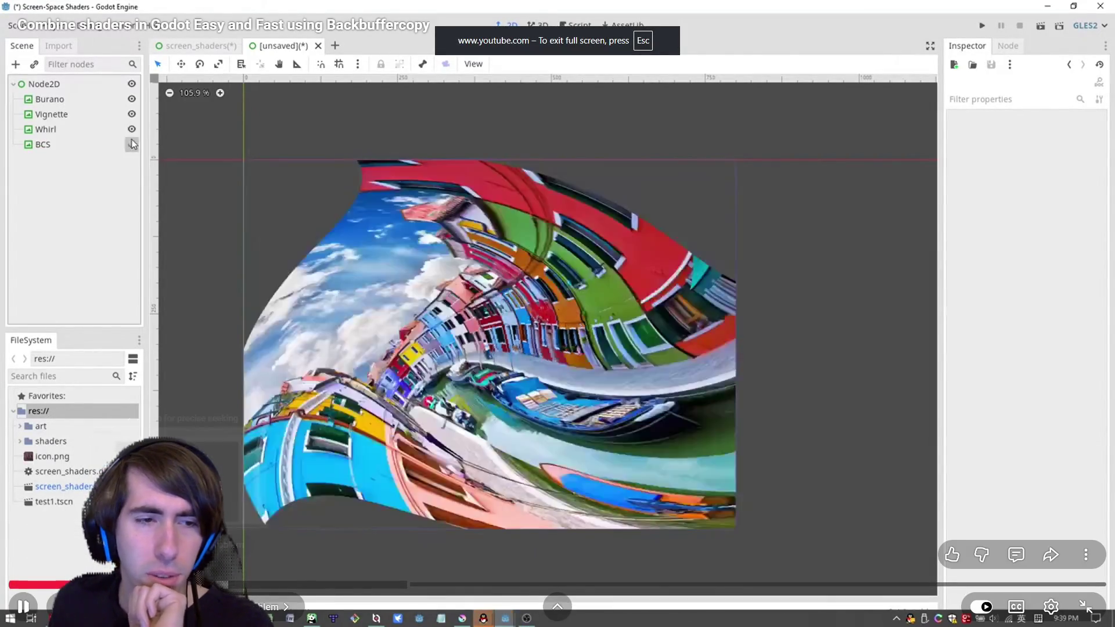
left_click_drag(191, 584, 303, 581)
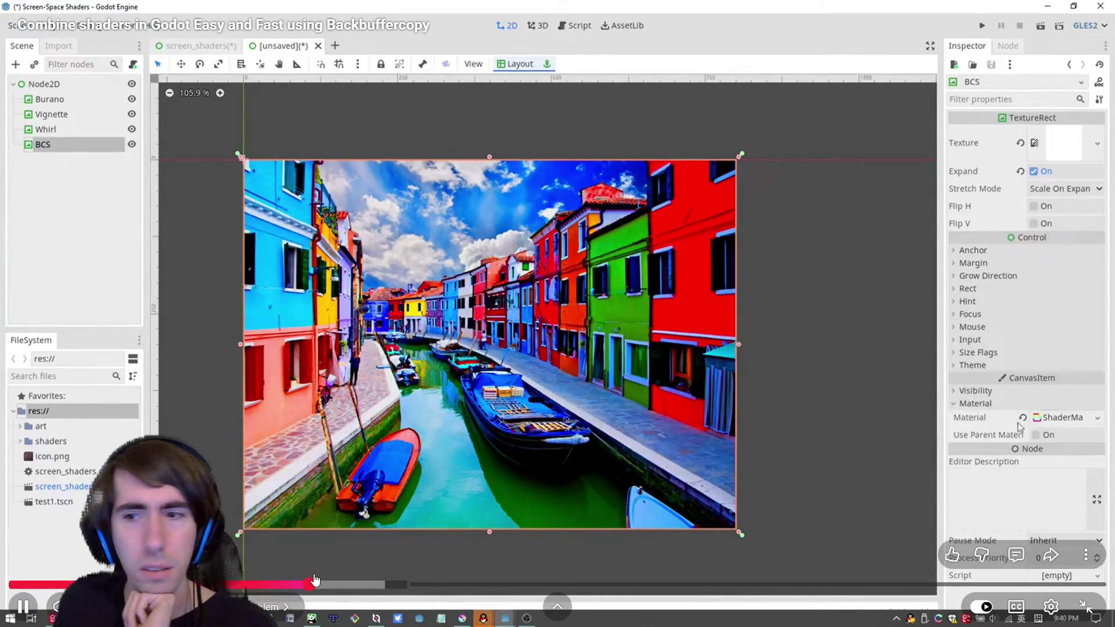
left_click(383, 584)
left_click_drag(374, 569, 511, 581)
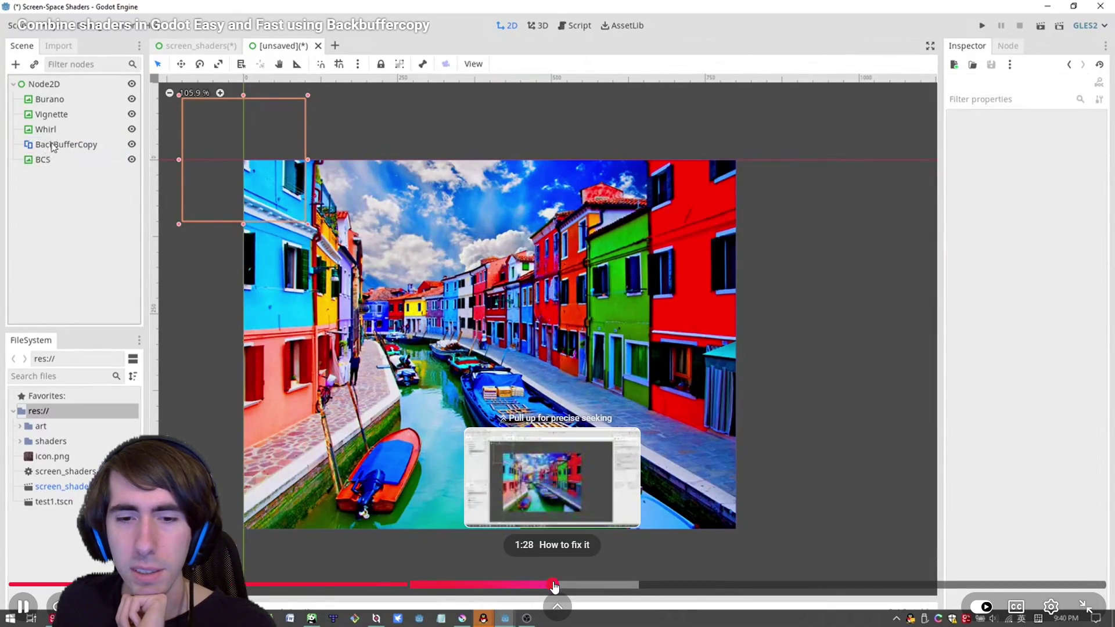
left_click(554, 584)
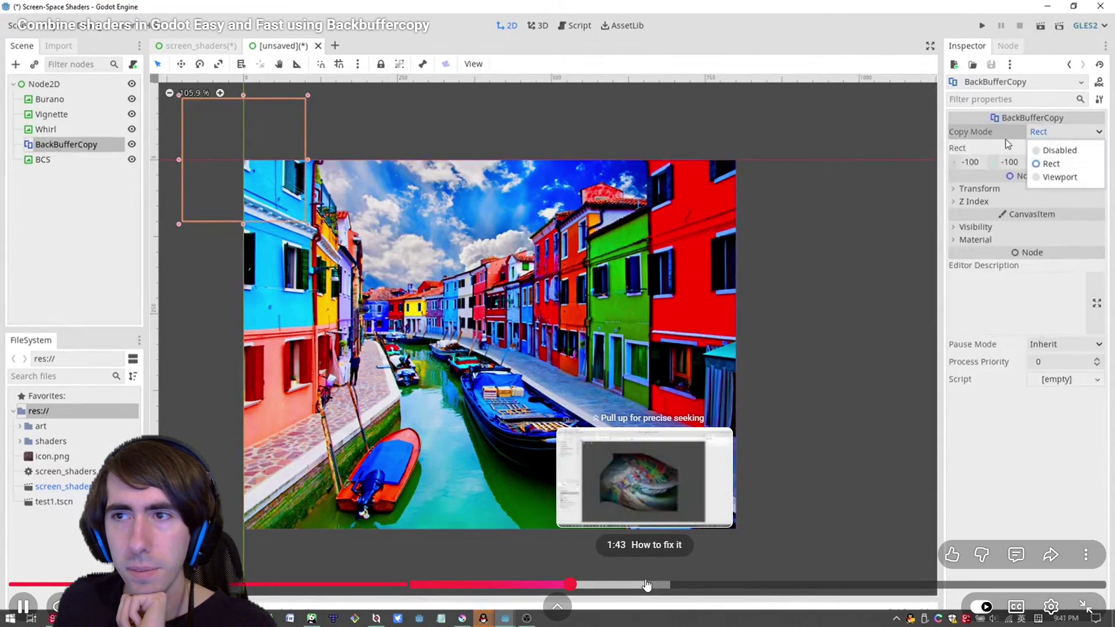
left_click(645, 585)
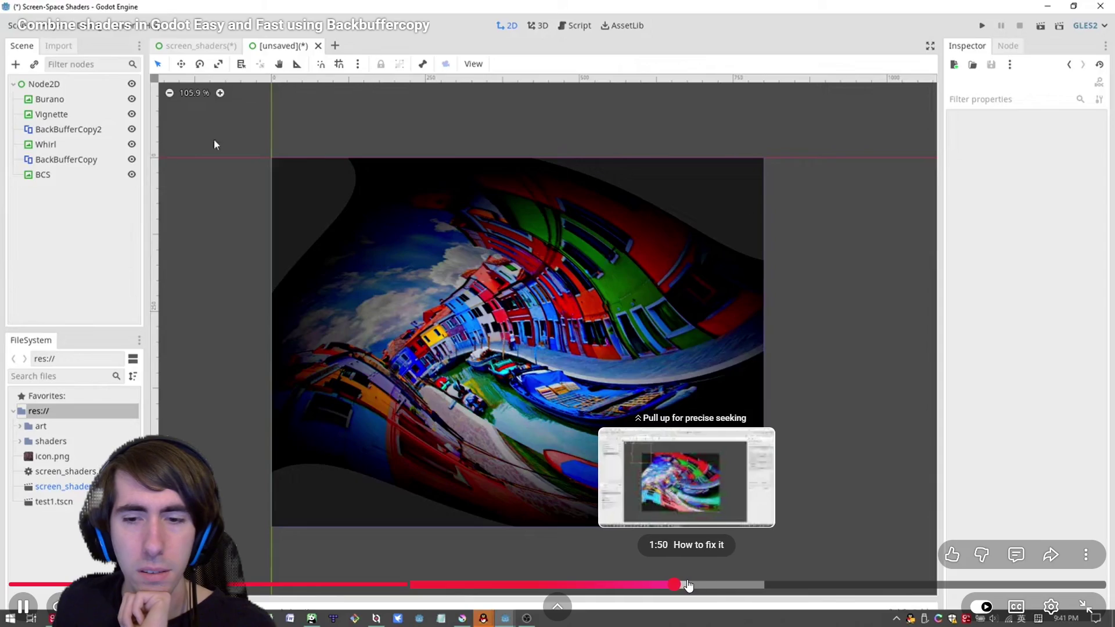
left_click(714, 585)
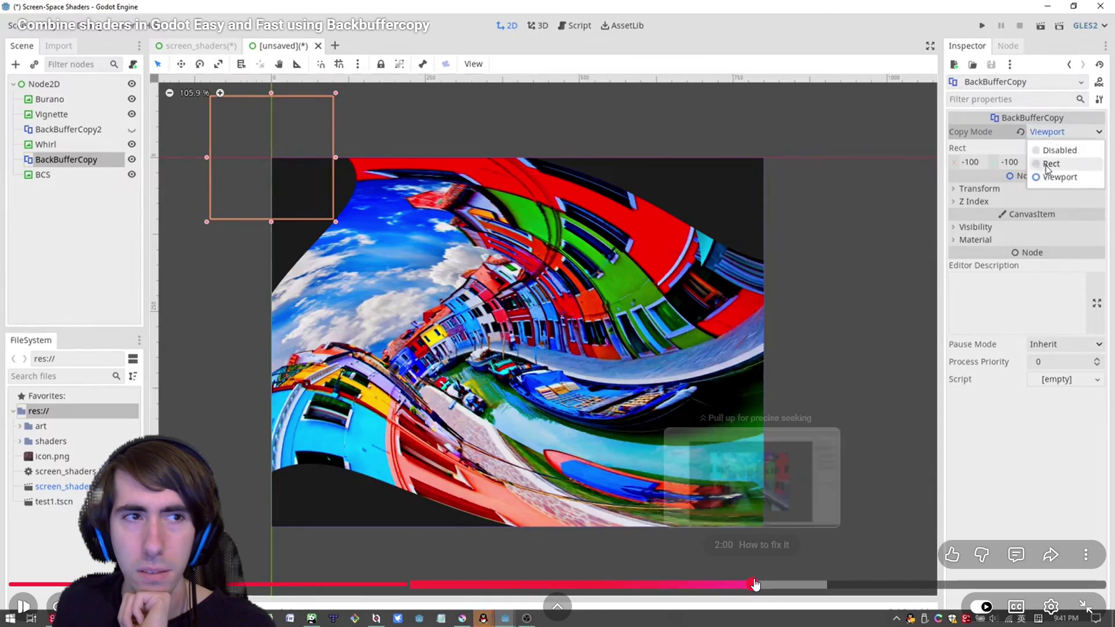
left_click(755, 585)
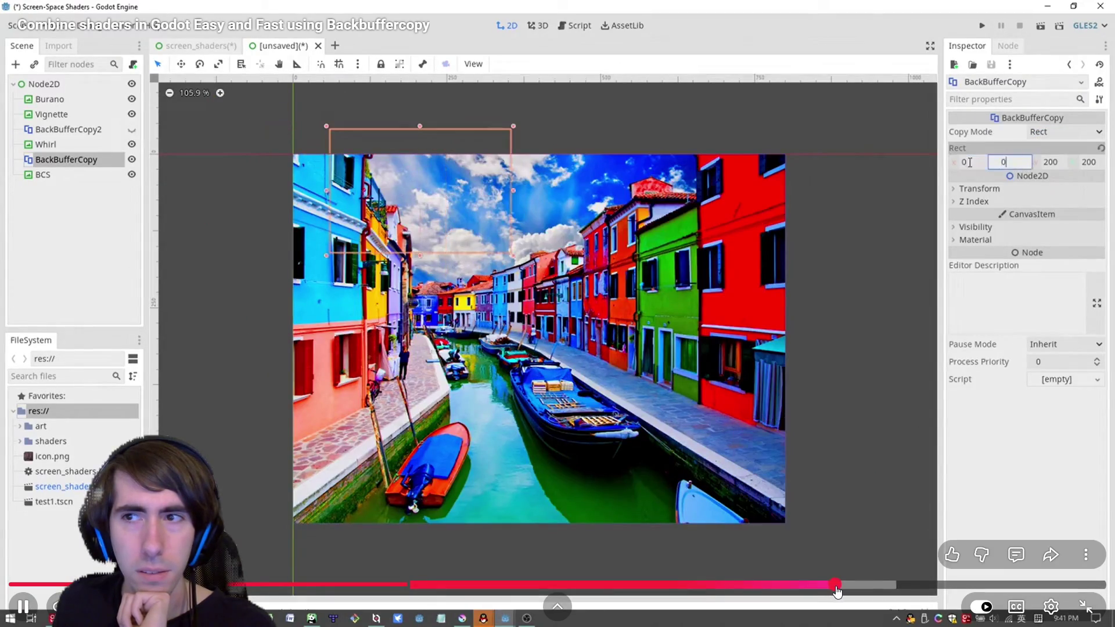
left_click(926, 585)
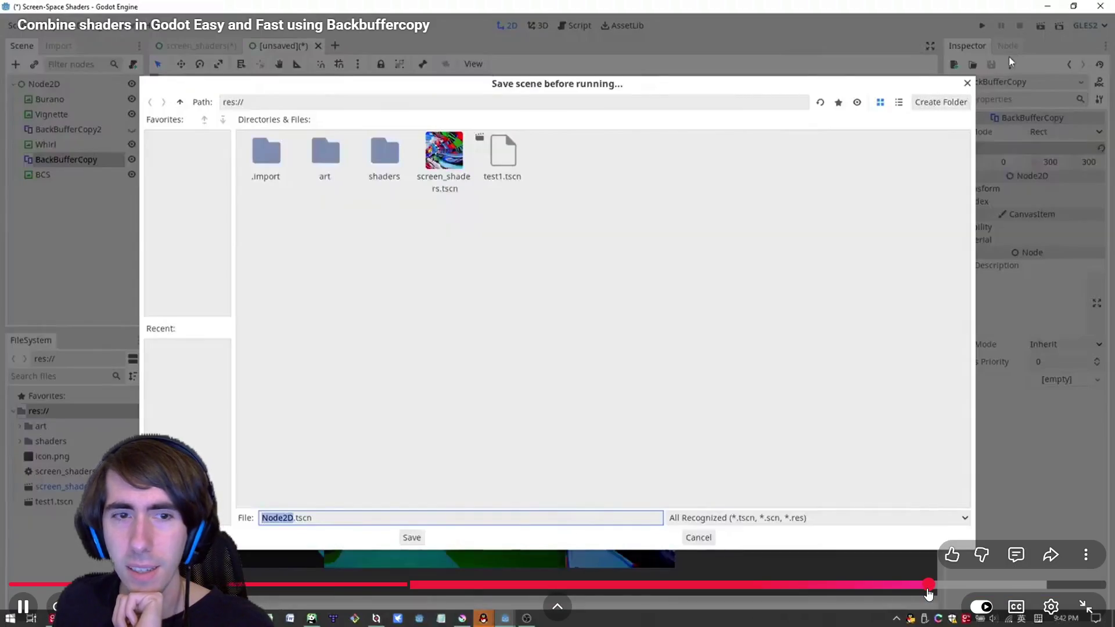
left_click_drag(929, 588, 967, 587)
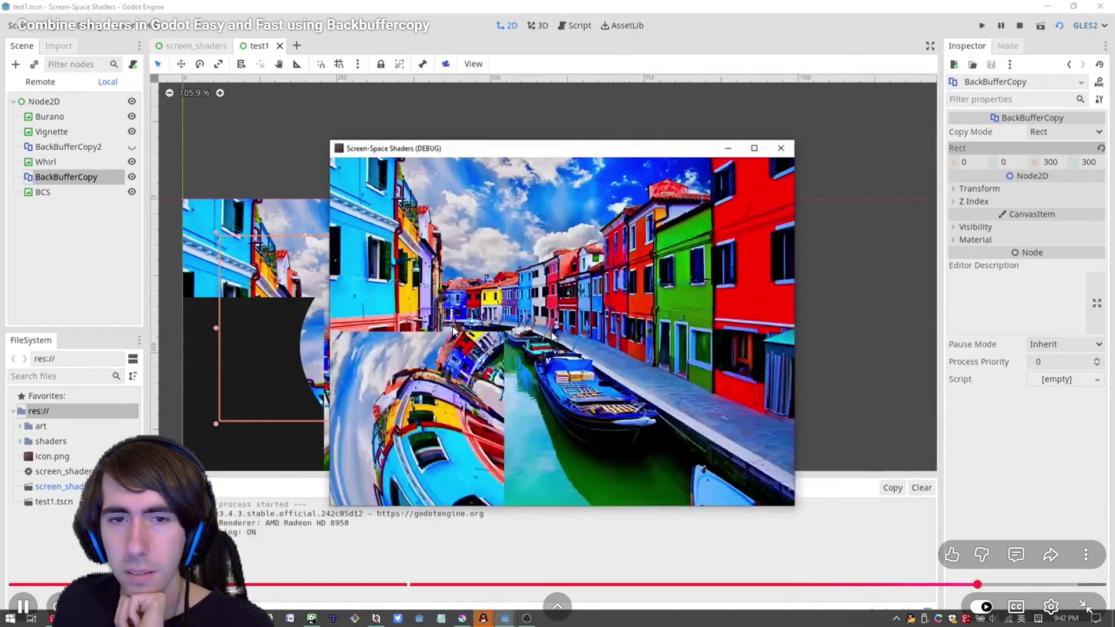
Exit fullscreen, go to the BackBufferCopy docs tab, and minimize Chrome.
double_click(413, 253)
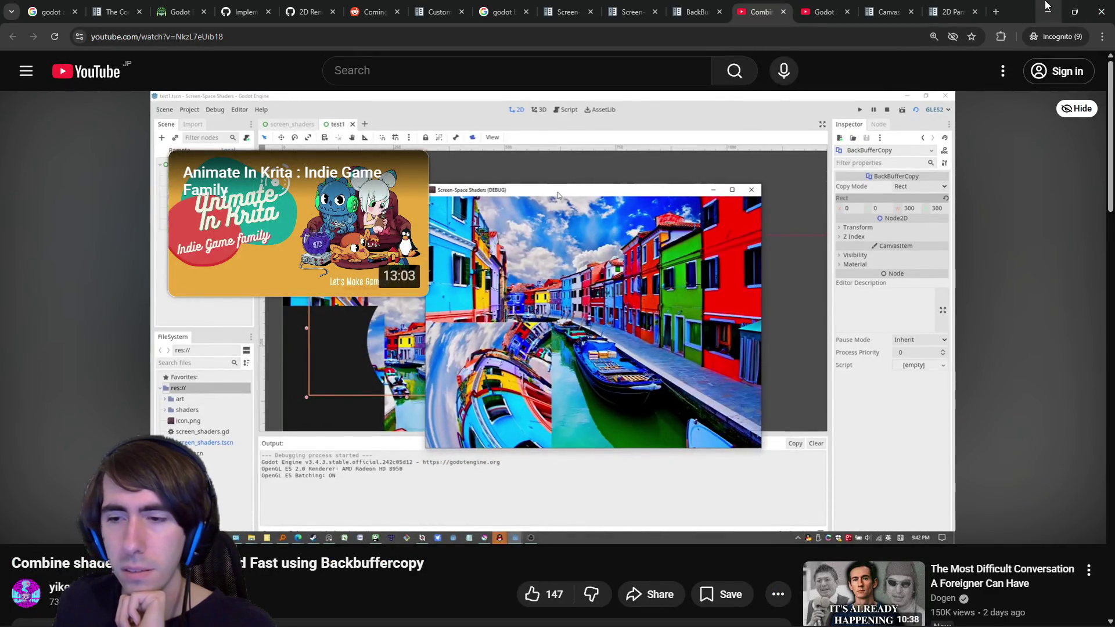
left_click(696, 12)
left_click(1046, 7)
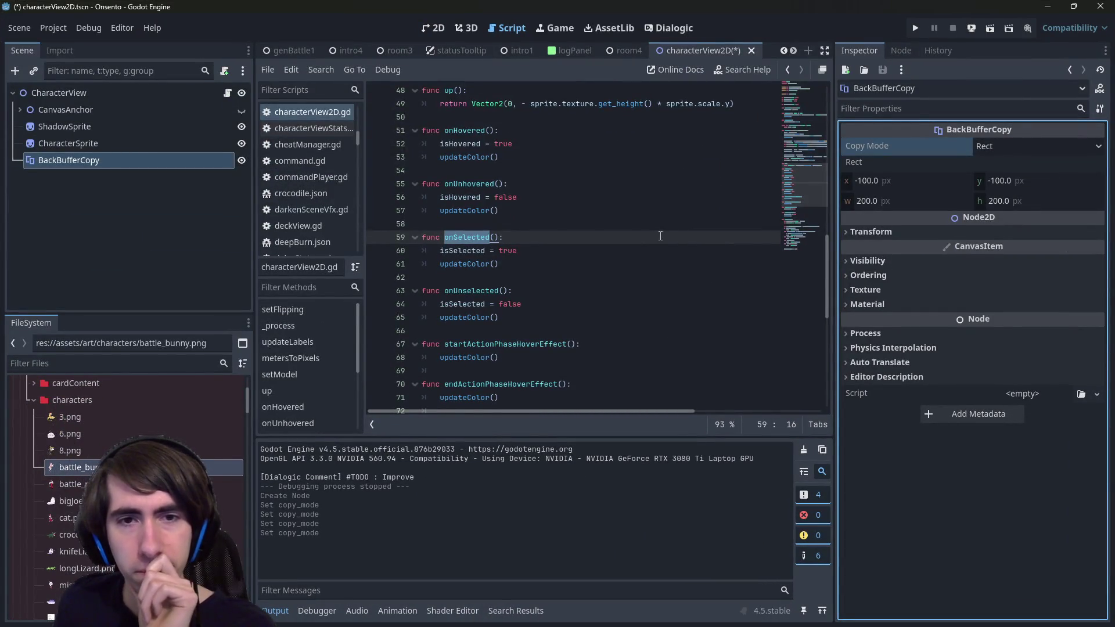
Place the caret at the ends of script lines 59, 61 and 60.
left_click(654, 240)
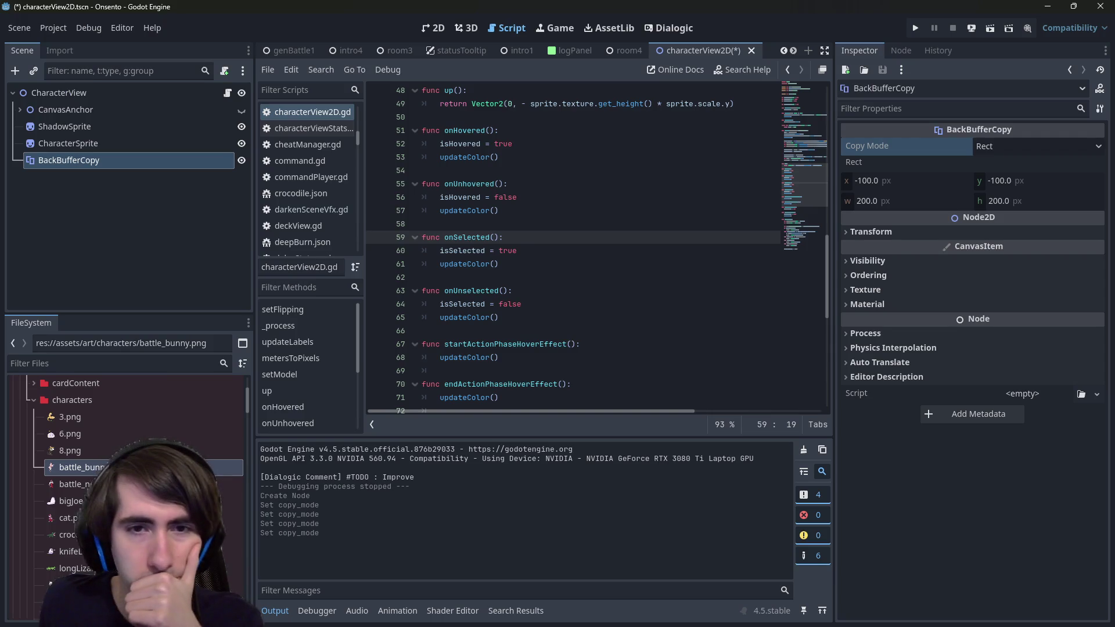
left_click(535, 264)
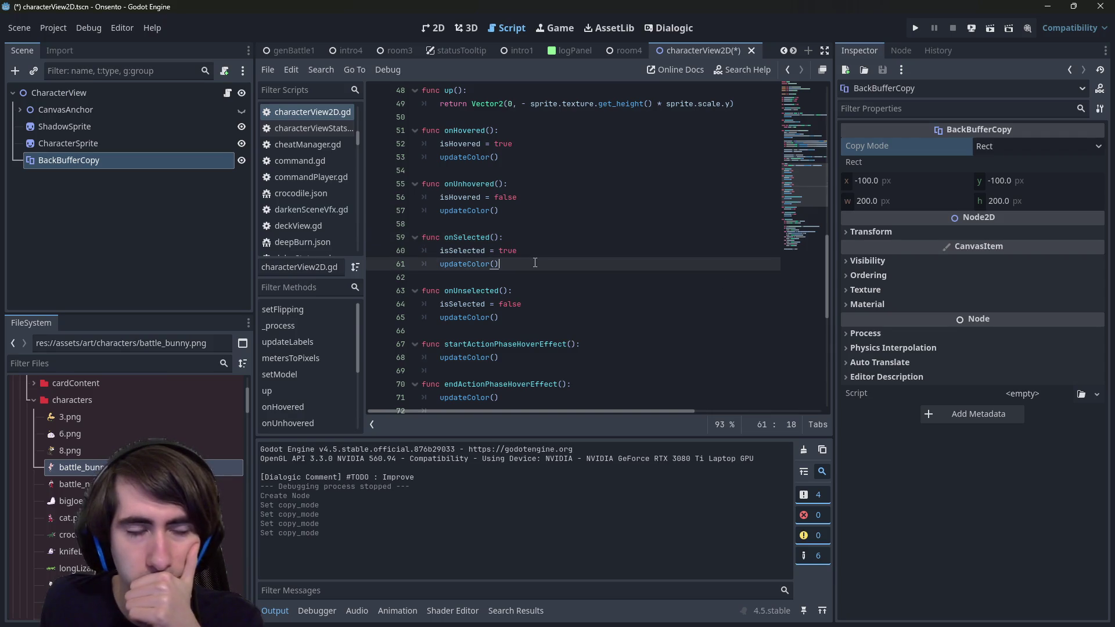
left_click(552, 245)
Undo the copy mode change and the BackBufferCopy node creation, then save characterView2D.
left_click(184, 216)
key("ctrl+z")
key("ctrl+z")
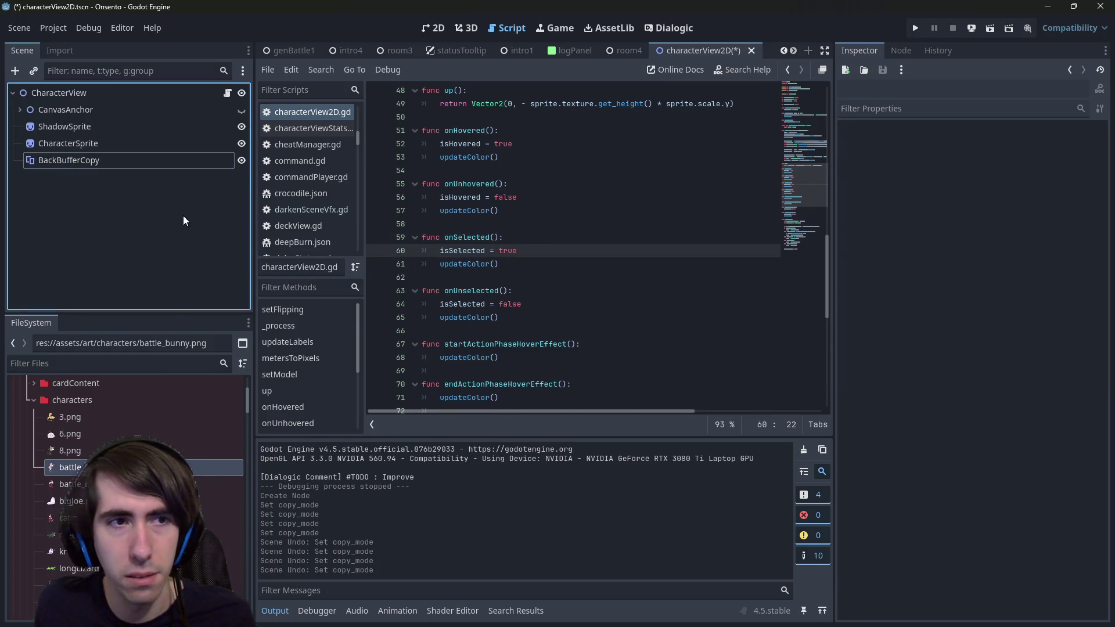
key("ctrl+z")
key("ctrl+z")
key("ctrl+z")
key("ctrl+s")
Switch the editor to the 2D scene view and return to the browser.
left_click(610, 237)
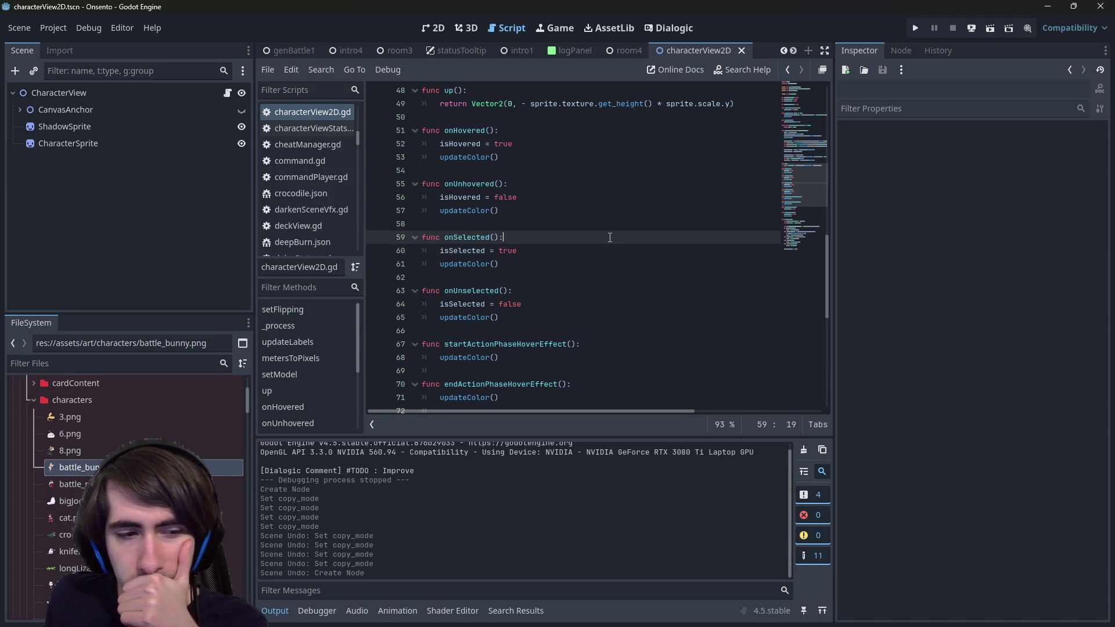
left_click(432, 32)
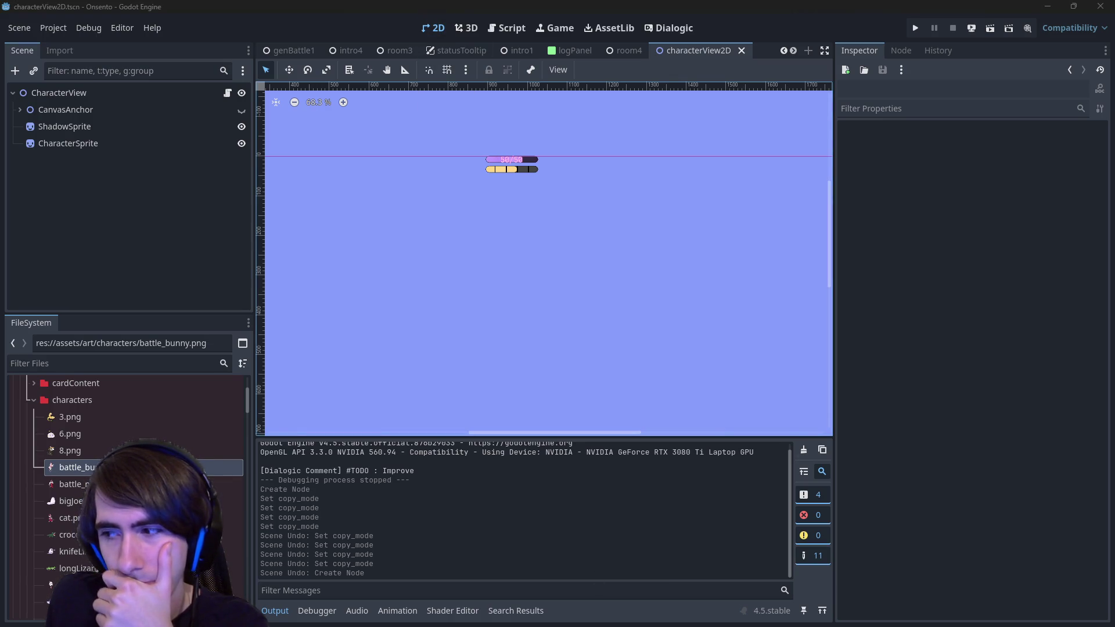
key("alt+Tab")
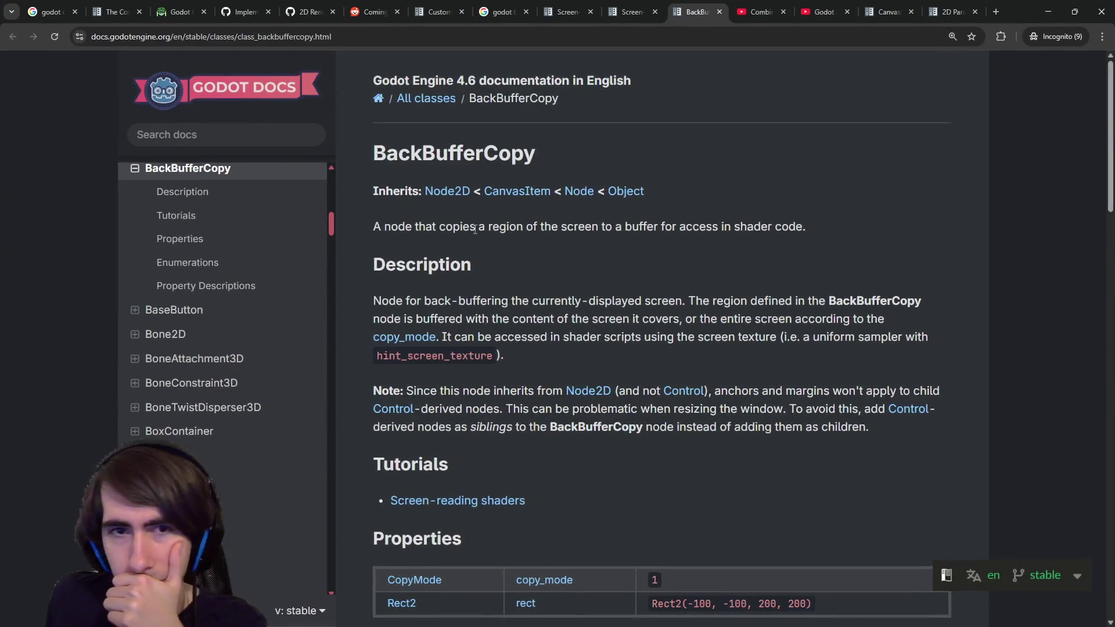
Search Google for 'godot 2d custom renderpipeline'.
scroll(485, 256, "down", 10)
scroll(485, 255, "down", 15)
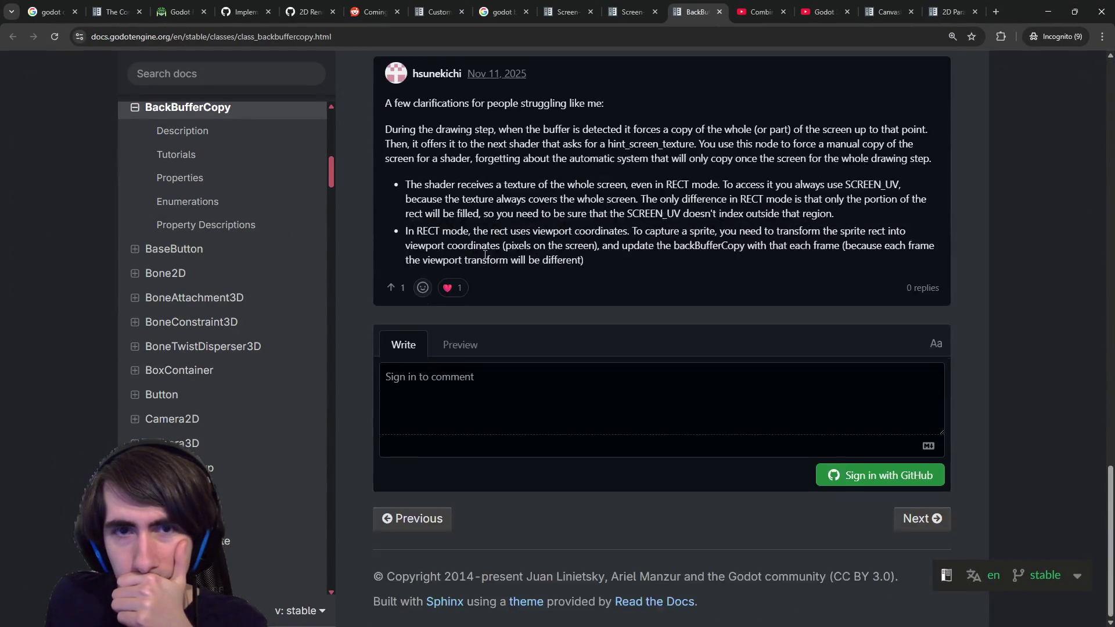
scroll(500, 272, "up", 5)
scroll(499, 271, "up", 5)
left_click(503, 12)
left_click_drag(268, 76, 185, 77)
type("2d custom ren")
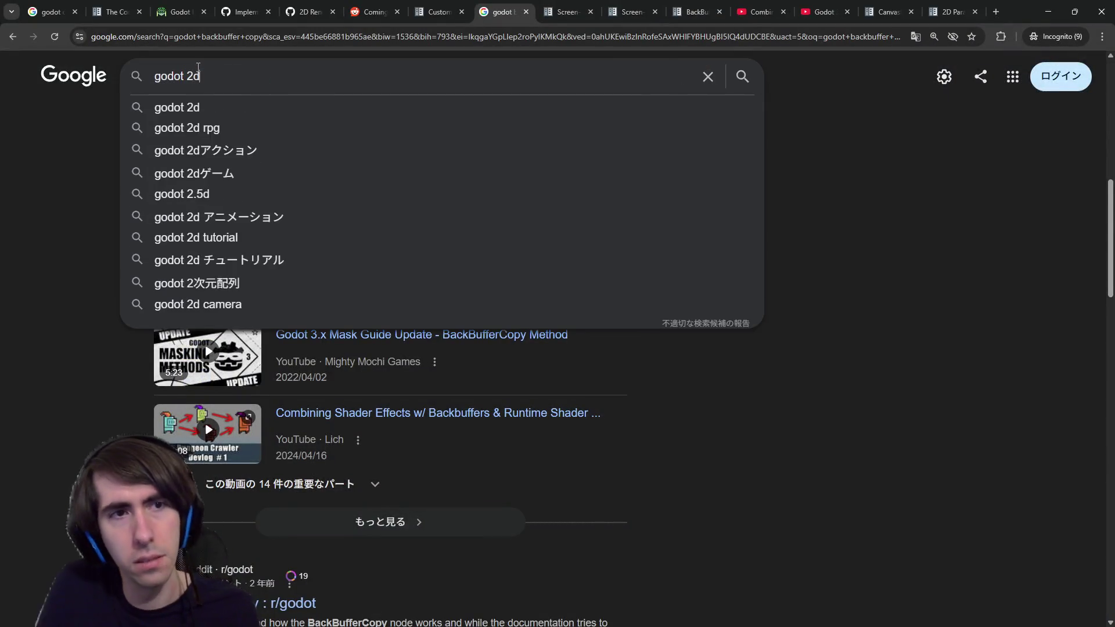
type("derpipeline")
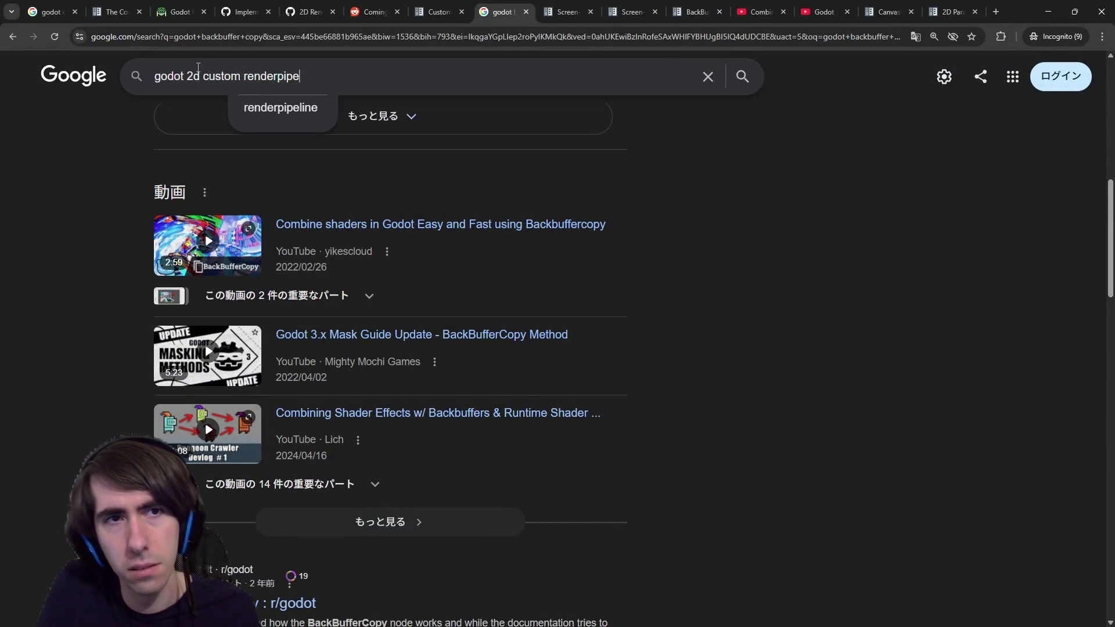
key("Return")
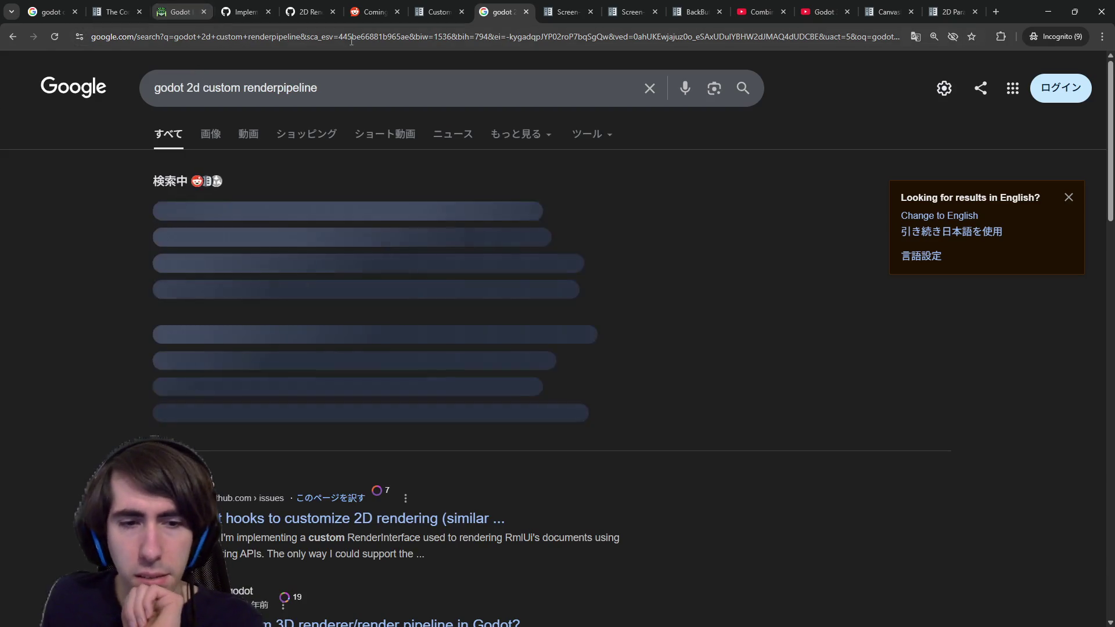
Read the AI overview's claims about 2D having no official pipeline, then expand it fully.
scroll(260, 403, "down", 1)
scroll(264, 391, "up", 1)
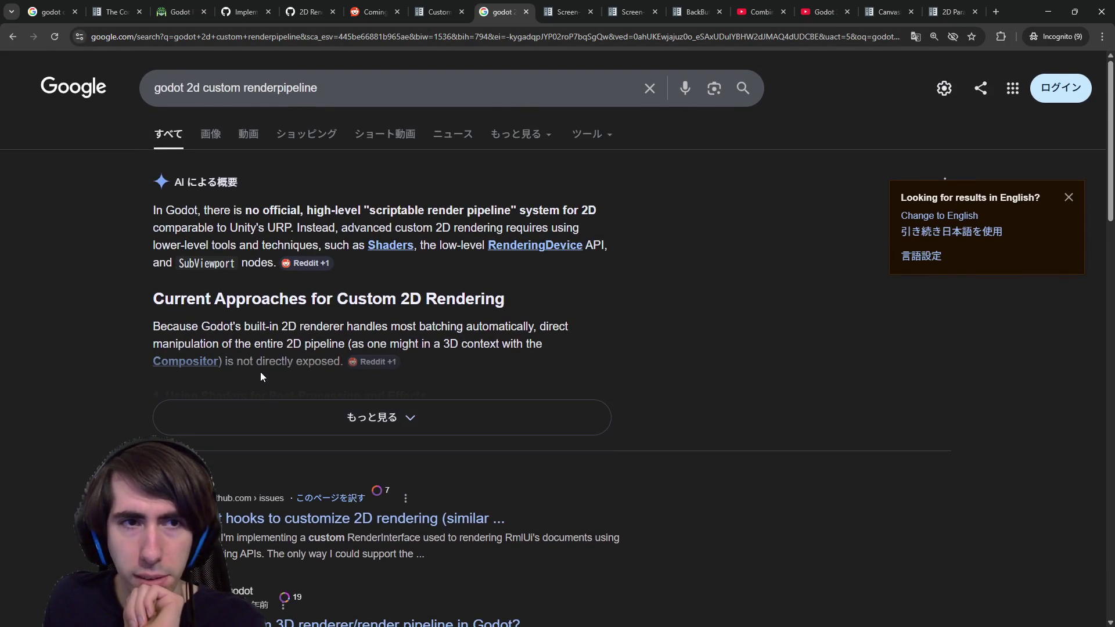
mouse_move(237, 210)
left_mouse_down()
mouse_move(493, 227)
mouse_move(507, 212)
left_mouse_up()
left_click(479, 195)
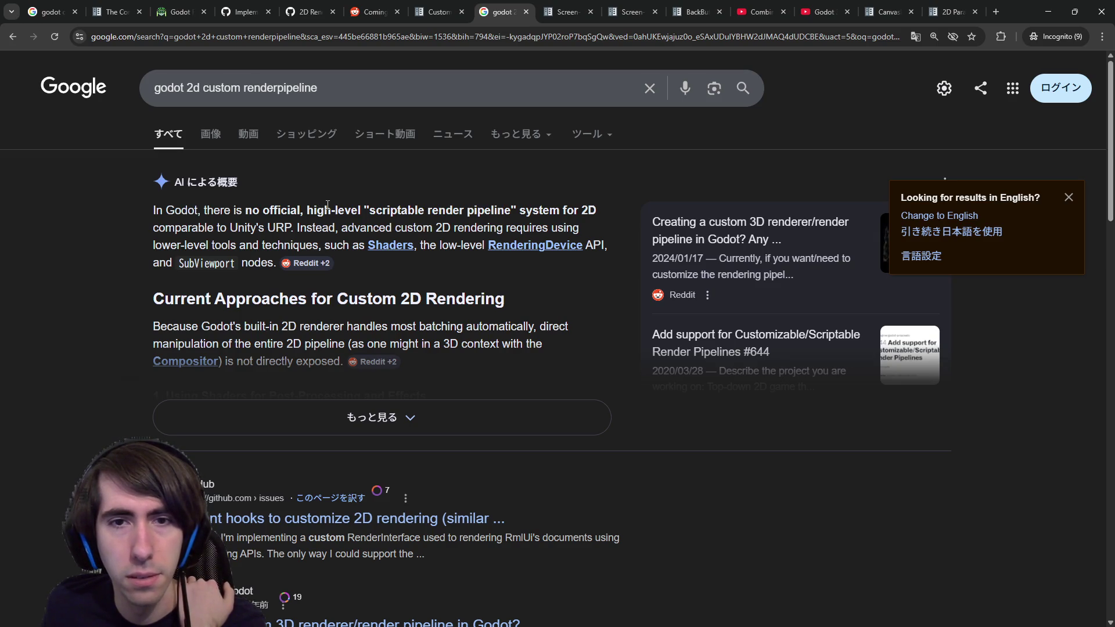
mouse_move(328, 205)
left_mouse_down()
mouse_move(307, 227)
mouse_move(328, 243)
left_mouse_up()
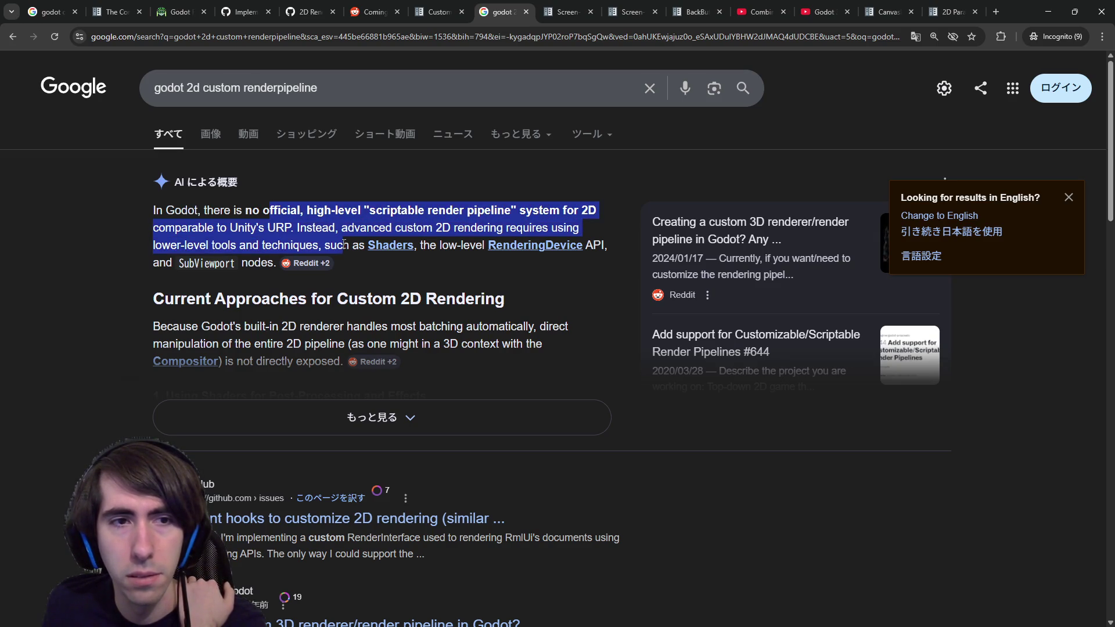
left_click(329, 241)
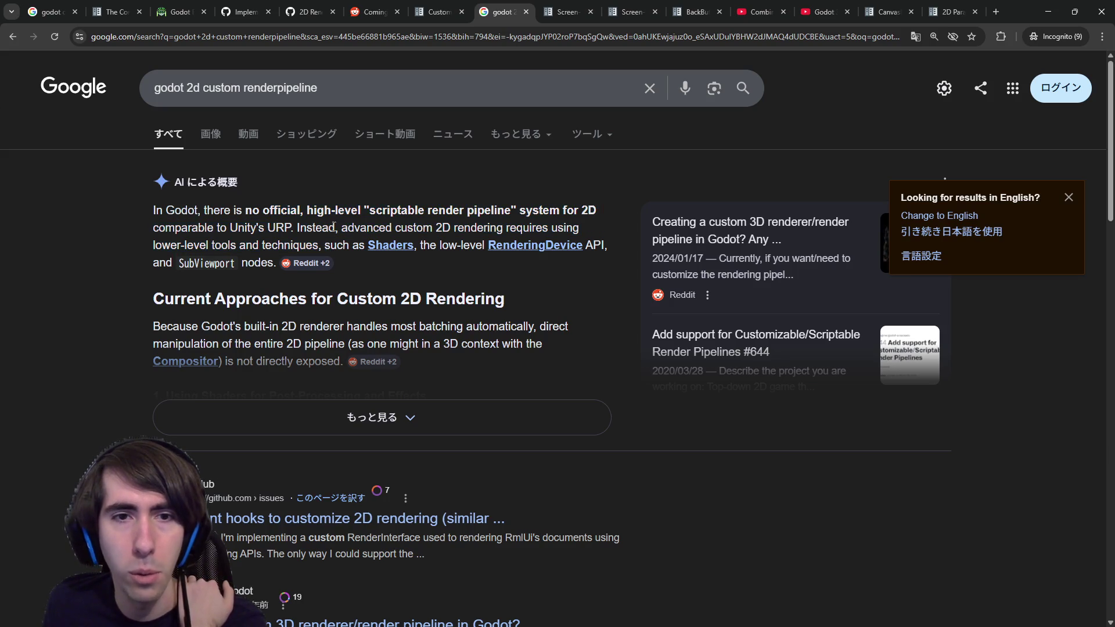
mouse_move(412, 225)
left_mouse_down()
mouse_move(475, 229)
mouse_move(220, 240)
mouse_move(342, 242)
left_mouse_up()
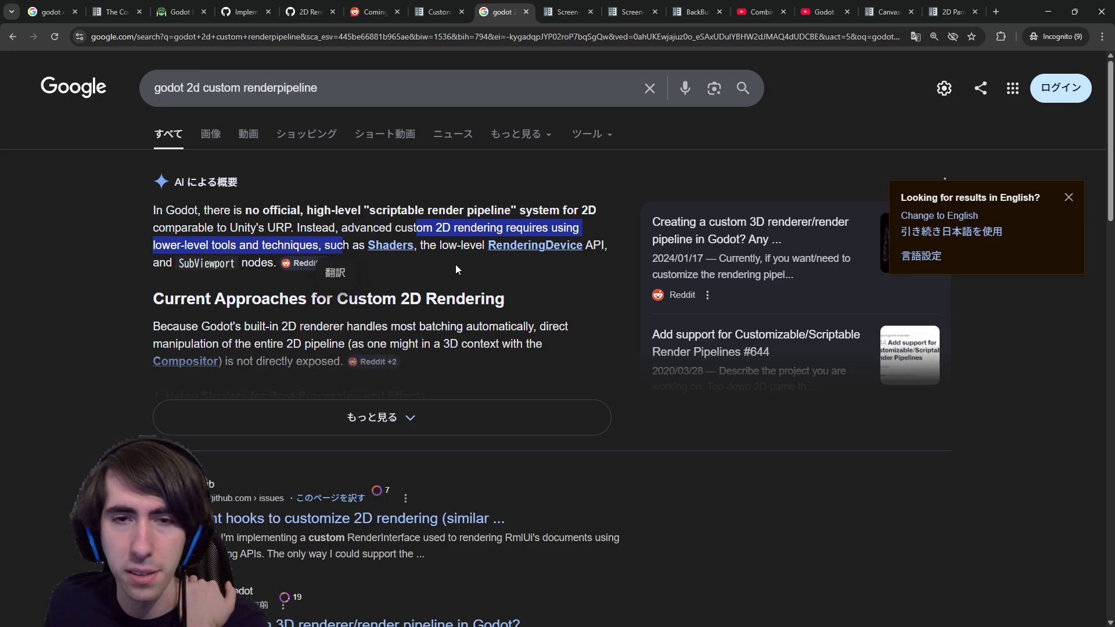
left_click(452, 263)
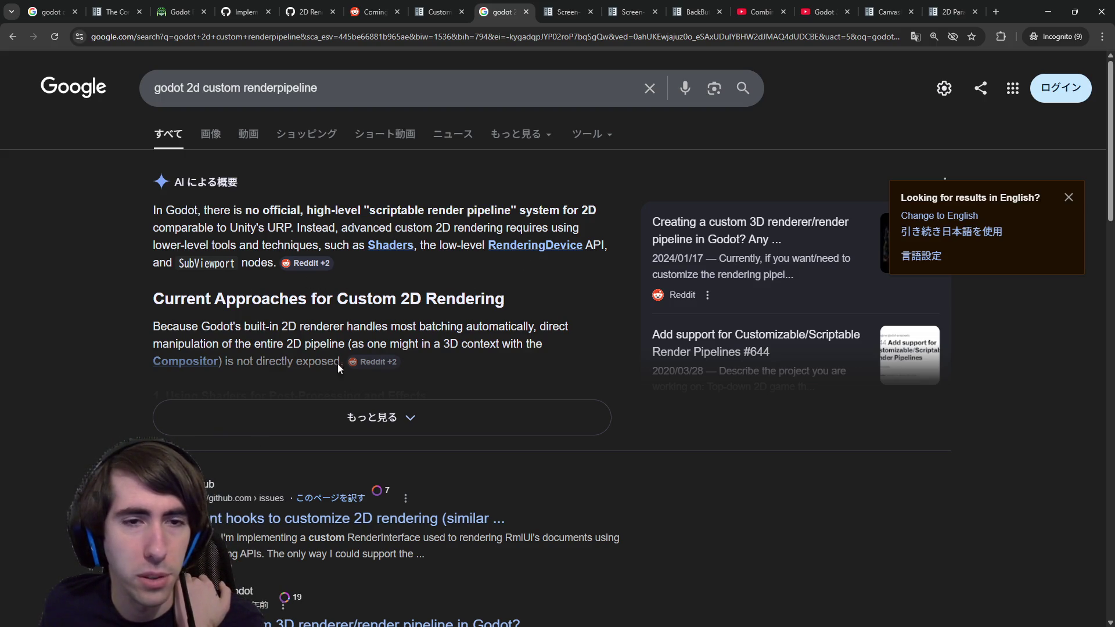
left_click(346, 416)
scroll(333, 374, "down", 1)
scroll(333, 375, "down", 2)
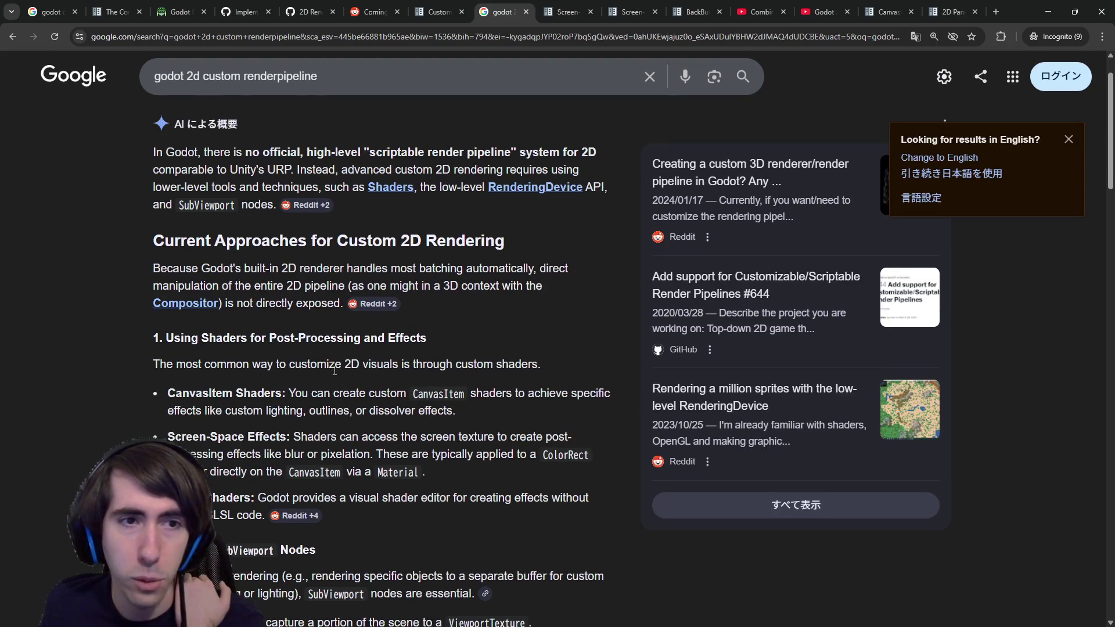
scroll(335, 370, "up", 1)
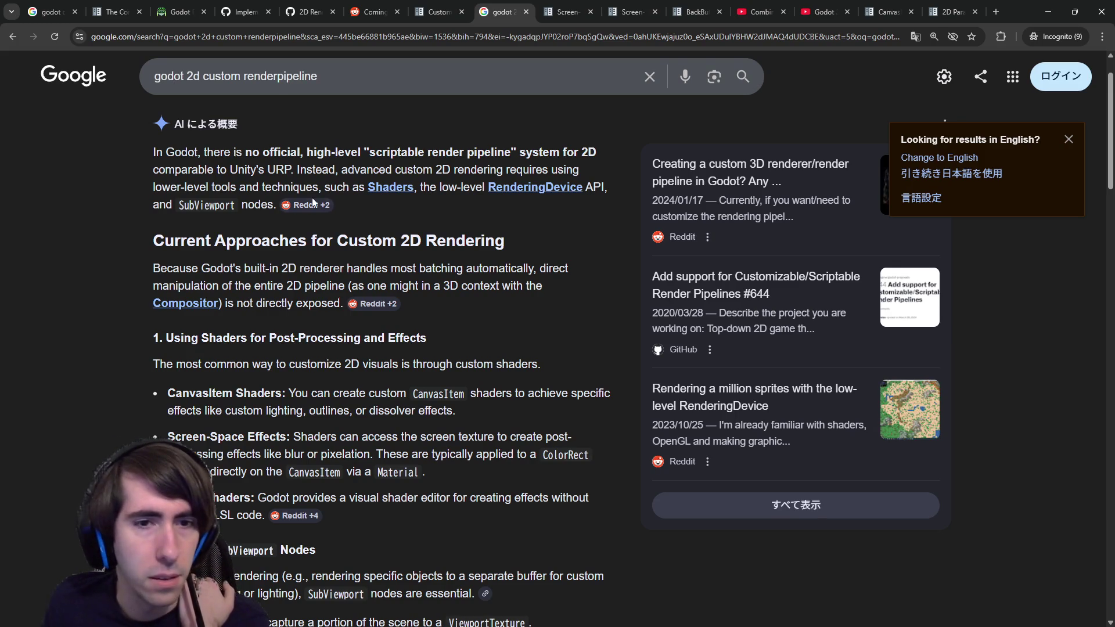
scroll(308, 328, "down", 5)
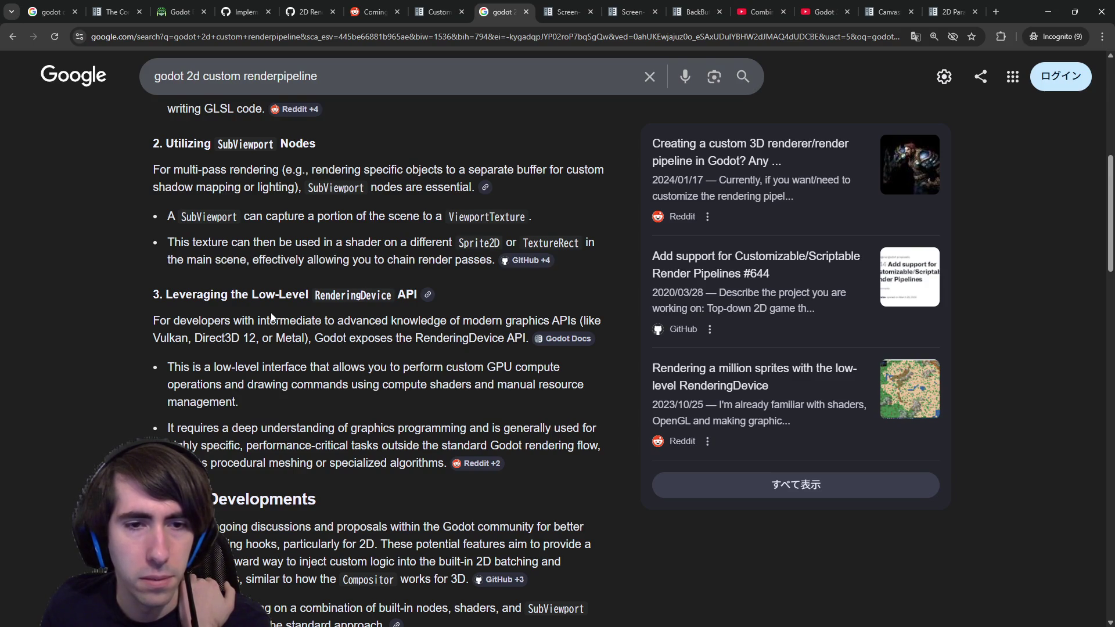
left_click_drag(301, 320, 362, 432)
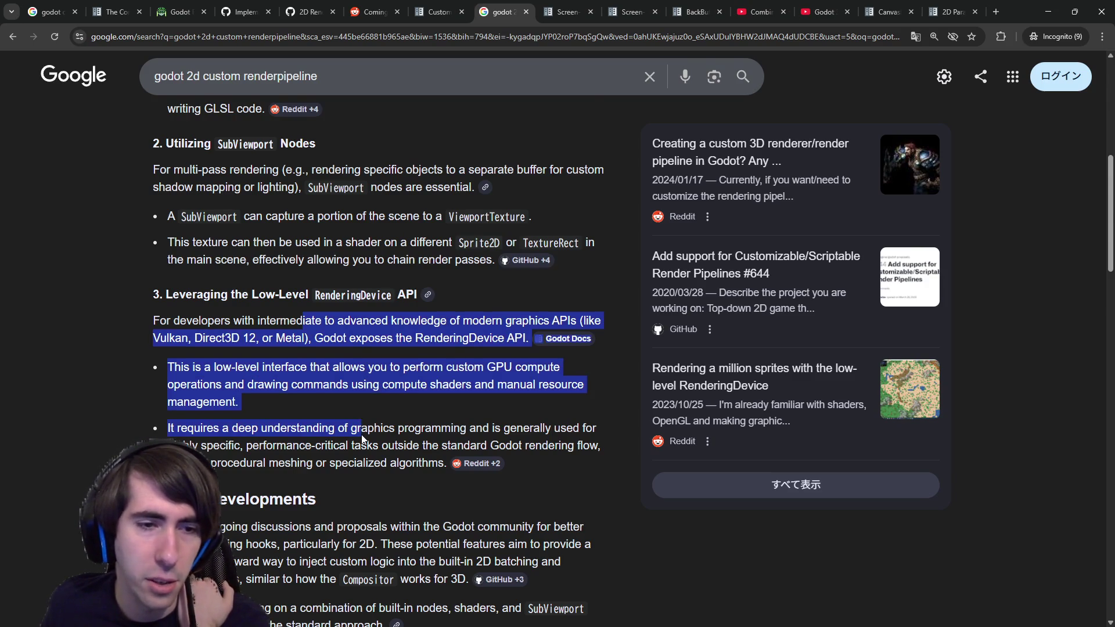
scroll(361, 434, "down", 3)
scroll(361, 434, "up", 4)
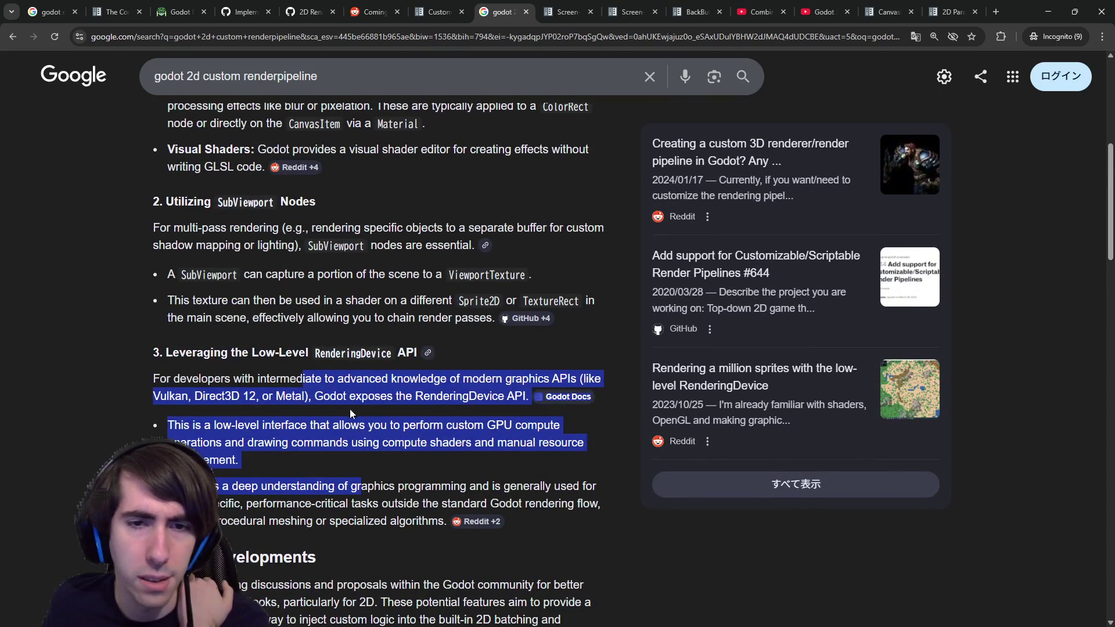
left_click(347, 411)
left_click_drag(312, 433, 523, 453)
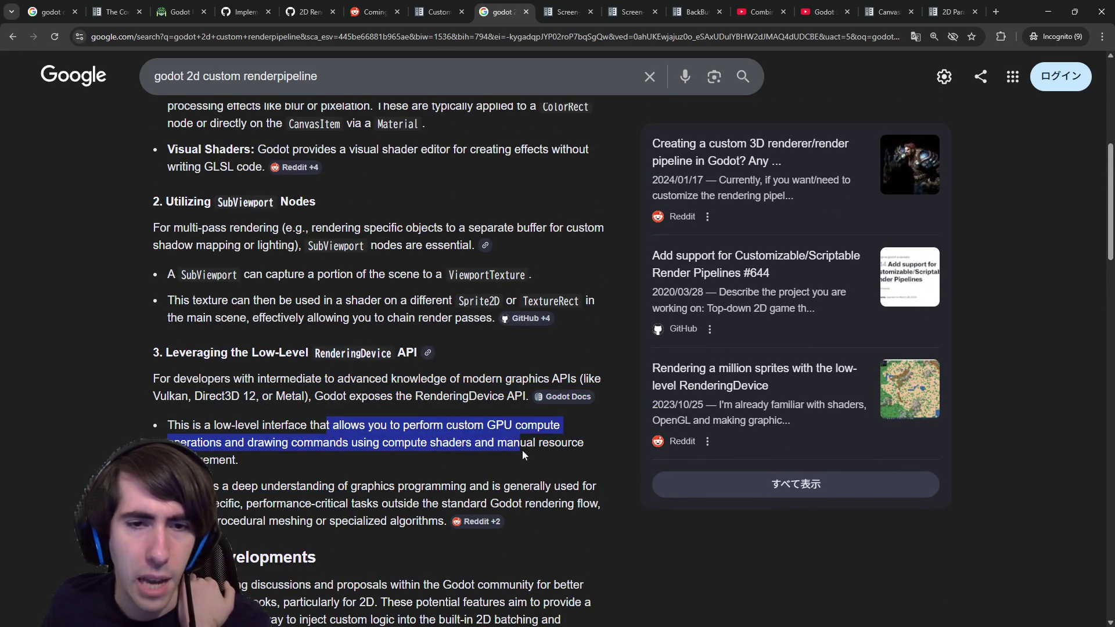
left_click(523, 453)
double_click(406, 443)
left_click(406, 443)
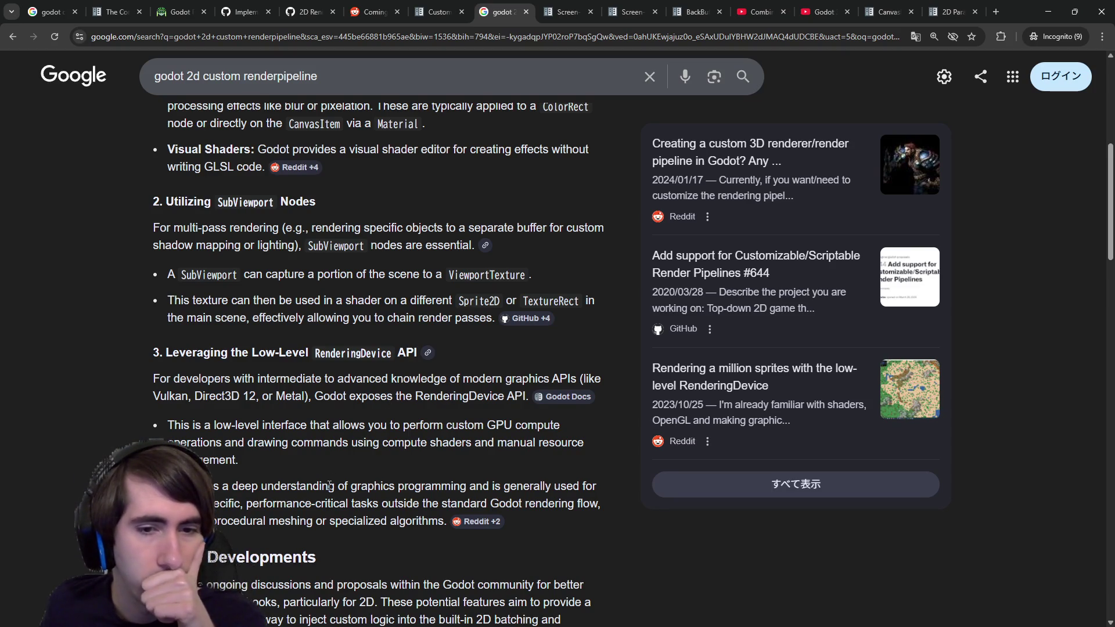
left_click_drag(329, 485, 348, 503)
left_click(349, 503)
scroll(347, 501, "down", 2)
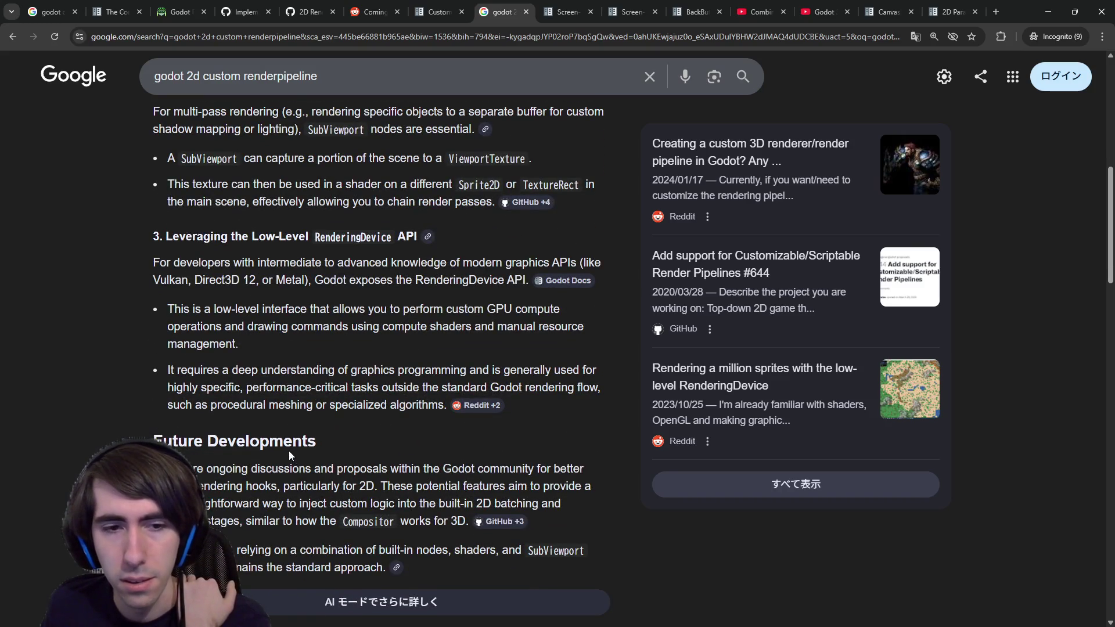
scroll(288, 451, "down", 6)
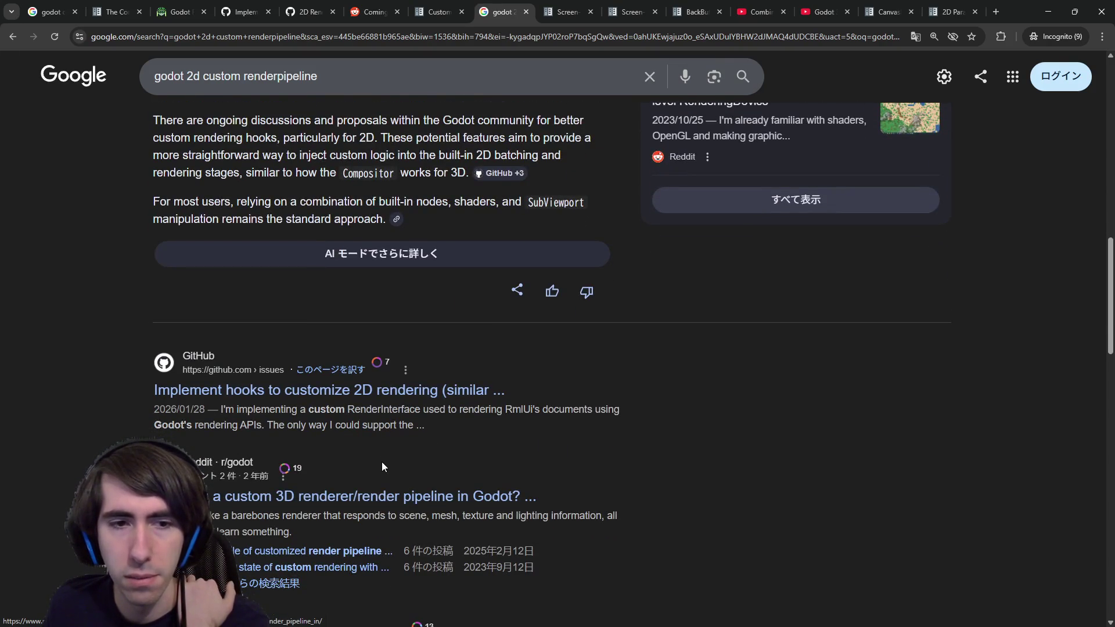
Open the GitHub result on 2D rendering hooks in a background tab.
middle_click(353, 395)
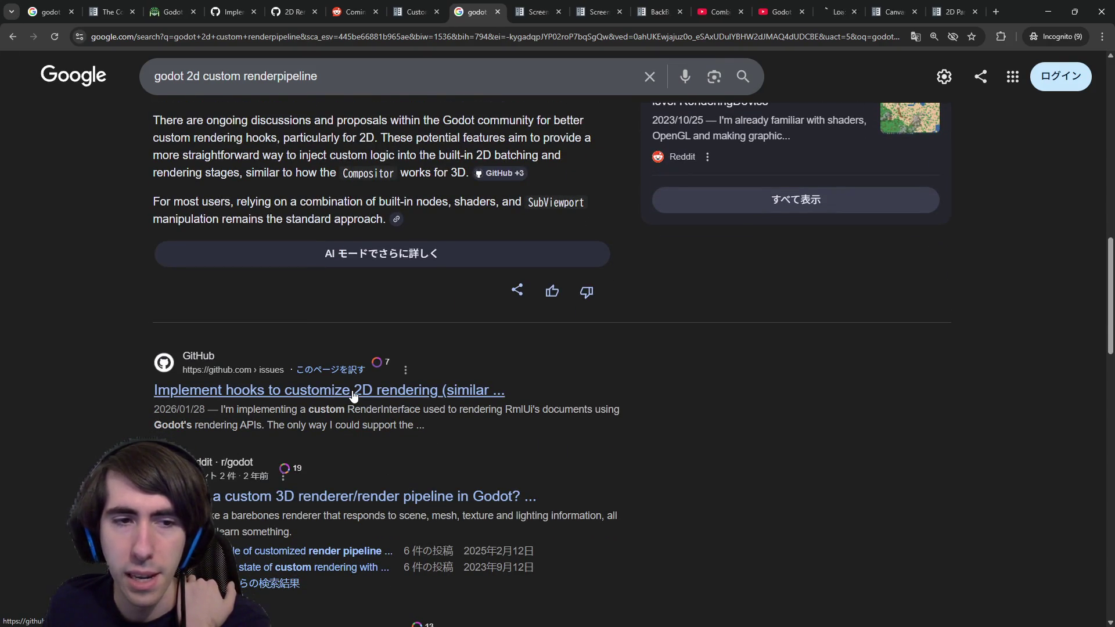
scroll(409, 461, "down", 5)
scroll(395, 433, "up", 10)
scroll(396, 417, "down", 1)
scroll(396, 417, "up", 4)
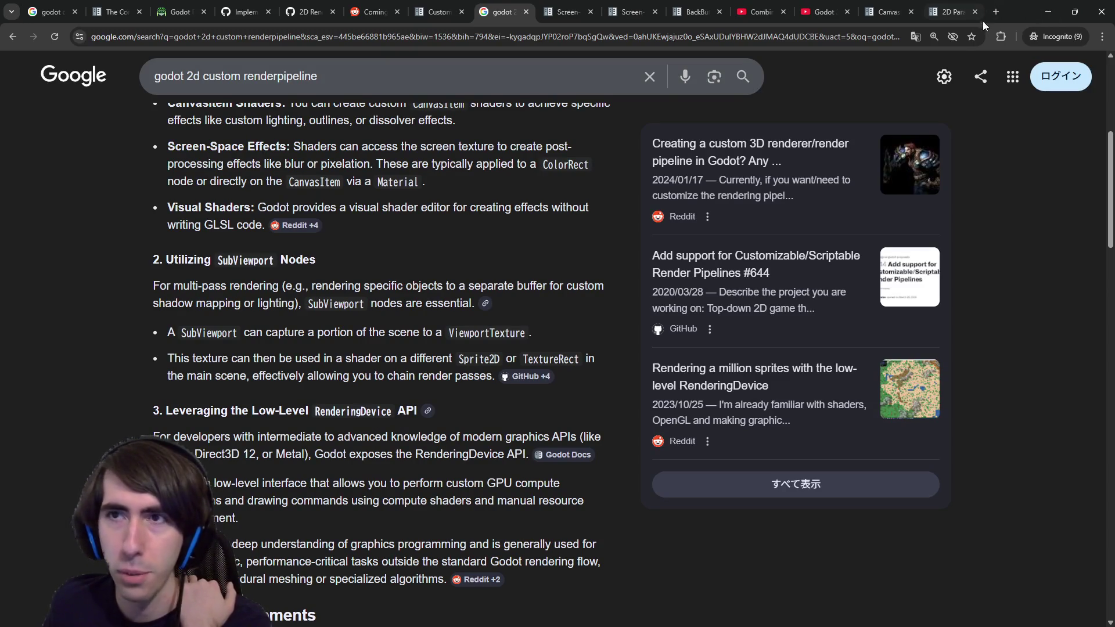
scroll(499, 324, "up", 1)
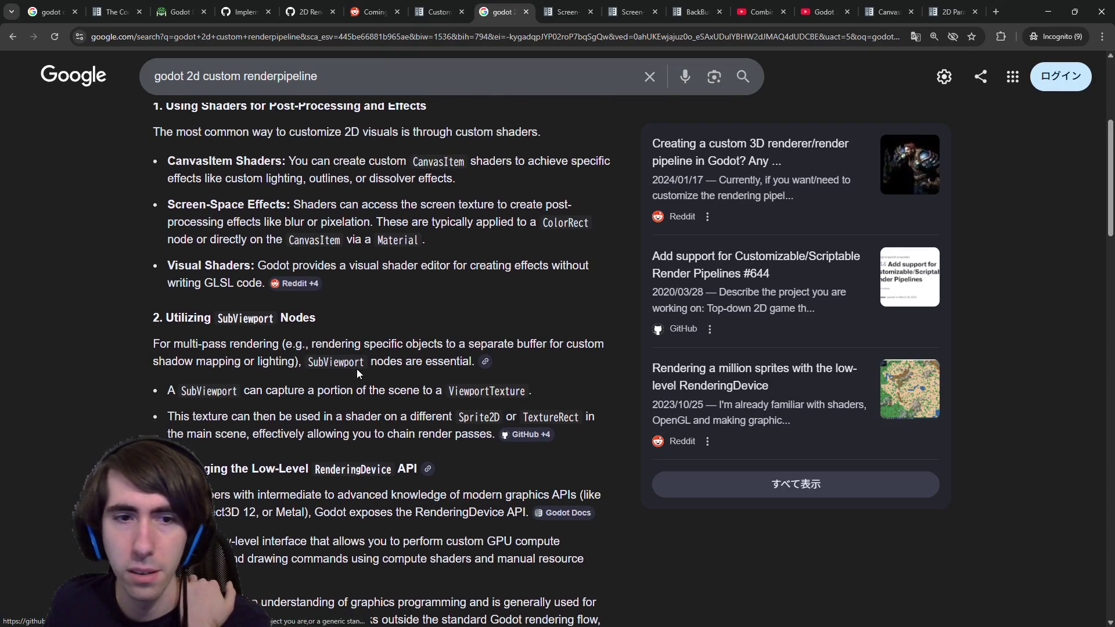
mouse_move(525, 443)
scroll(493, 443, "up", 4)
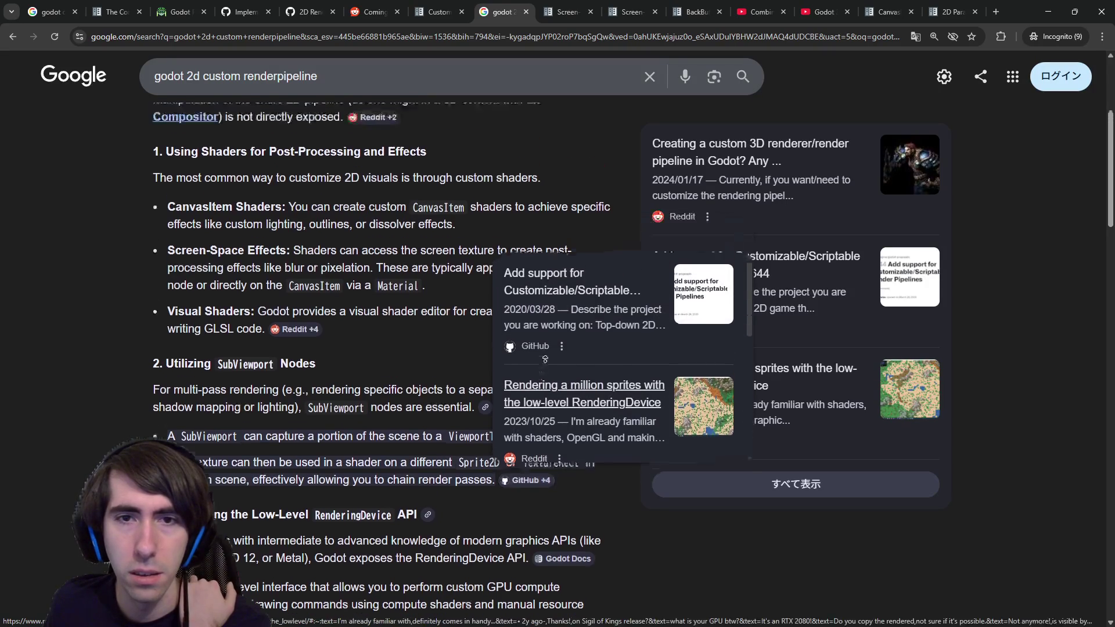
scroll(465, 443, "down", 4)
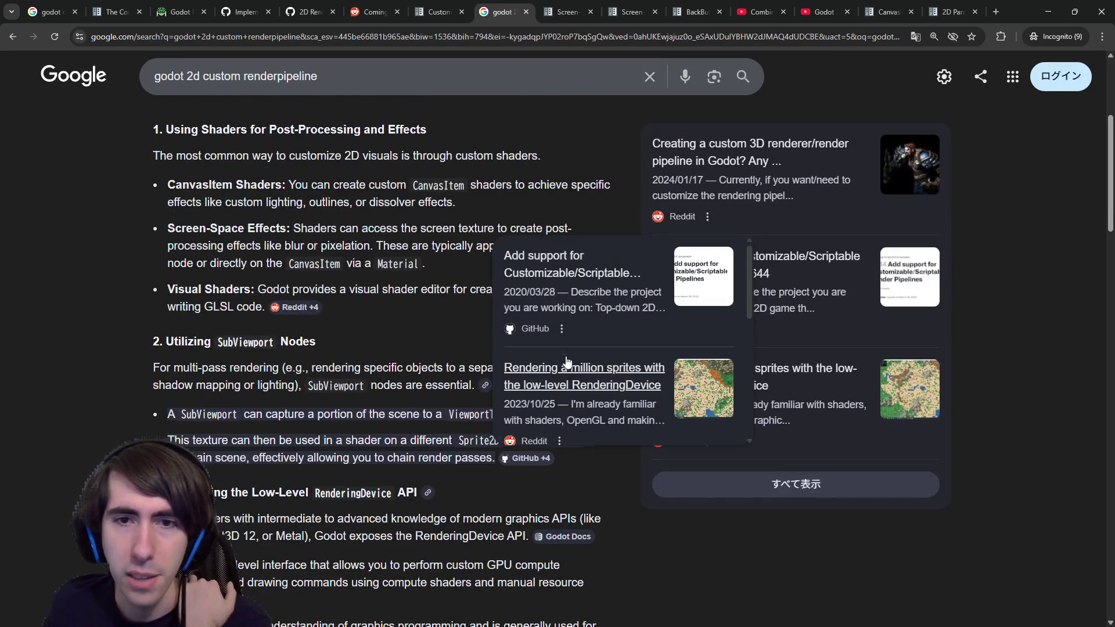
Open the Scriptable Render Pipelines proposal and 'Rendering a million sprites' post in background tabs.
middle_click(557, 283)
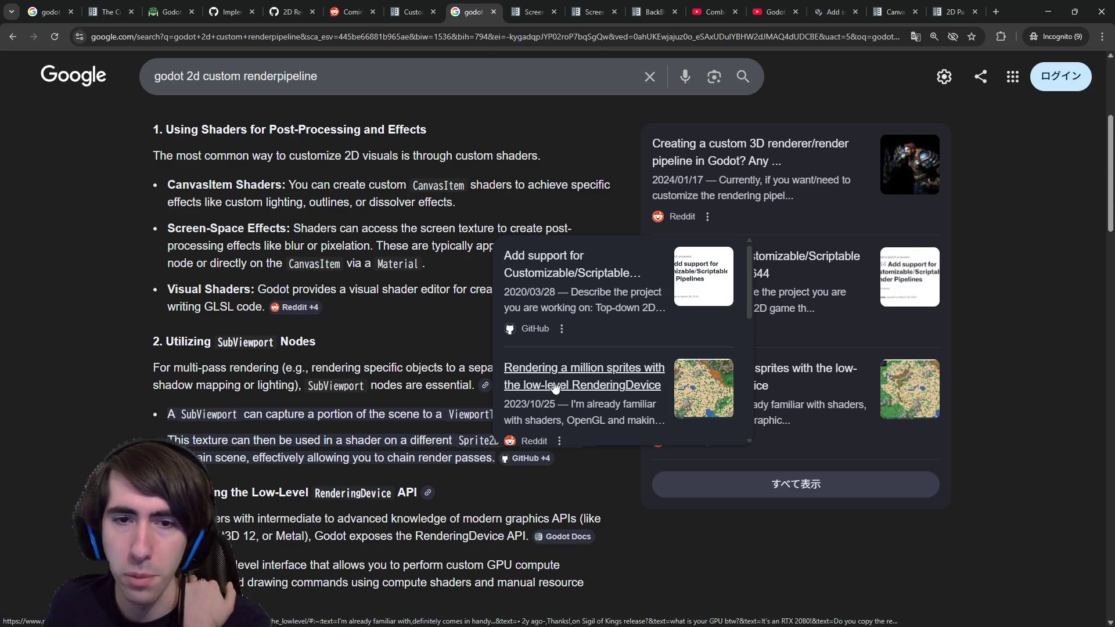
scroll(559, 392, "down", 1)
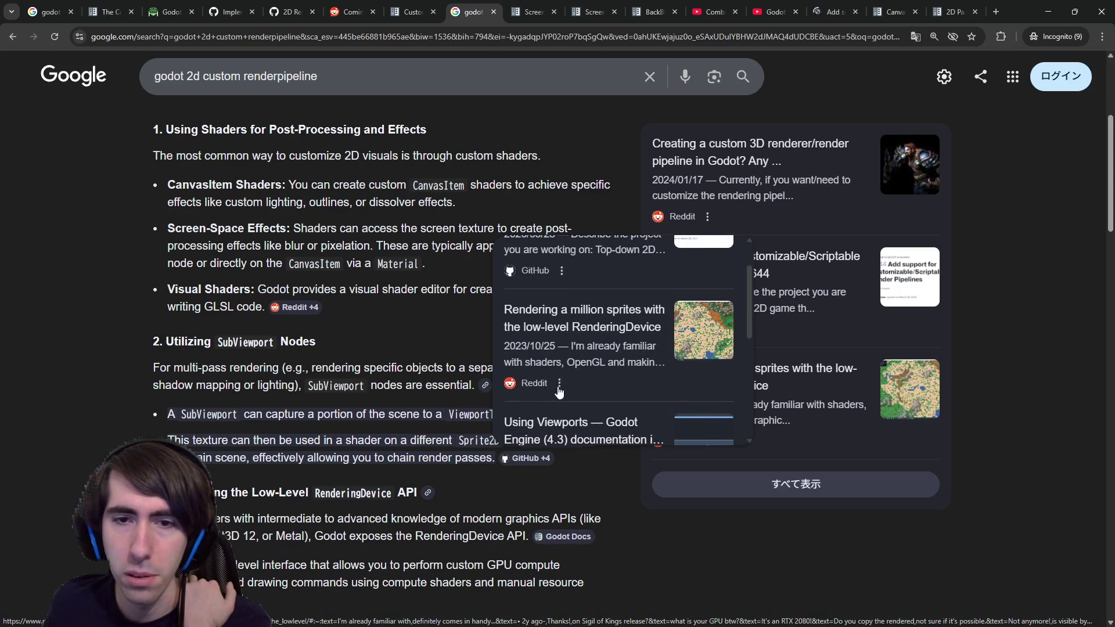
middle_click(579, 329)
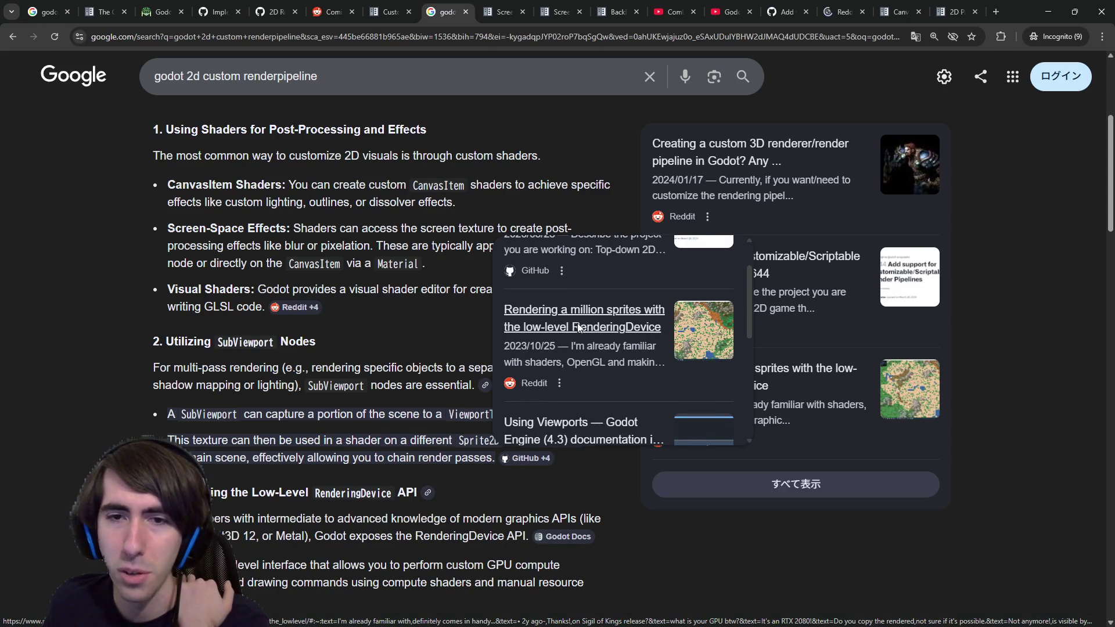
scroll(579, 328, "down", 1)
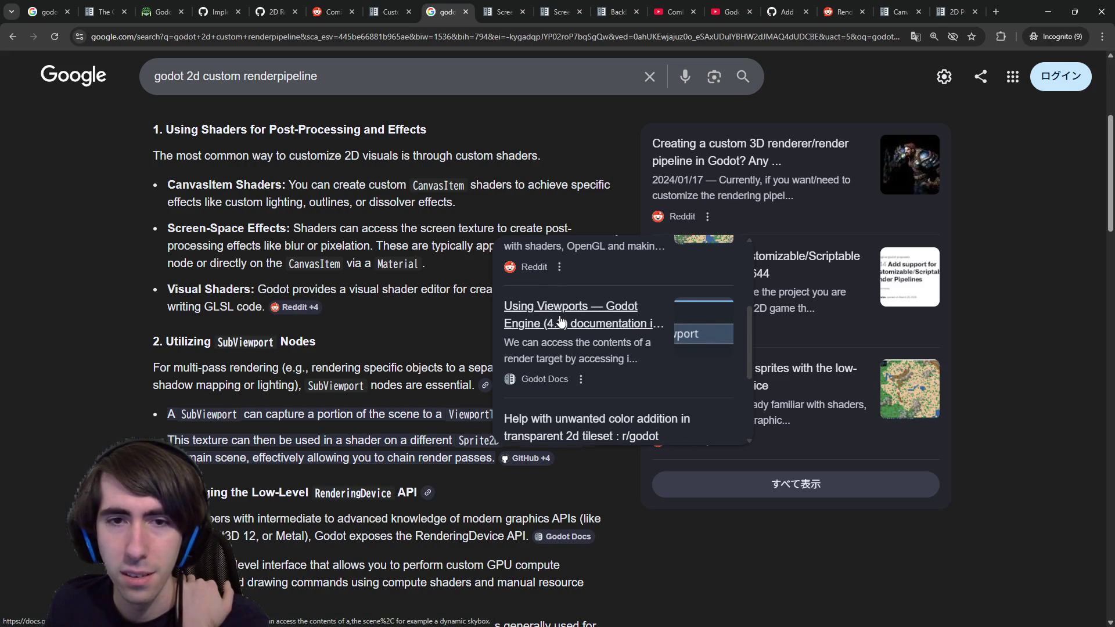
scroll(560, 321, "up", 1)
scroll(561, 321, "down", 1)
scroll(560, 321, "down", 1)
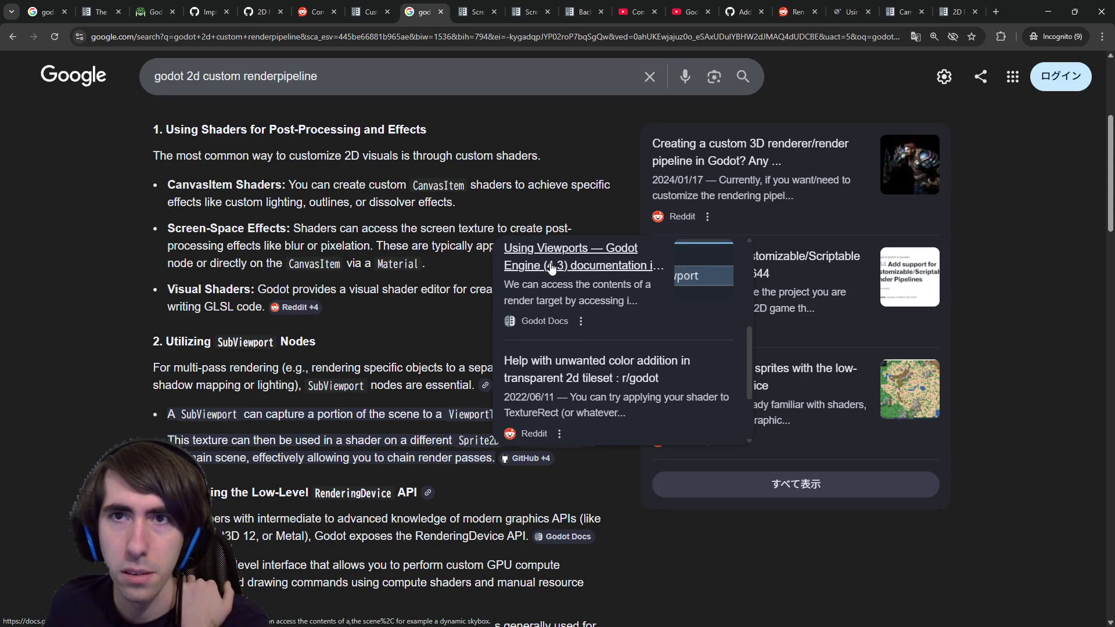
Switch to the GitHub issue #644 tab on Customizable/Scriptable Render Pipelines.
key("ctrl+Tab")
key("ctrl+Tab")
key("ctrl+Tab")
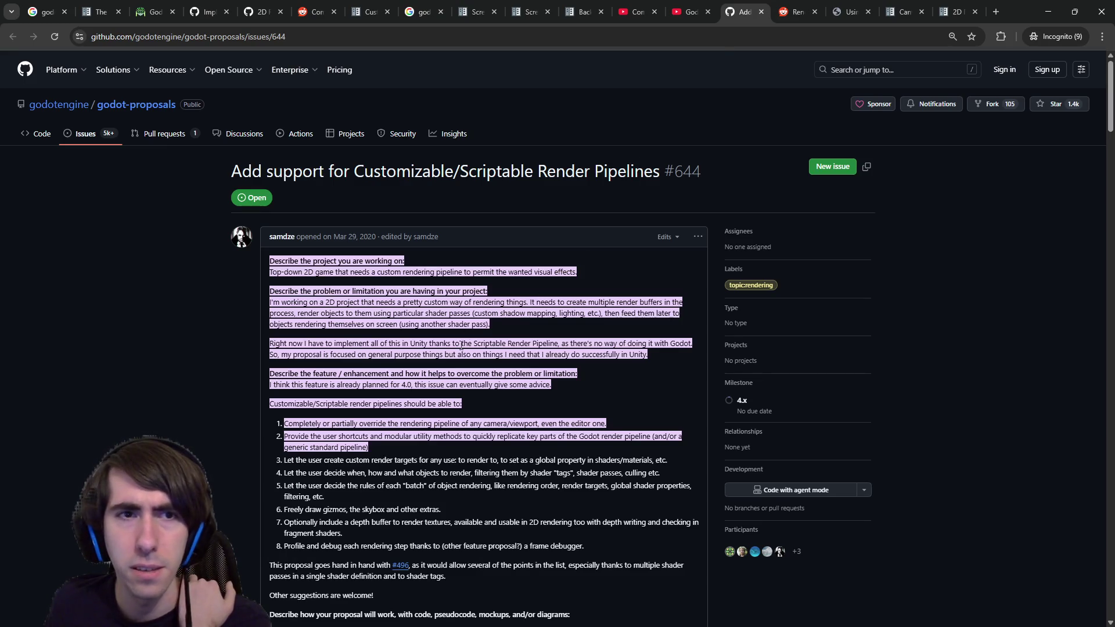
scroll(498, 293, "down", 3)
scroll(501, 291, "up", 2)
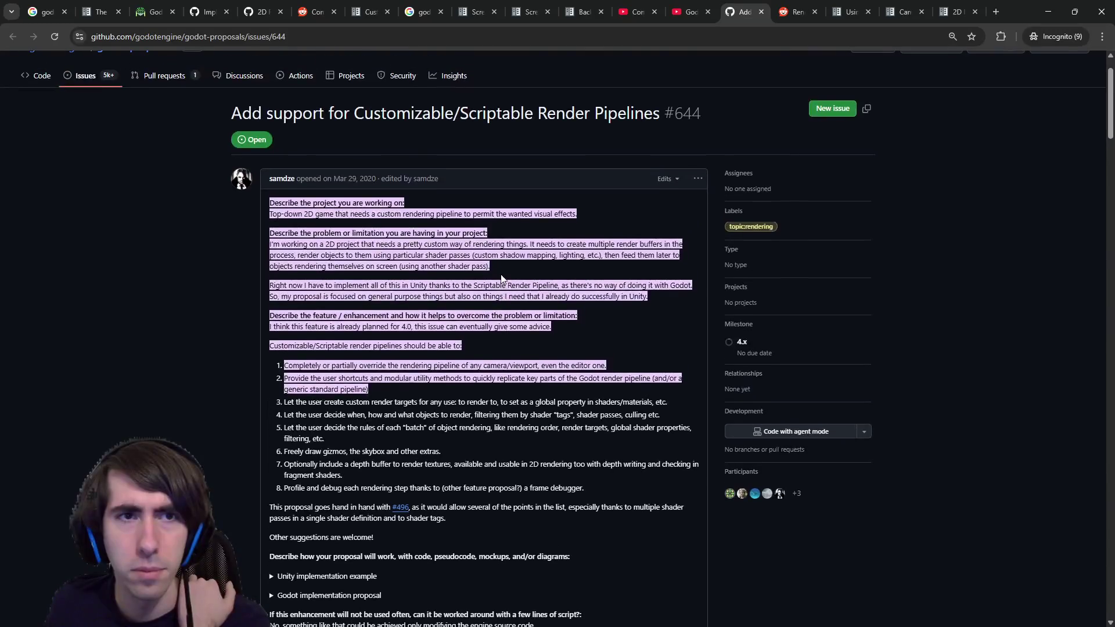